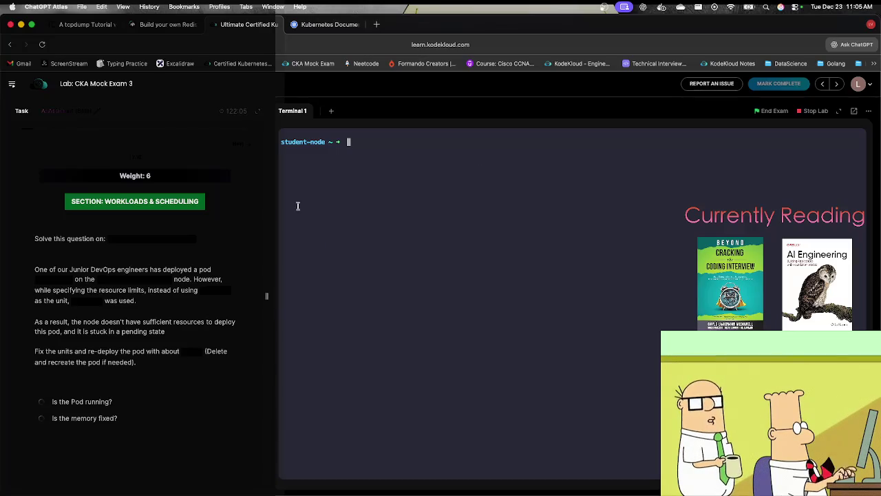
SSH into the cluster3-controlplane node with the pasted connection command.
{"action": "left_click", "coordinate": [192, 239]}
{"action": "type", "text": "ssh cluster3-controlplane"}
{"action": "key", "text": "Return"}
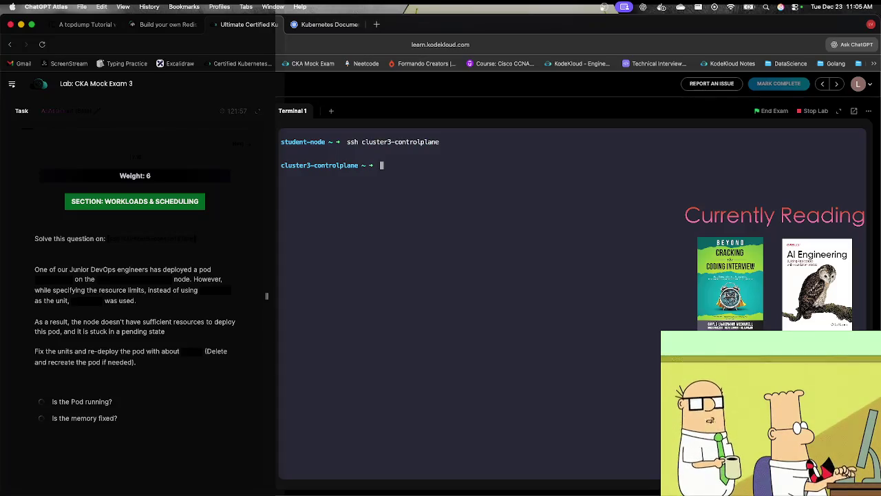
Open pod nginx-wl06 for editing with kubectl edit.
{"action": "type", "text": "kubec"}
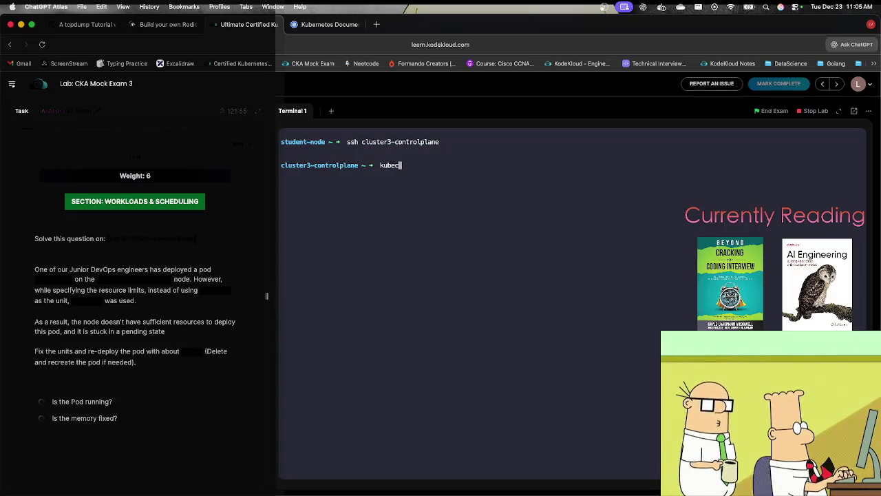
{"action": "type", "text": "tl edit n"}
{"action": "key", "text": "BackSpace"}
{"action": "type", "text": "pod n"}
{"action": "key", "text": "Tab"}
{"action": "key", "text": "Return"}
Change the memory request from 290Gi to 100Mi and save with :wq.
{"action": "key", "text": "j"}
{"action": "key", "text": "j"}
{"action": "key", "text": "j"}
{"action": "key", "text": "j"}
{"action": "key", "text": "j"}
{"action": "key", "text": "j"}
{"action": "key", "text": "l"}
{"action": "key", "text": "l"}
{"action": "key", "text": "j"}
{"action": "key", "text": "l"}
{"action": "key", "text": "l"}
{"action": "key", "text": "l"}
{"action": "key", "text": "j"}
{"action": "key", "text": "l"}
{"action": "key", "text": "l"}
{"action": "key", "text": "l"}
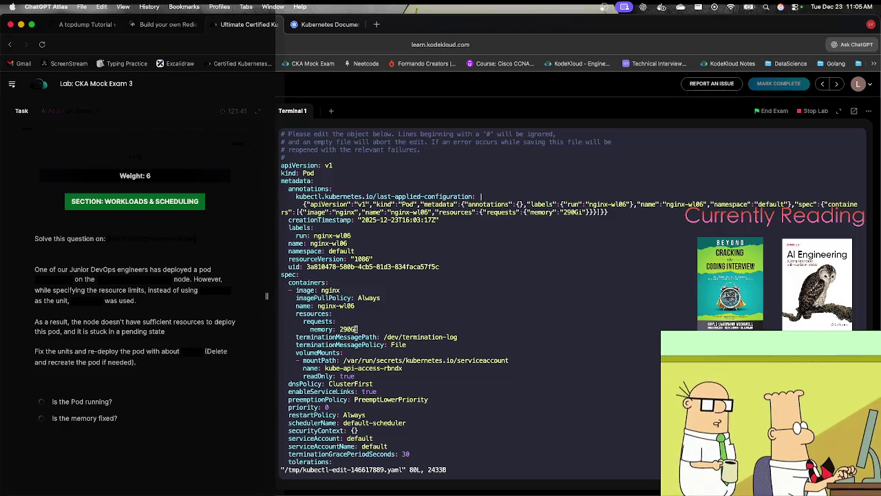
{"action": "key", "text": "a"}
{"action": "key", "text": "BackSpace"}
{"action": "key", "text": "BackSpace"}
{"action": "key", "text": "BackSpace"}
{"action": "type", "text": "100Mi"}
{"action": "key", "text": "Escape"}
{"action": "type", "text": ":wq"}
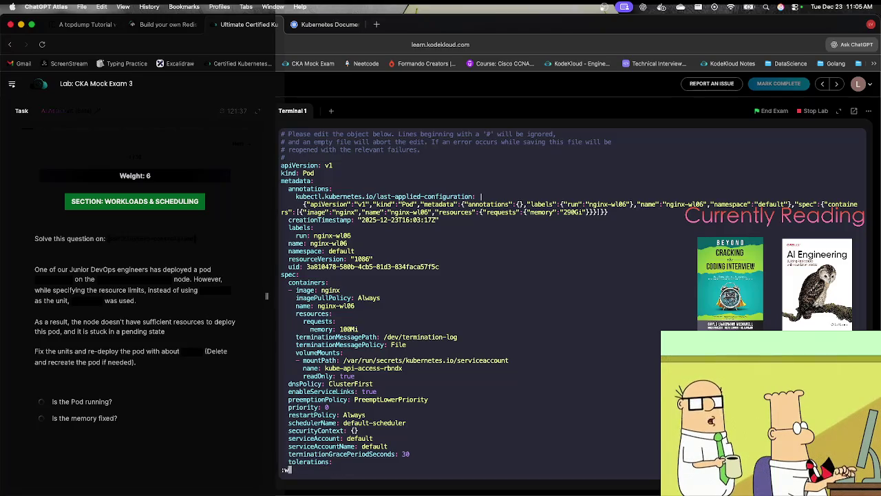
{"action": "key", "text": "Return"}
Quit the editor with :q! after the rejection and begin a kubectl replace --force command.
{"action": "type", "text": ":q!"}
{"action": "key", "text": "Return"}
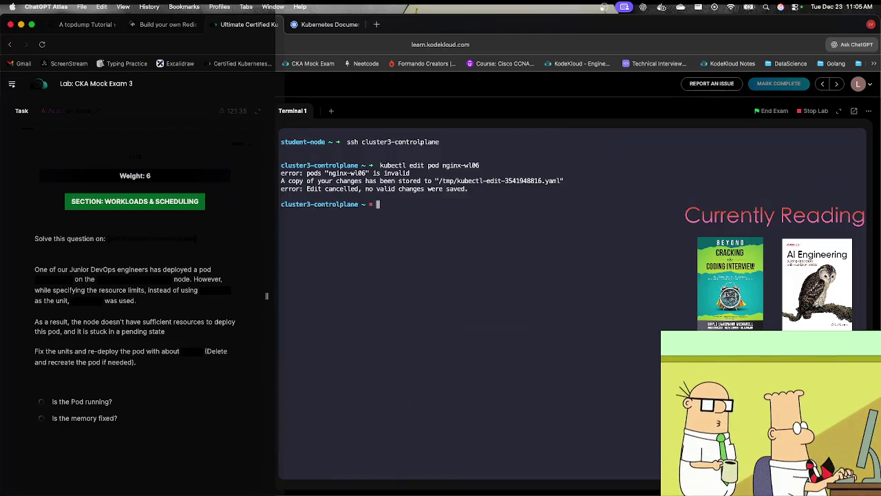
{"action": "type", "text": "kubectl re"}
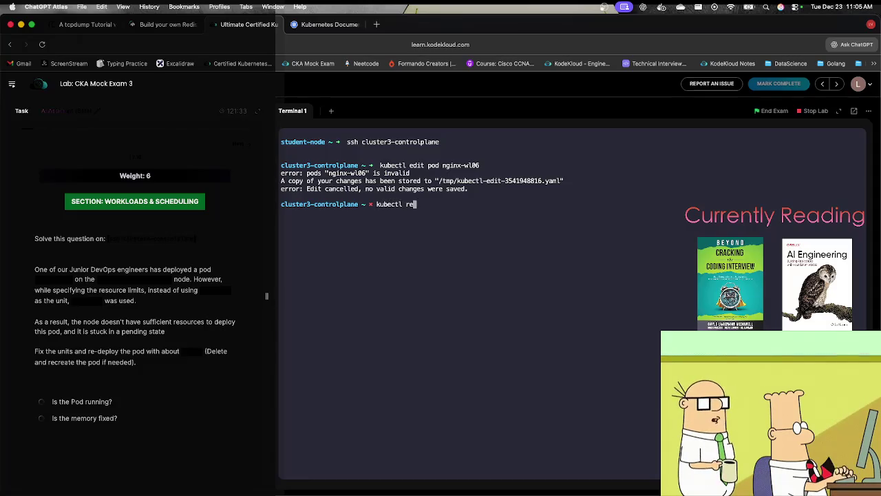
{"action": "type", "text": "place --fo"}
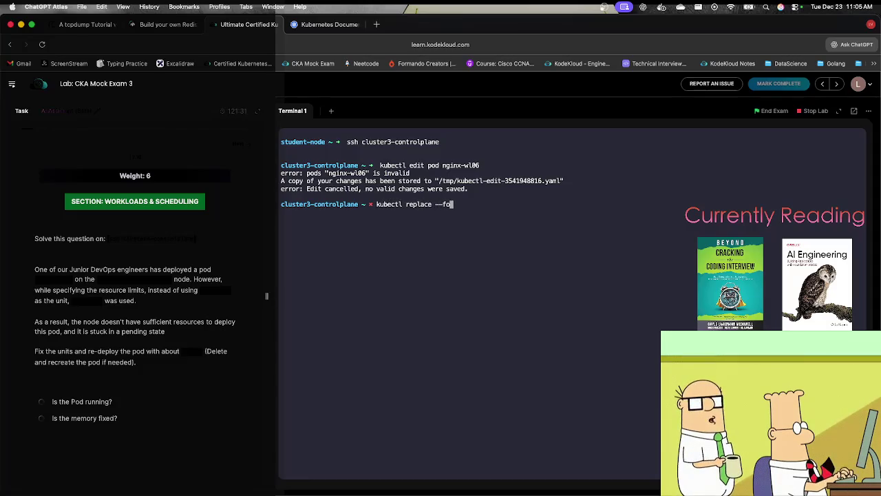
{"action": "type", "text": "rce -f"}
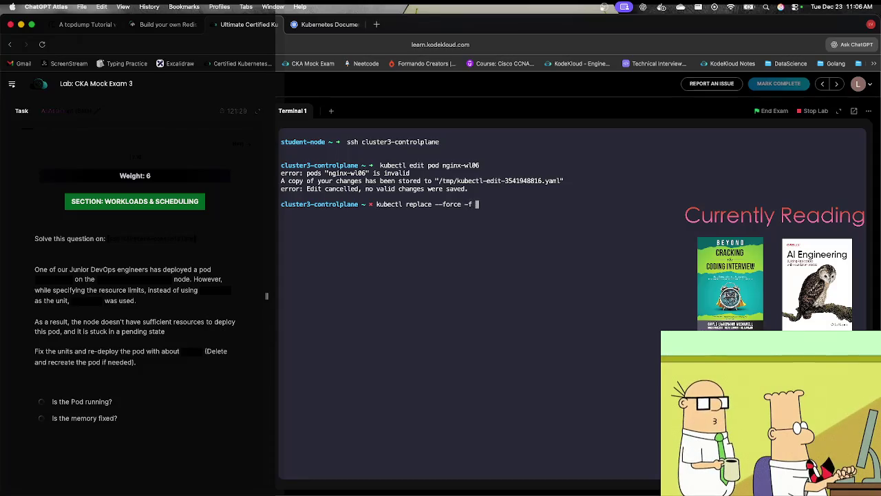
Force-replace nginx-wl06 from /tmp/kubectl-edit-3541948816.yaml.
{"action": "left_click_drag", "start_coordinate": [438, 180], "coordinate": [498, 182]}
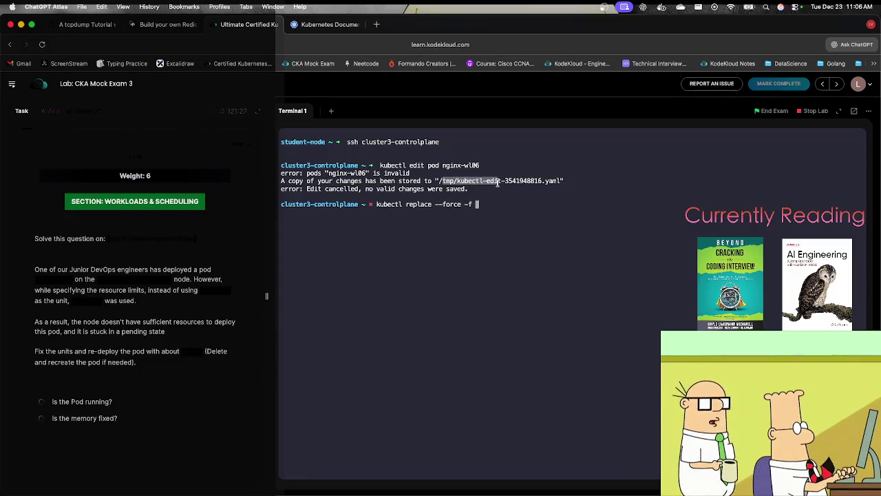
{"action": "left_click", "coordinate": [438, 180]}
{"action": "left_click_drag", "start_coordinate": [438, 180], "coordinate": [562, 182]}
{"action": "type", "text": "/tmp/kubectl-edit-3541948816.yaml"}
{"action": "key", "text": "Return"}
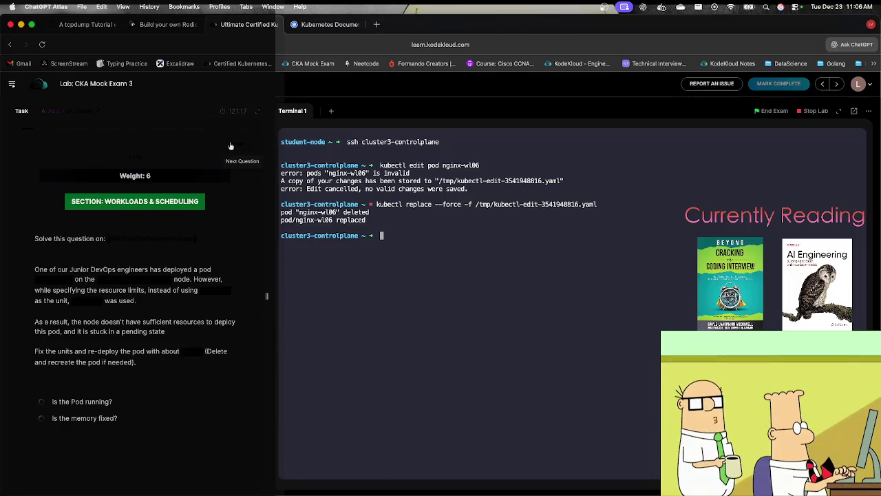
List pods to confirm nginx-wl06 is 1/1 Running, then advance to the next question.
{"action": "left_click", "coordinate": [384, 278]}
{"action": "type", "text": "kubectl get pods"}
{"action": "key", "text": "Return"}
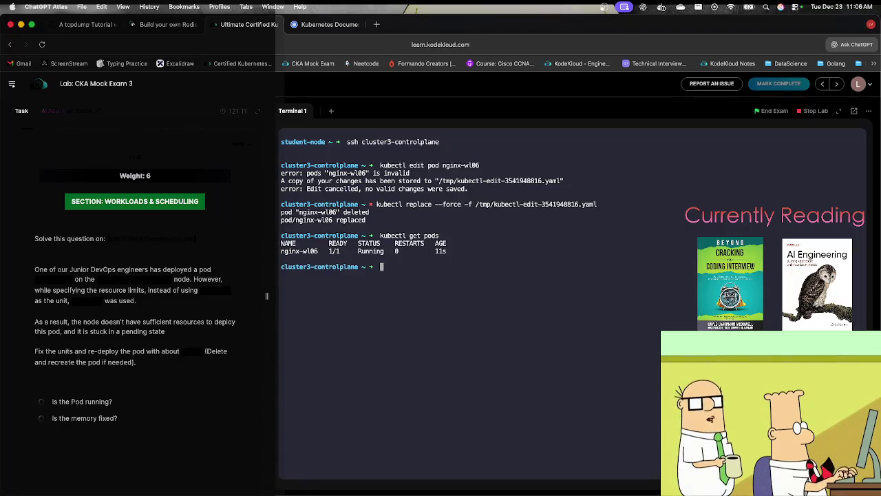
{"action": "left_click", "coordinate": [237, 144]}
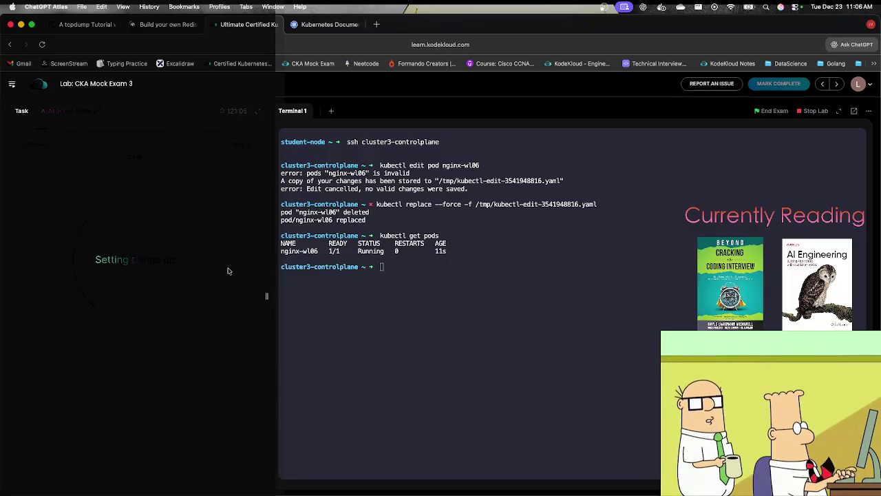
Leave cluster3, clear the screen, and SSH into cluster1-controlplane.
{"action": "type", "text": "exit"}
{"action": "key", "text": "Return"}
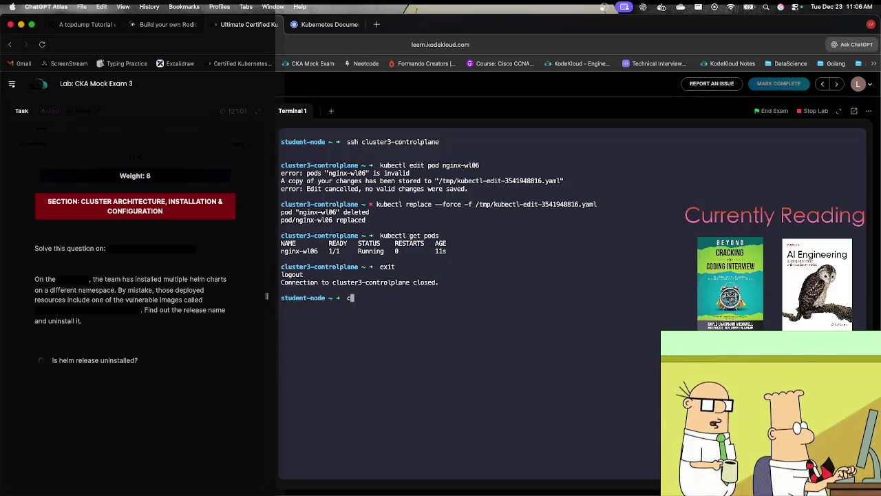
{"action": "type", "text": "clear"}
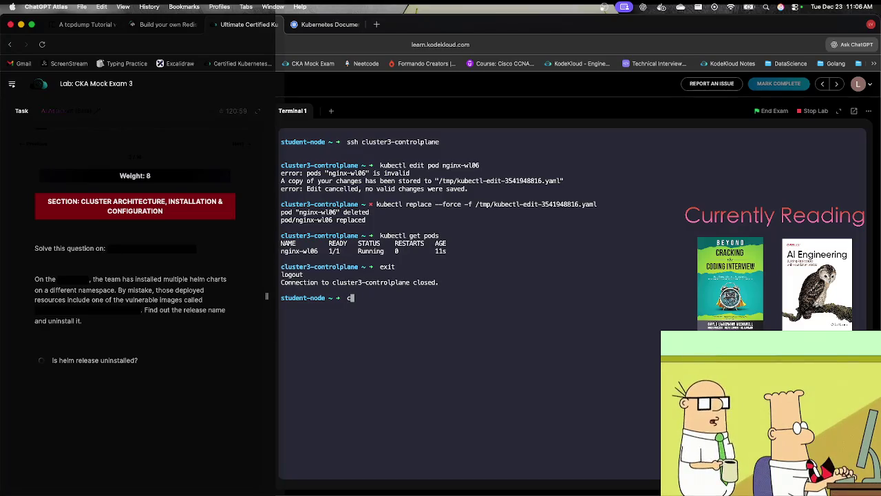
{"action": "key", "text": "Return"}
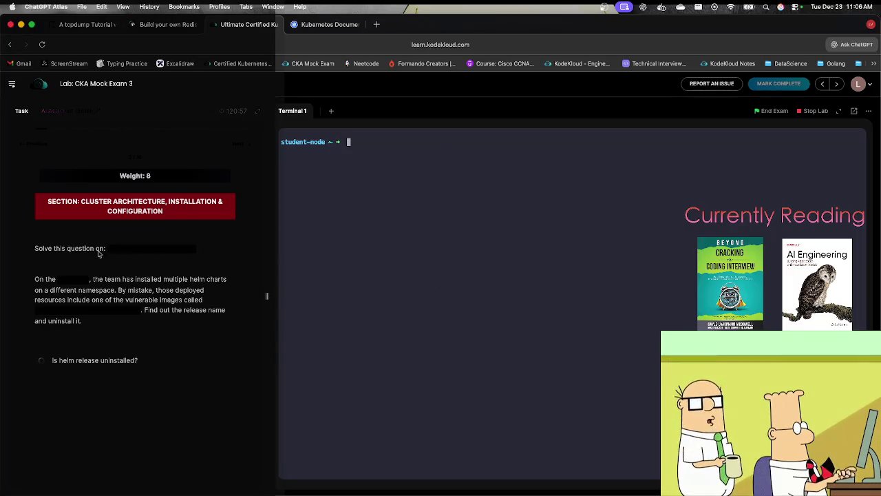
{"action": "left_click_drag", "start_coordinate": [110, 250], "coordinate": [193, 251]}
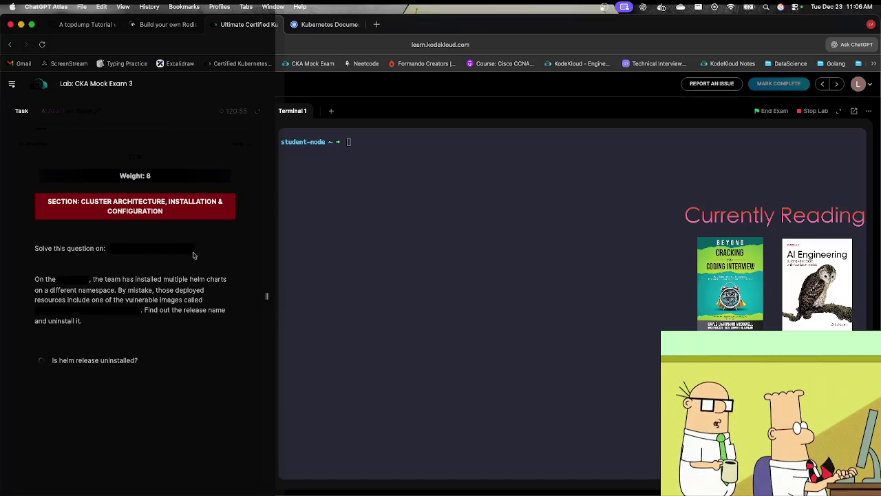
{"action": "left_click", "coordinate": [368, 246]}
{"action": "type", "text": "ssh cluster1-controlplane"}
{"action": "key", "text": "Return"}
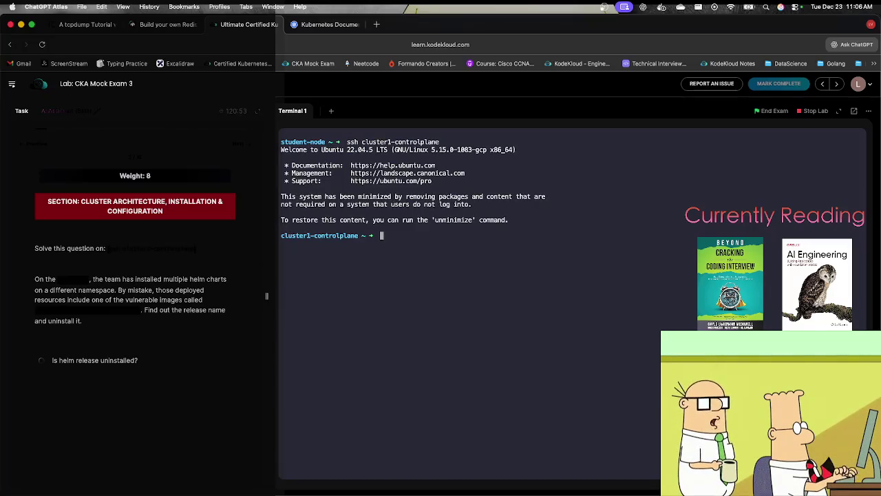
List the cluster's namespaces with kubectl get ns.
{"action": "type", "text": "cle"}
{"action": "key", "text": "BackSpace"}
{"action": "key", "text": "BackSpace"}
{"action": "key", "text": "BackSpace"}
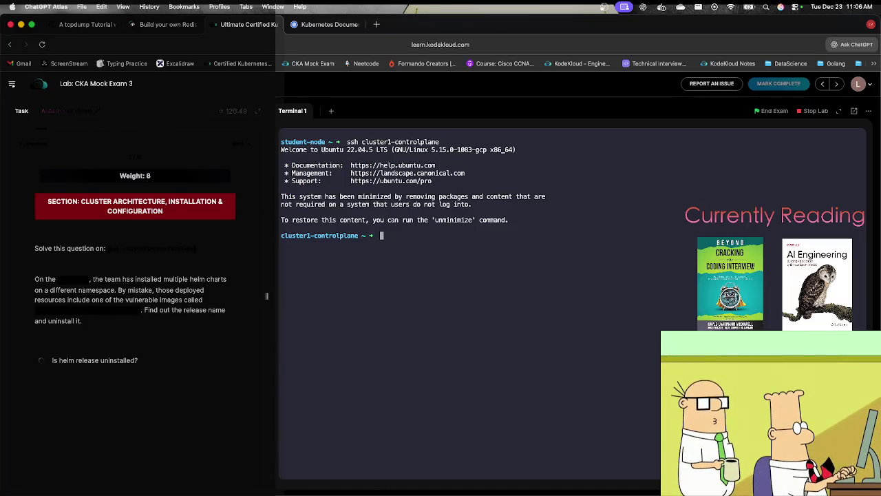
{"action": "type", "text": "kubec"}
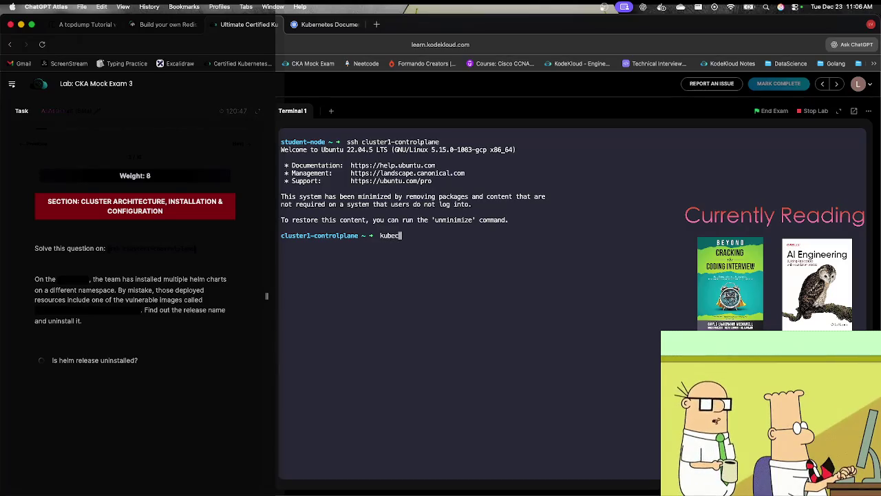
{"action": "type", "text": "tl get ns"}
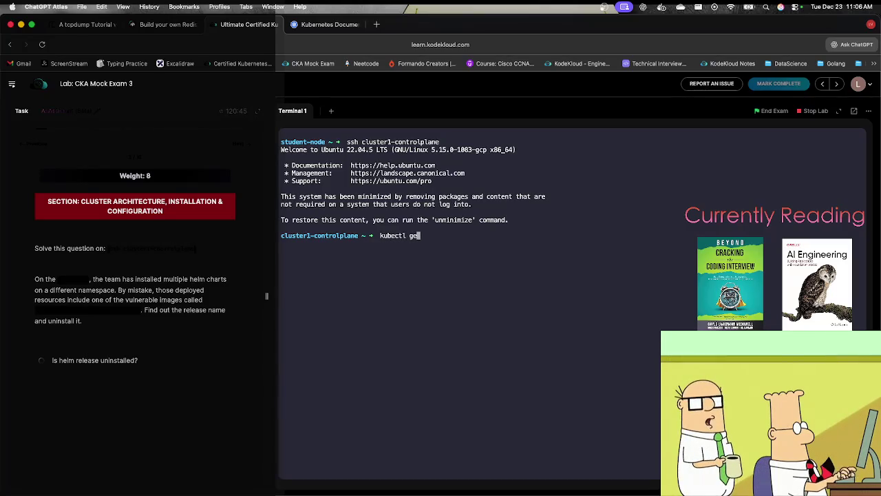
{"action": "key", "text": "Return"}
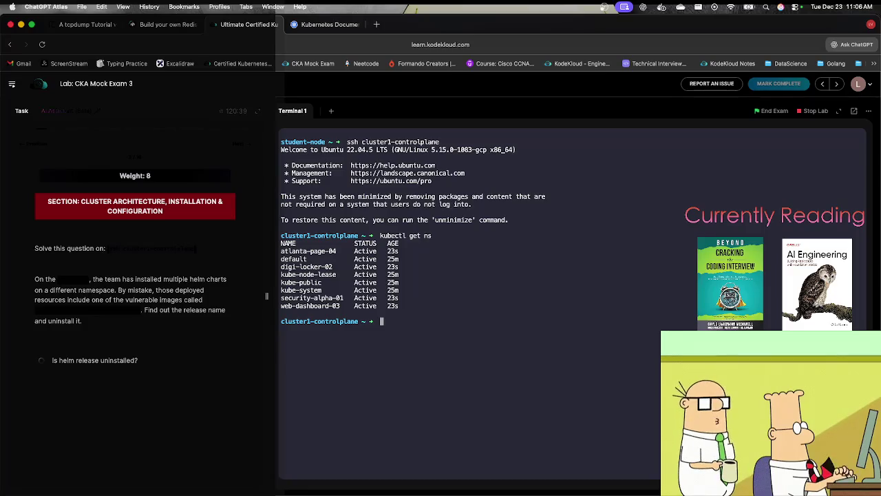
Grep all deployments' YAML for the image kodekloud/click-counter:latest.
{"action": "type", "text": "kubectl"}
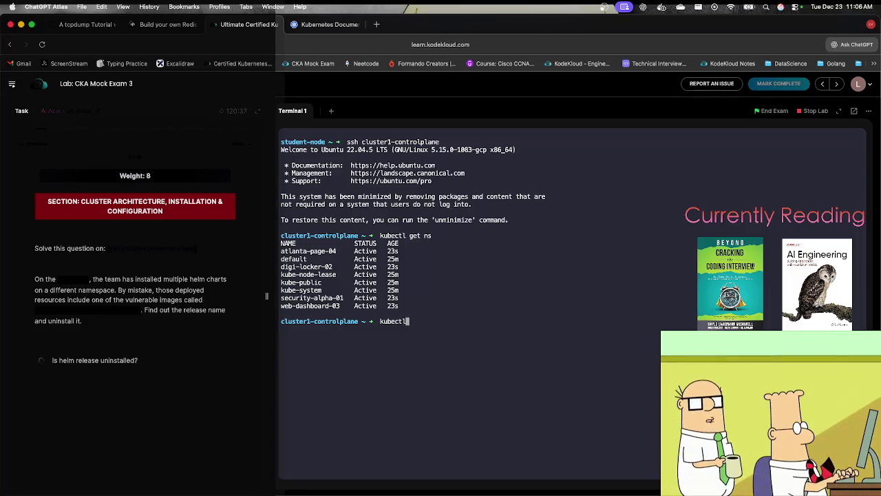
{"action": "type", "text": " get deploy"}
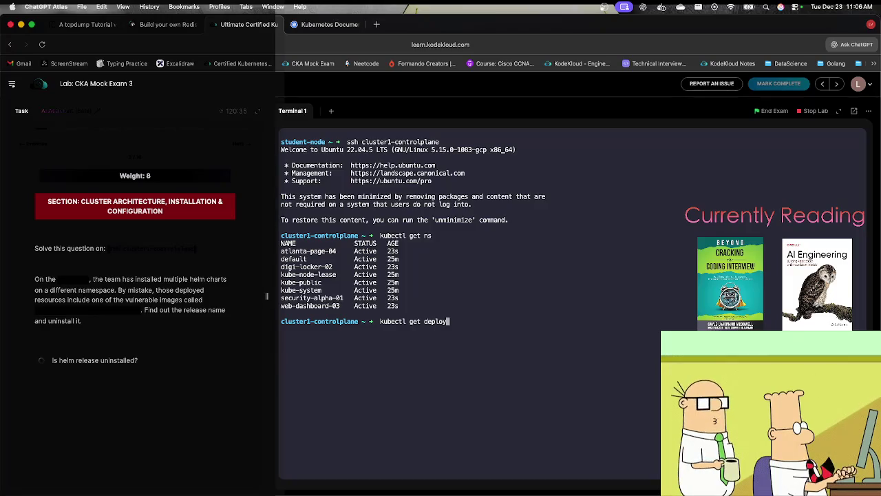
{"action": "type", "text": " -"}
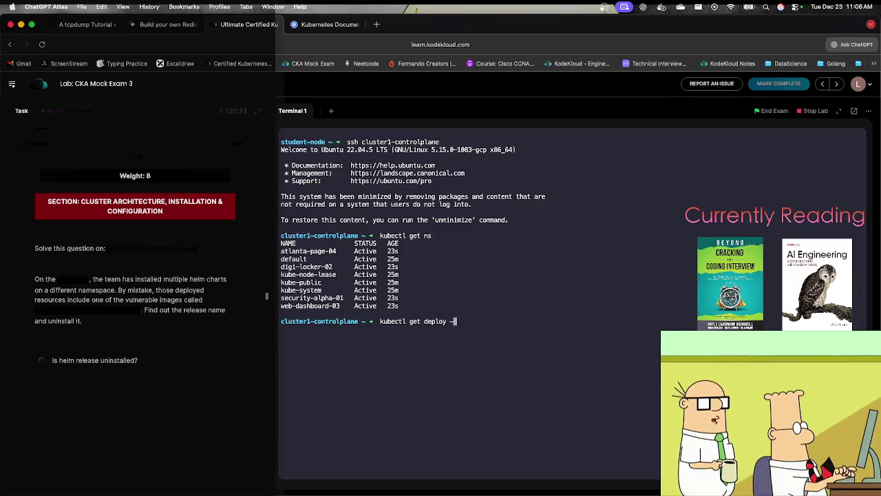
{"action": "type", "text": "A -y"}
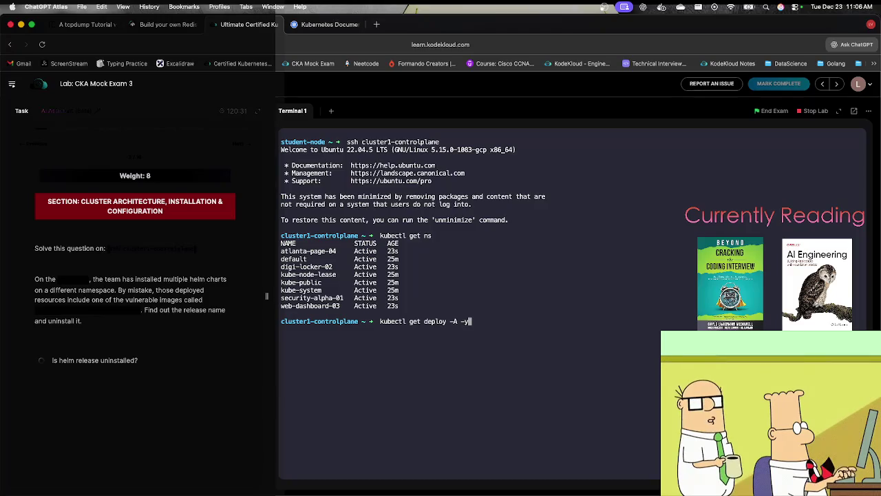
{"action": "key", "text": "BackSpace"}
{"action": "type", "text": "o yaml "}
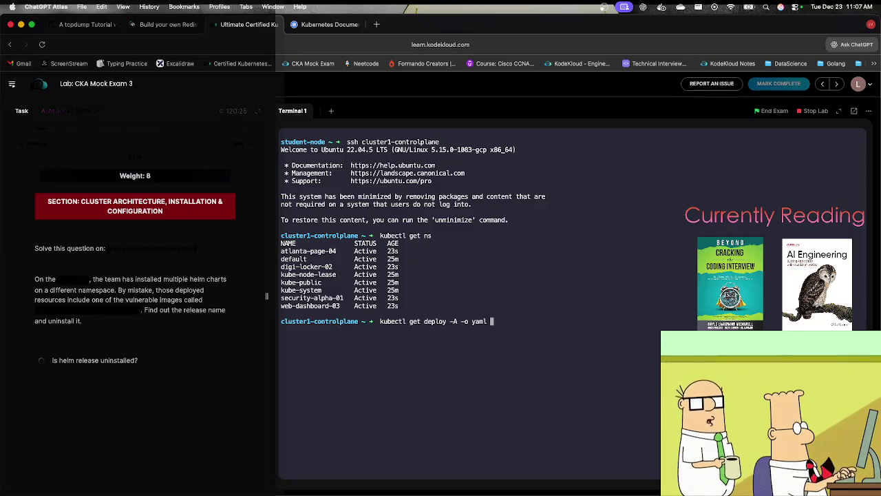
{"action": "type", "text": "| grep"}
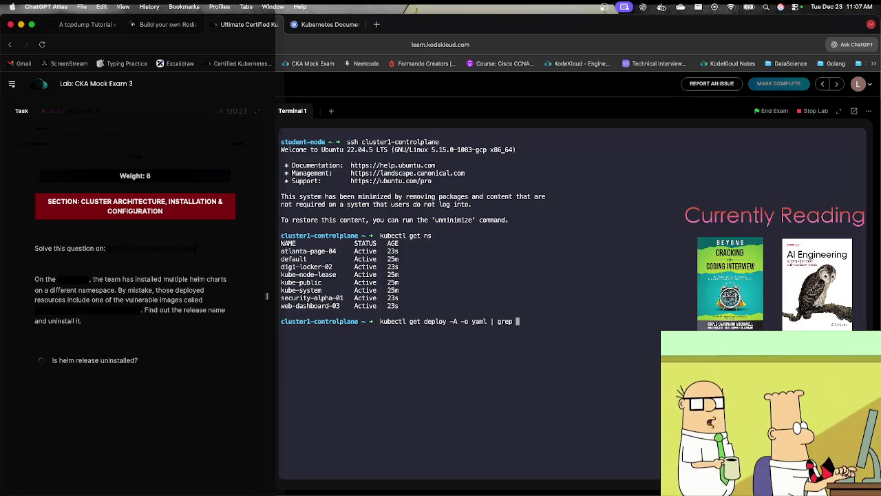
{"action": "left_click_drag", "start_coordinate": [57, 308], "coordinate": [137, 310]}
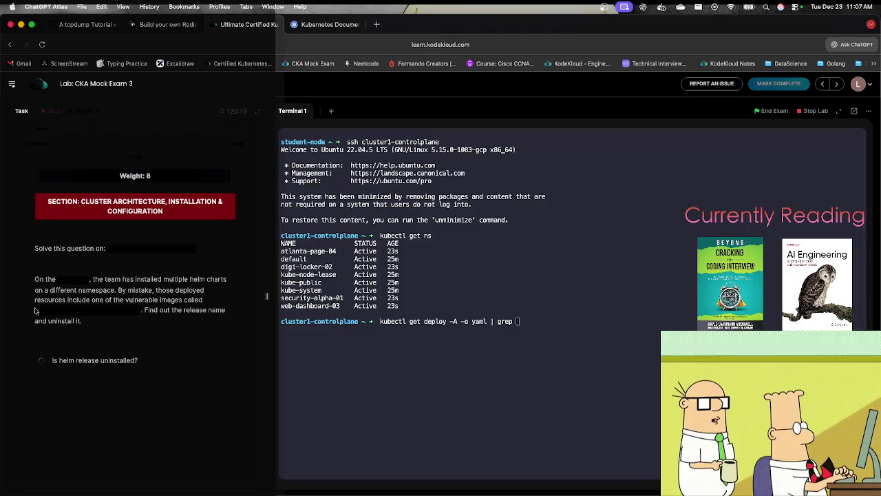
{"action": "left_click", "coordinate": [439, 369]}
{"action": "type", "text": "kodekloud/click-counter:latest"}
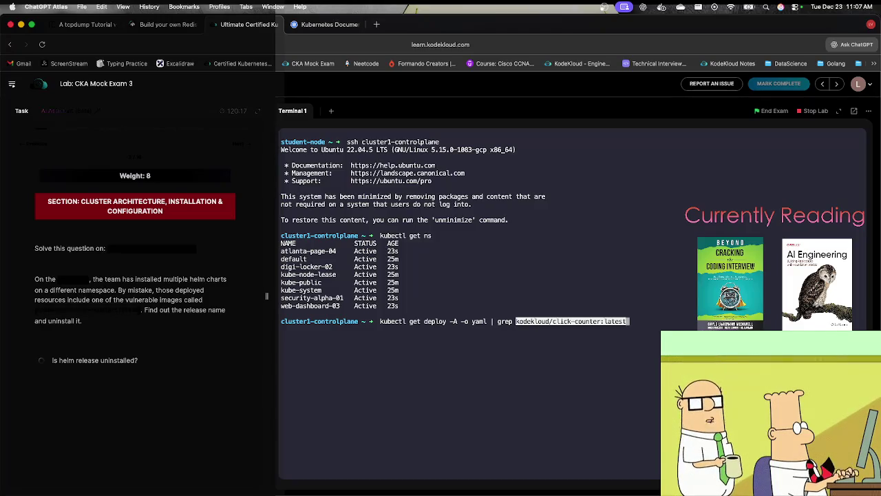
{"action": "key", "text": "Return"}
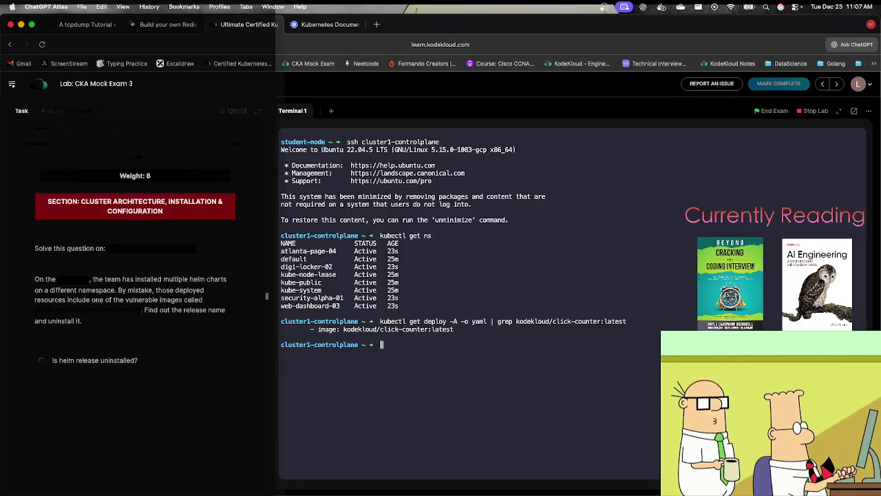
Rerun the command without the grep to print every deployment's full YAML.
{"action": "key", "text": "Up"}
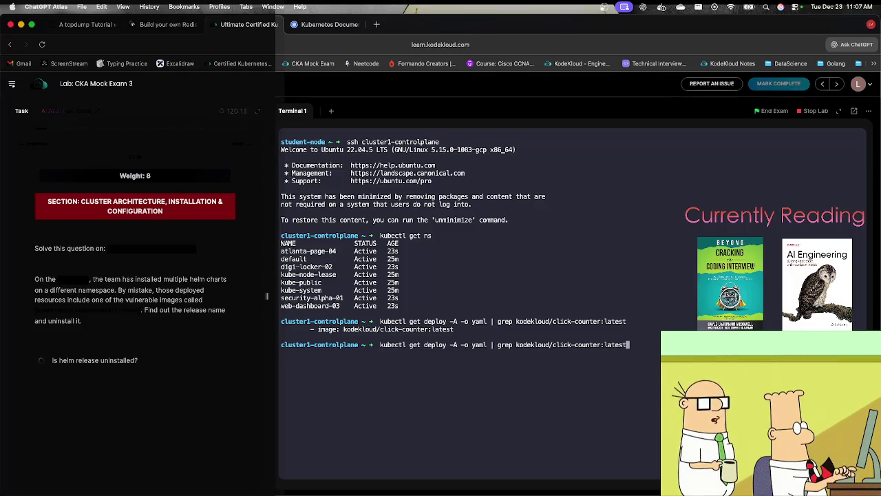
{"action": "key", "text": "BackSpace"}
{"action": "key", "text": "BackSpace"}
{"action": "key", "text": "BackSpace"}
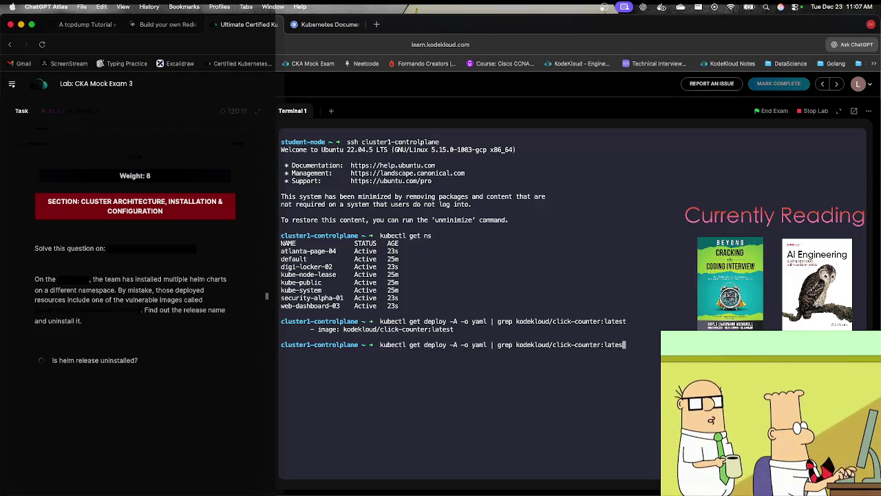
{"action": "key", "text": "BackSpace"}
{"action": "key", "text": "BackSpace"}
{"action": "key", "text": "BackSpace"}
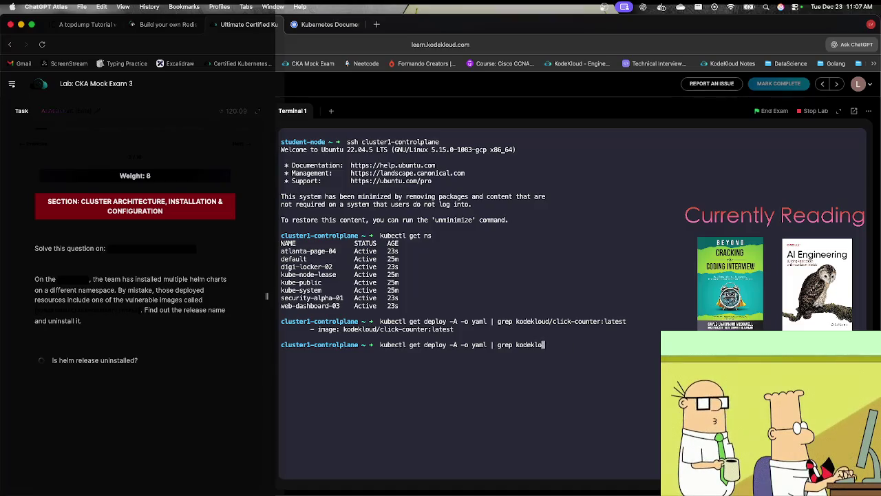
{"action": "key", "text": "BackSpace"}
{"action": "key", "text": "BackSpace"}
{"action": "key", "text": "BackSpace"}
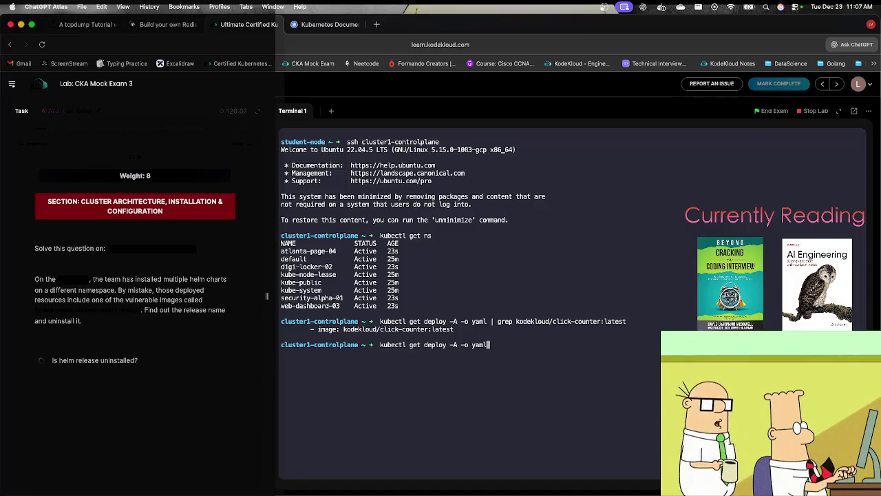
{"action": "key", "text": "Return"}
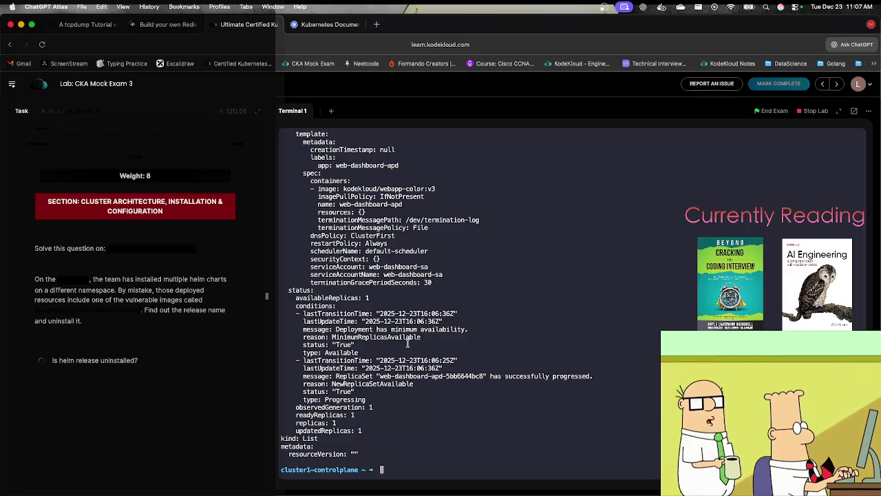
Redirect all deployment YAML into deploys.yml and open the file in vi.
{"action": "scroll", "coordinate": [405, 348], "scroll_direction": "up", "scroll_amount": 5}
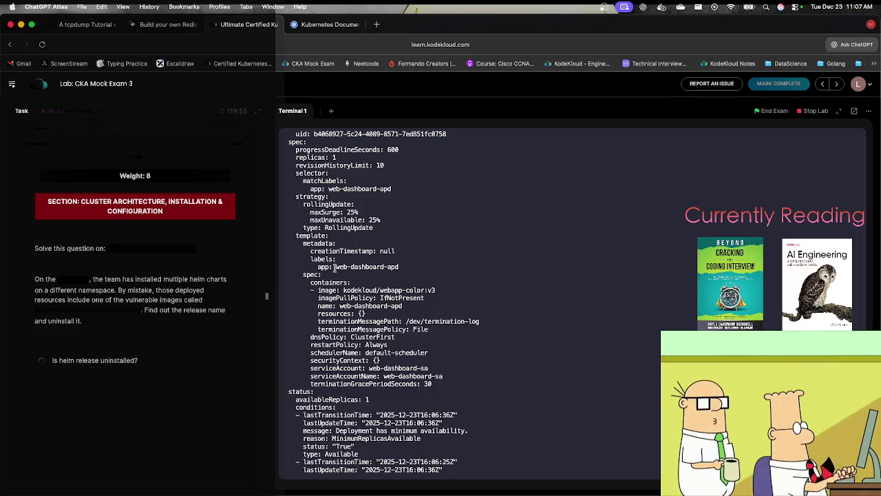
{"action": "scroll", "coordinate": [334, 270], "scroll_direction": "up", "scroll_amount": 2}
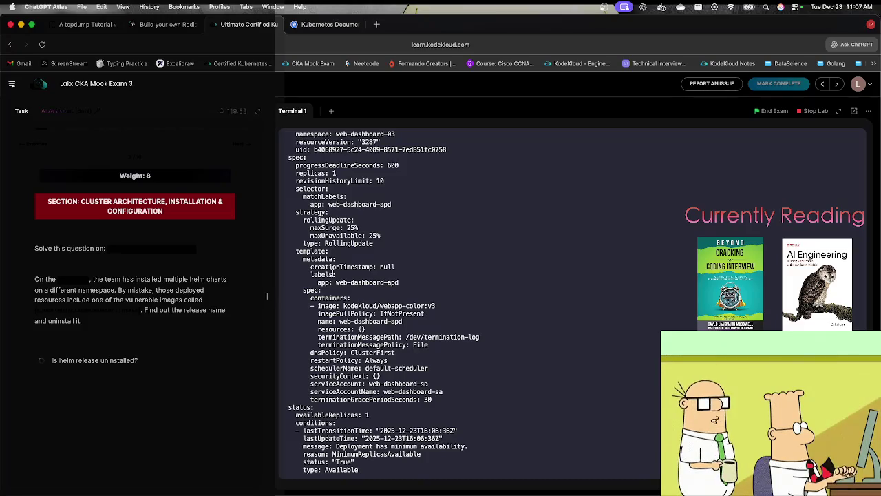
{"action": "scroll", "coordinate": [334, 274], "scroll_direction": "up", "scroll_amount": 1}
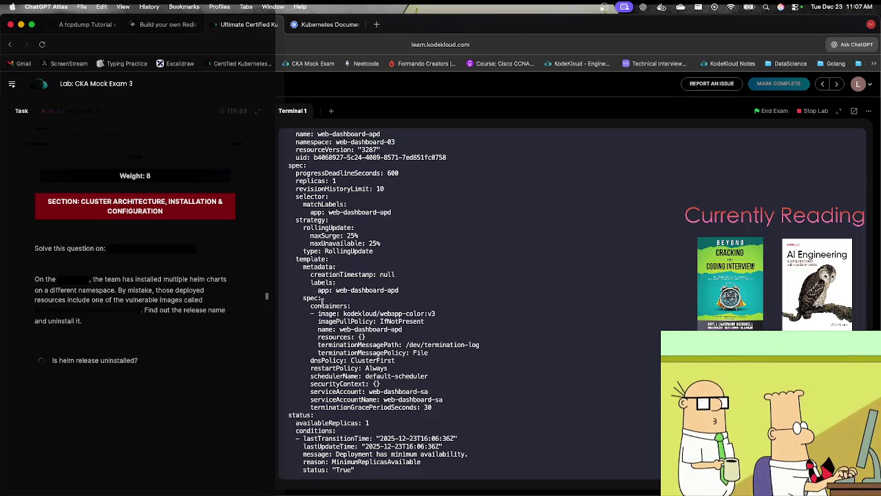
{"action": "scroll", "coordinate": [310, 224], "scroll_direction": "up", "scroll_amount": 10}
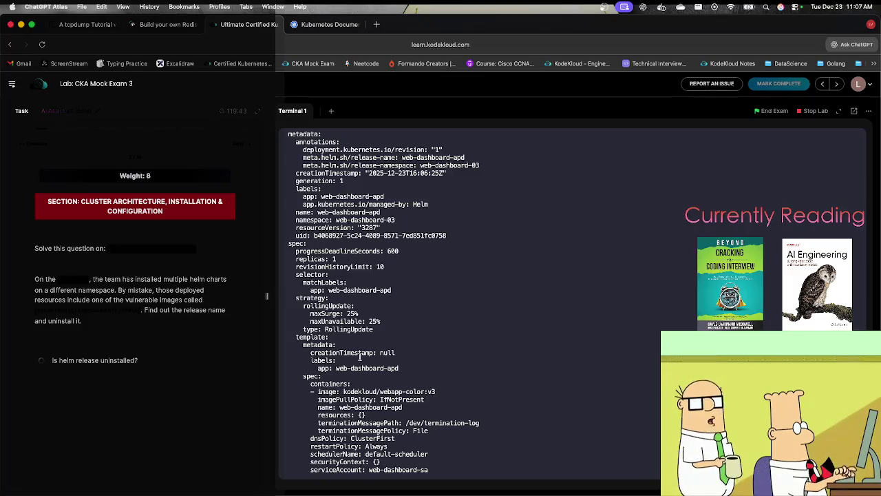
{"action": "scroll", "coordinate": [359, 313], "scroll_direction": "up", "scroll_amount": 10}
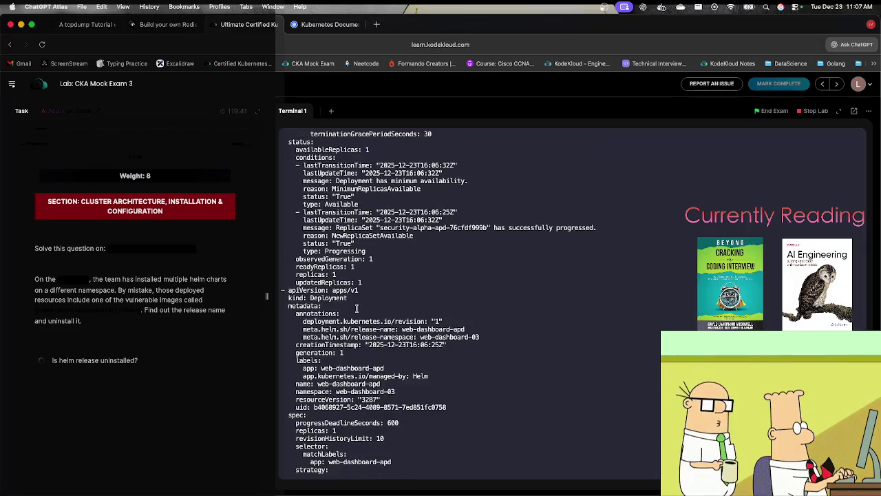
{"action": "scroll", "coordinate": [356, 306], "scroll_direction": "up", "scroll_amount": 7}
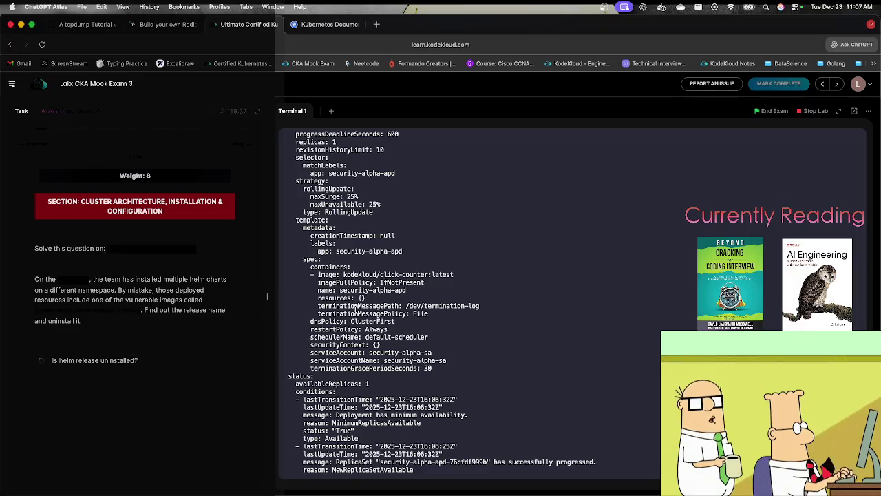
{"action": "scroll", "coordinate": [356, 308], "scroll_direction": "down", "scroll_amount": 4}
{"action": "key", "text": "Up"}
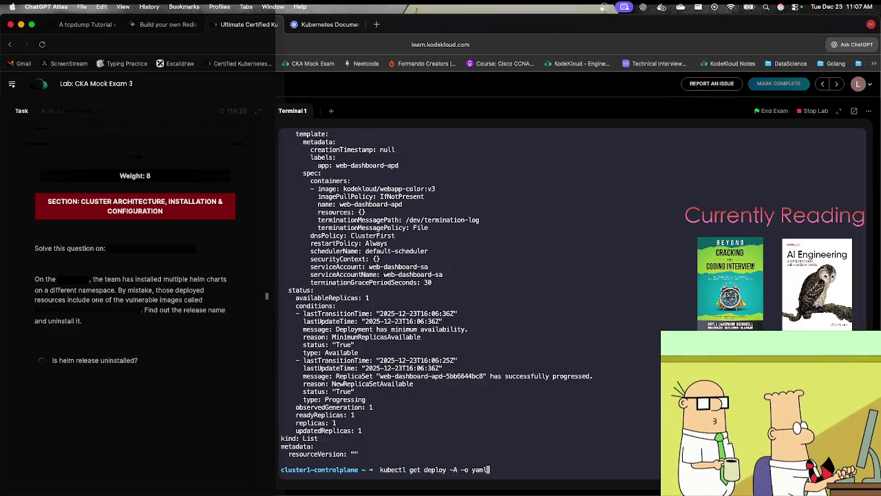
{"action": "type", "text": "> "}
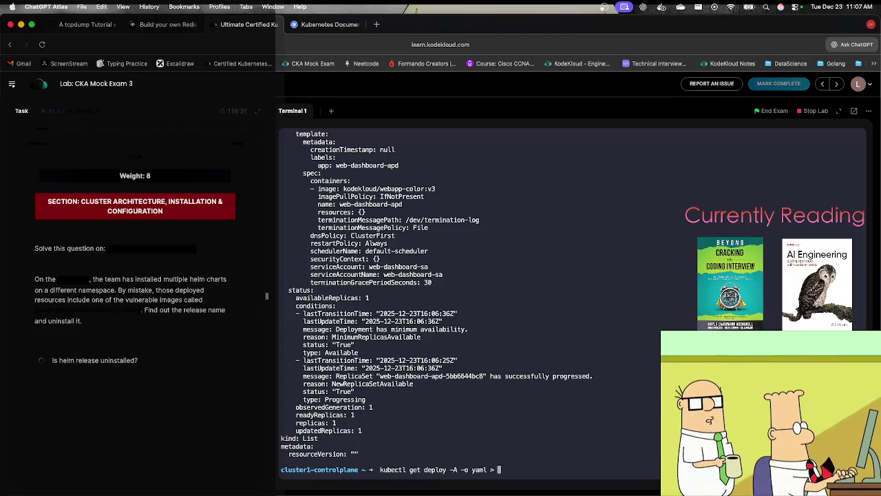
{"action": "type", "text": "depl"}
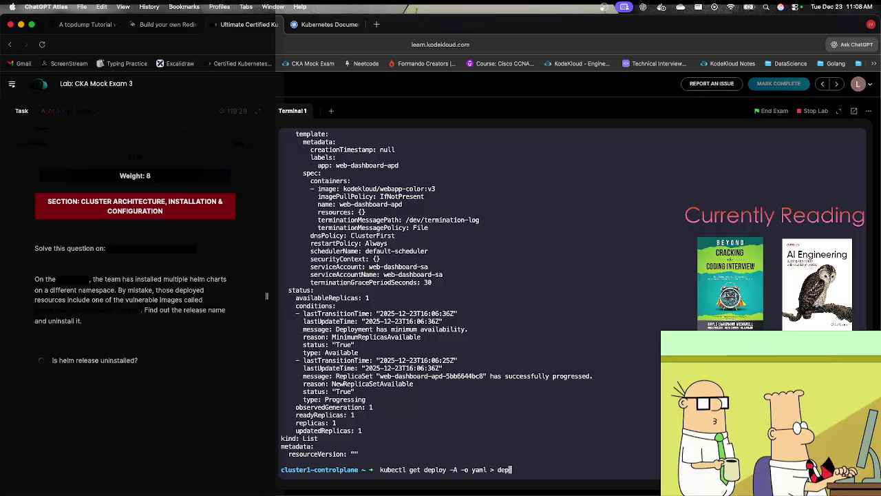
{"action": "type", "text": "oys"}
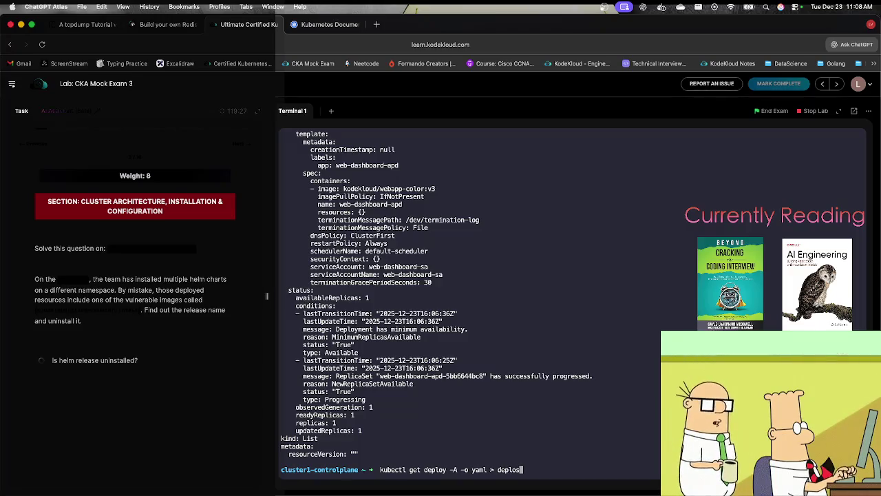
{"action": "type", "text": "."}
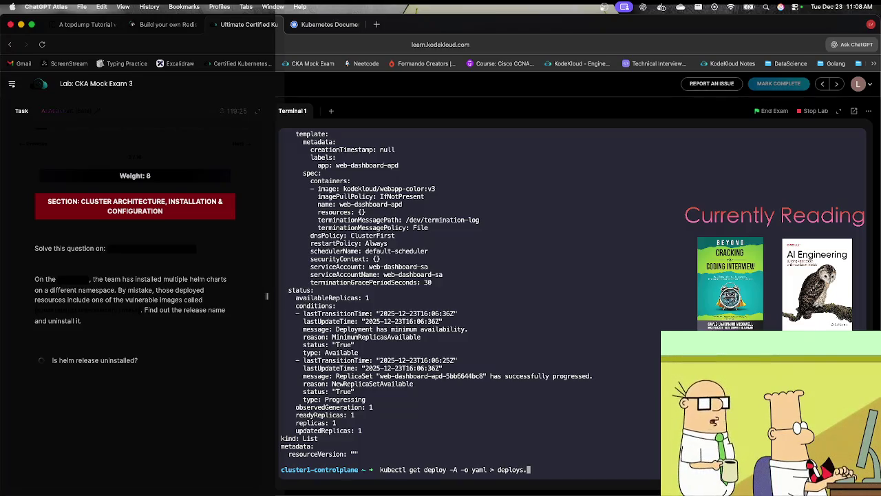
{"action": "type", "text": "yml"}
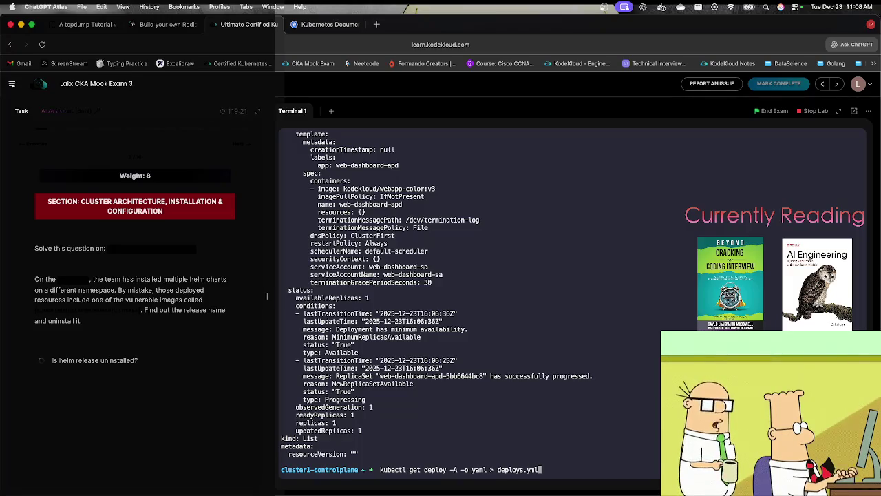
{"action": "key", "text": "Return"}
{"action": "type", "text": "vi deploys.yml"}
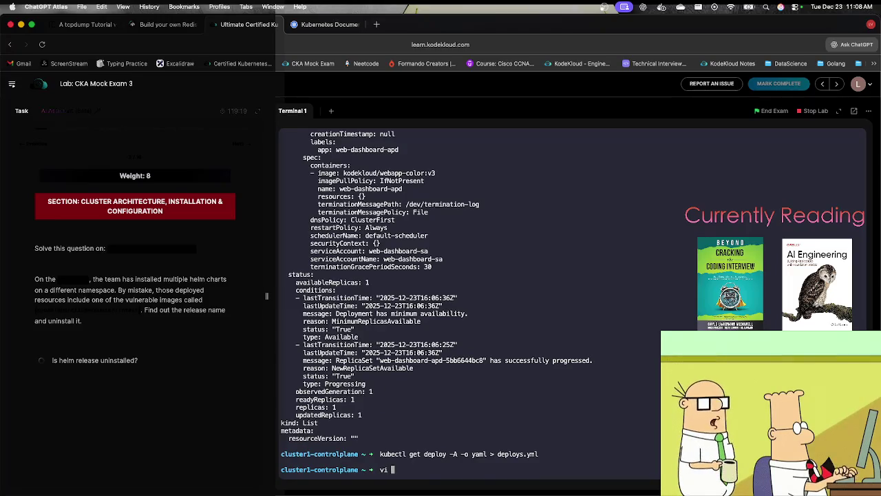
{"action": "key", "text": "Return"}
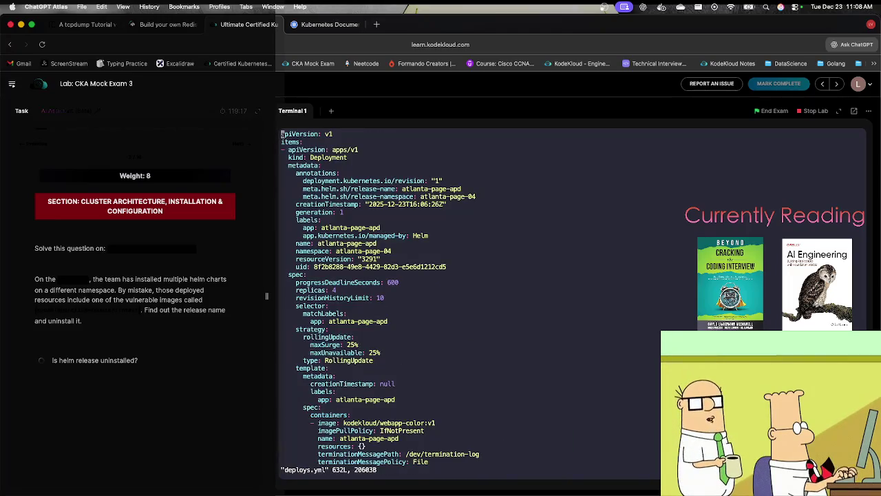
Search deploys.yml for kodekloud images, then leave the command history window.
{"action": "type", "text": "/"}
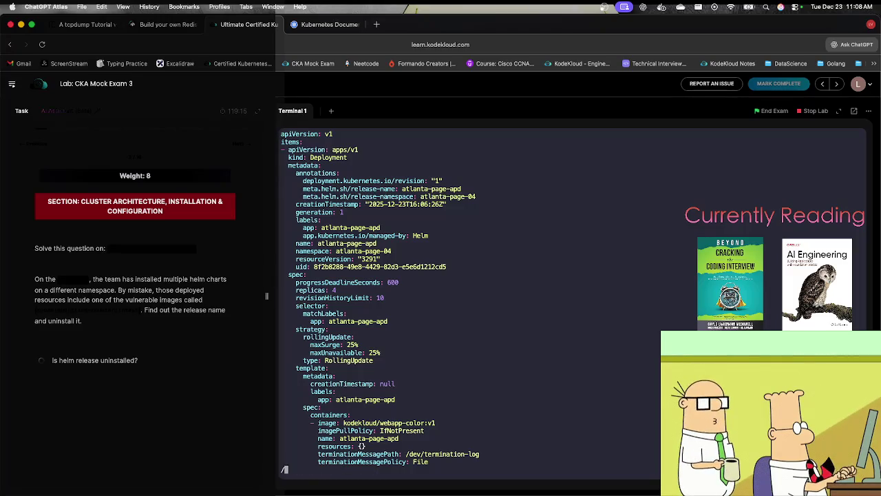
{"action": "key", "text": "super+c"}
{"action": "left_click", "coordinate": [384, 333]}
{"action": "key", "text": "super+v"}
{"action": "key", "text": "BackSpace"}
{"action": "key", "text": "BackSpace"}
{"action": "key", "text": "BackSpace"}
{"action": "key", "text": "Return"}
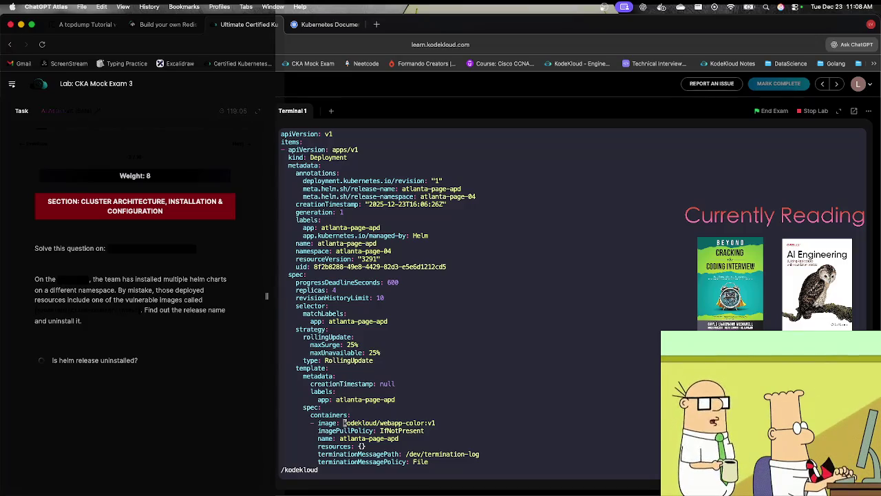
{"action": "key", "text": "Return"}
{"action": "key", "text": "q"}
{"action": "key", "text": "colon"}
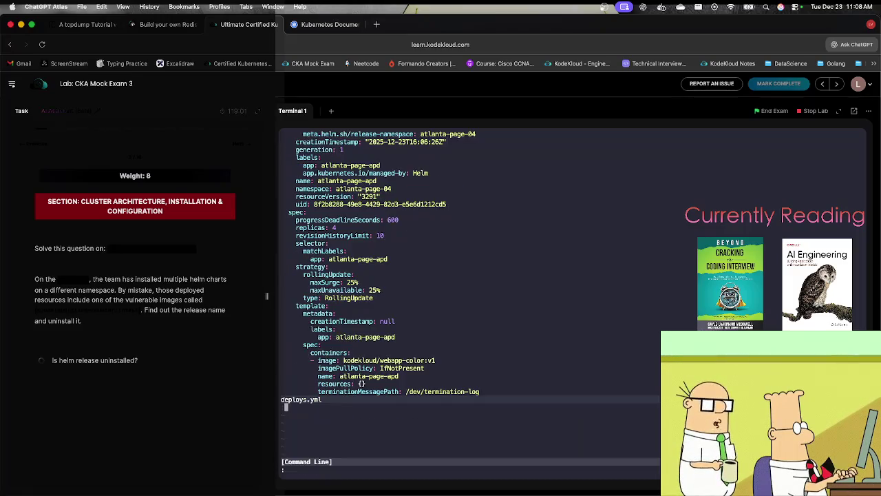
{"action": "key", "text": "q"}
{"action": "key", "text": "q"}
{"action": "key", "text": "ctrl+c"}
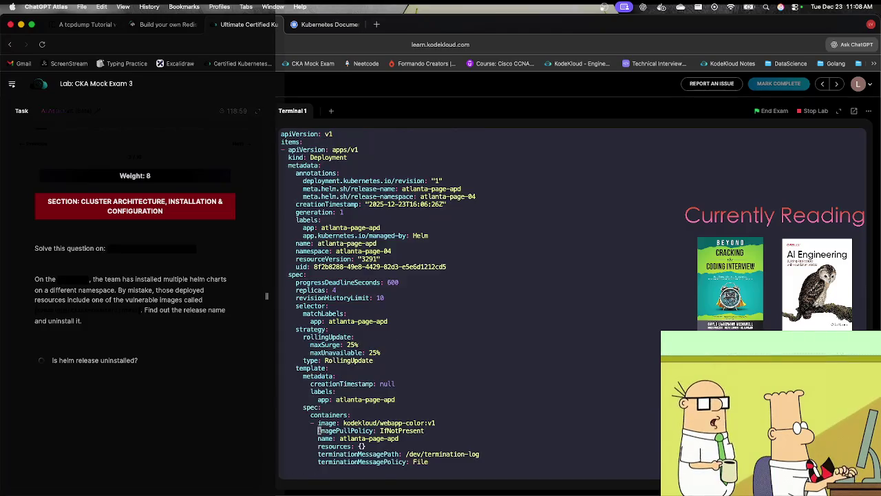
Search deploys.yml for kodekloud/click-counter:latest and inspect the matching image line.
{"action": "type", "text": "/"}
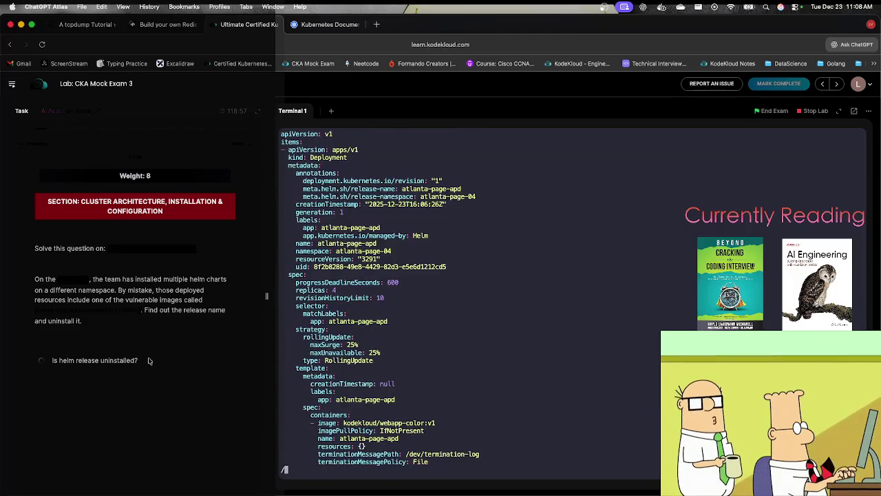
{"action": "left_click_drag", "start_coordinate": [76, 315], "coordinate": [36, 313]}
{"action": "key", "text": "super+c"}
{"action": "left_click", "coordinate": [294, 364]}
{"action": "key", "text": "super+v"}
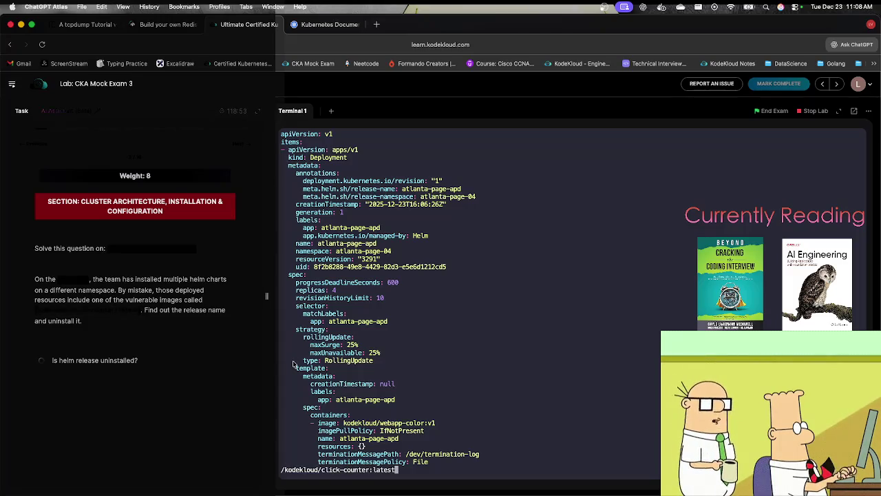
{"action": "key", "text": "Return"}
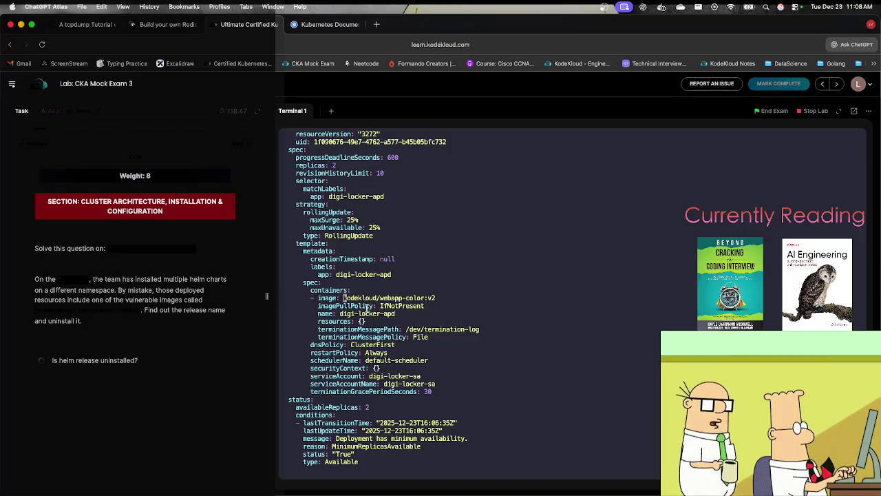
{"action": "key", "text": "Return"}
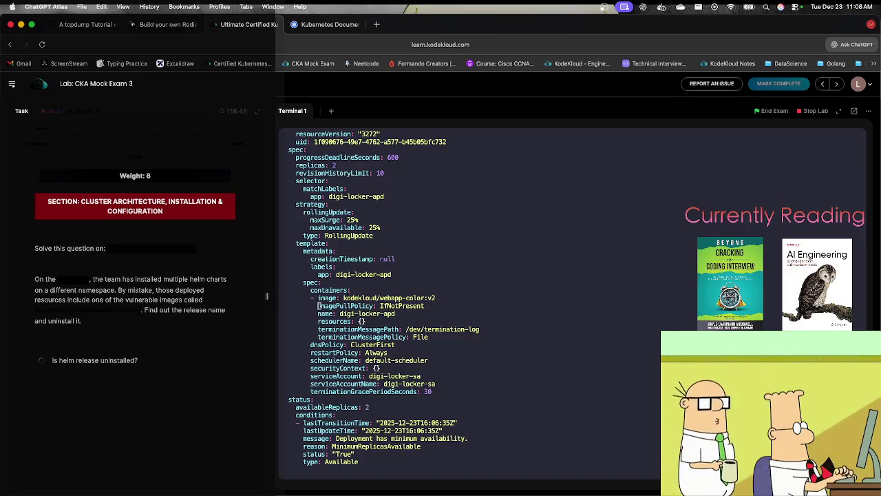
{"action": "key", "text": "Up"}
{"action": "type", "text": "/\"kodekloud/click-counter:latest\""}
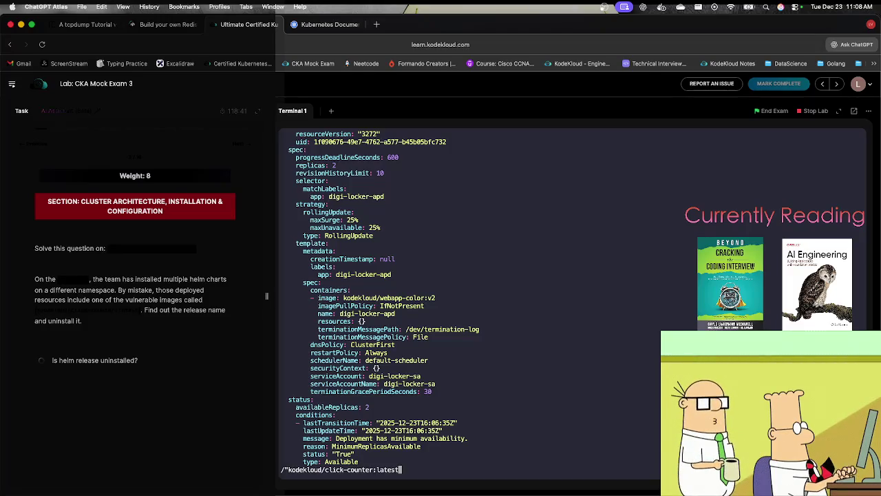
{"action": "key", "text": "Return"}
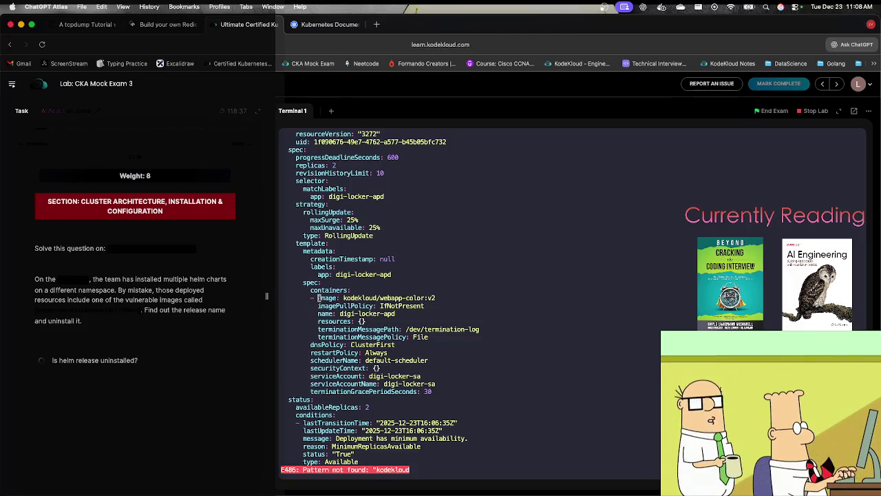
{"action": "key", "text": "k"}
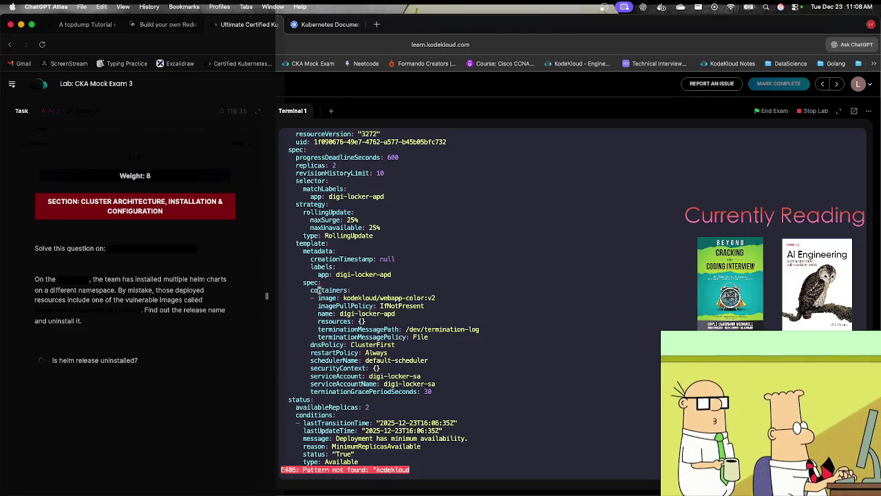
{"action": "type", "text": ":"}
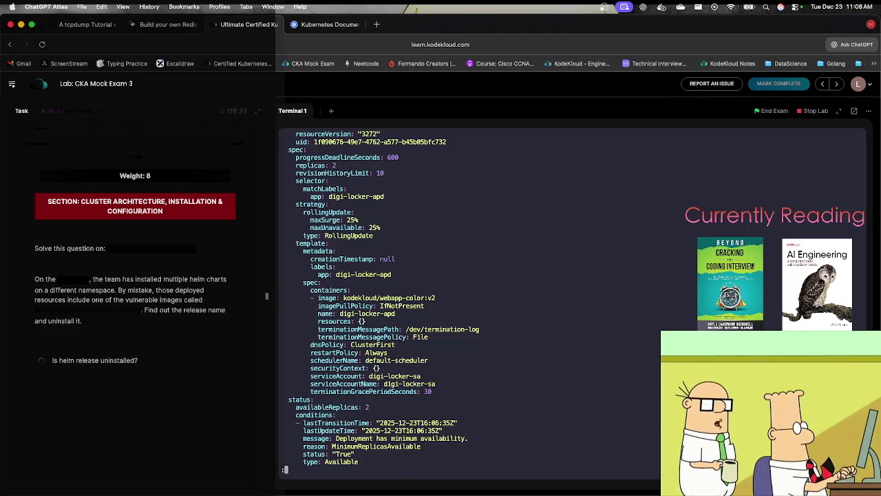
{"action": "key", "text": "super+v"}
{"action": "key", "text": "Left"}
{"action": "key", "text": "Left"}
{"action": "key", "text": "Left"}
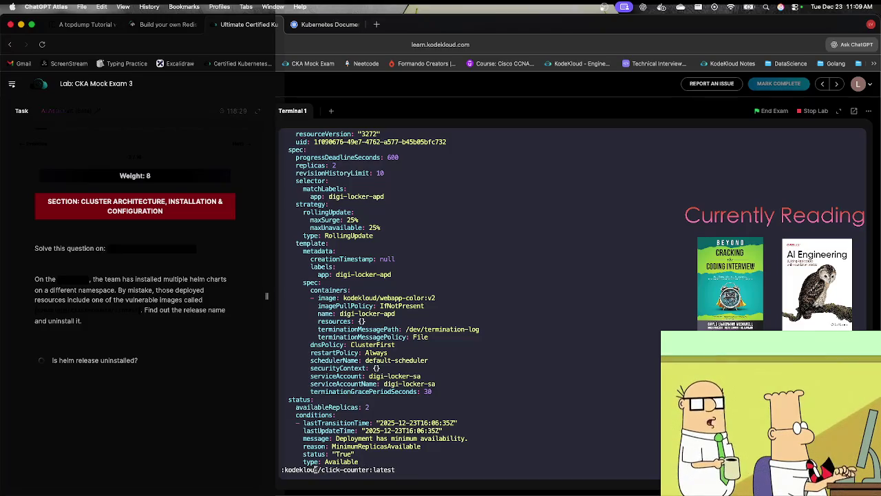
{"action": "type", "text": "\\"}
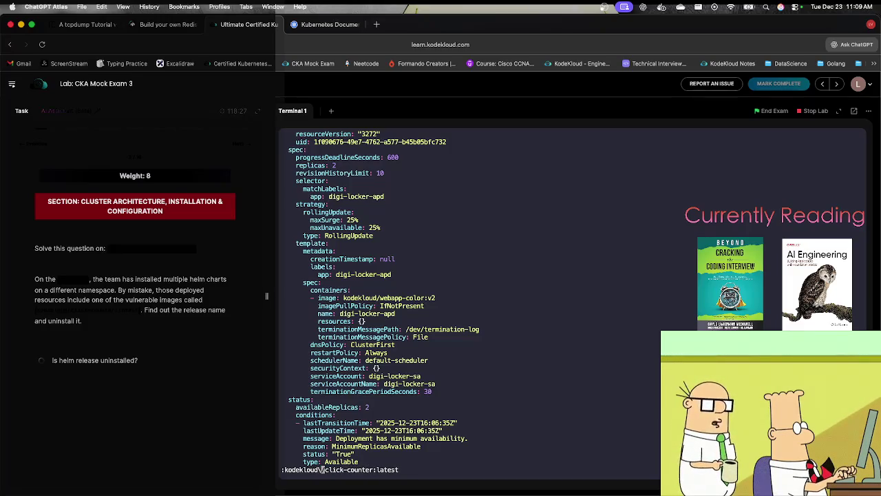
{"action": "key", "text": "Return"}
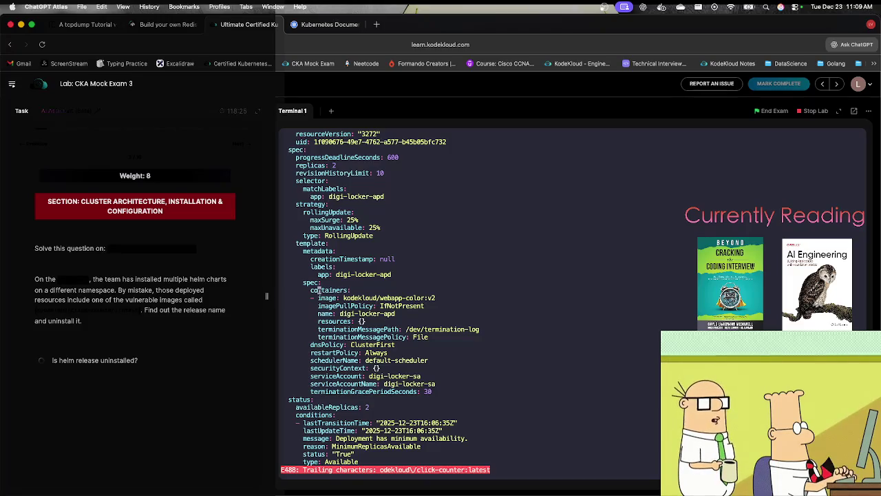
{"action": "key", "text": "k"}
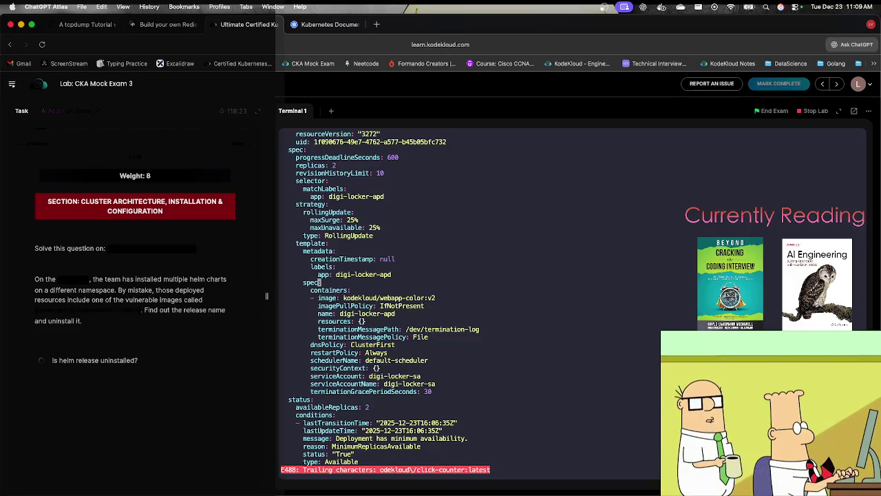
{"action": "key", "text": "k"}
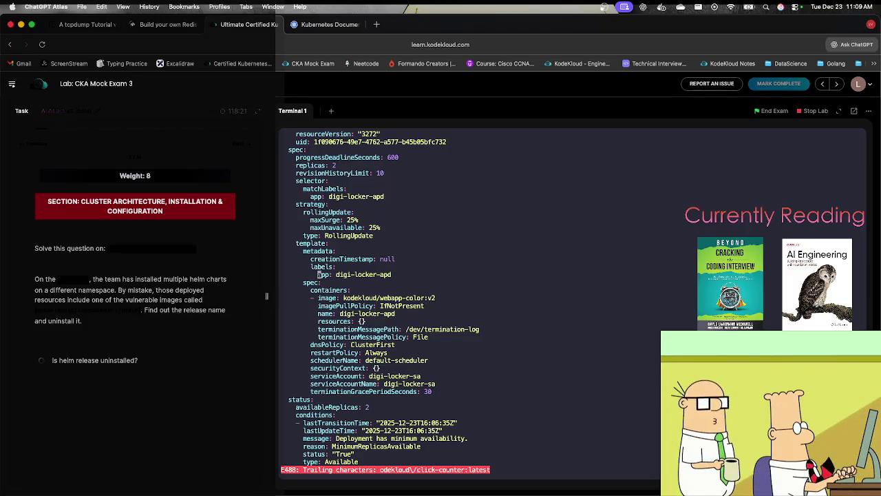
{"action": "key", "text": "j"}
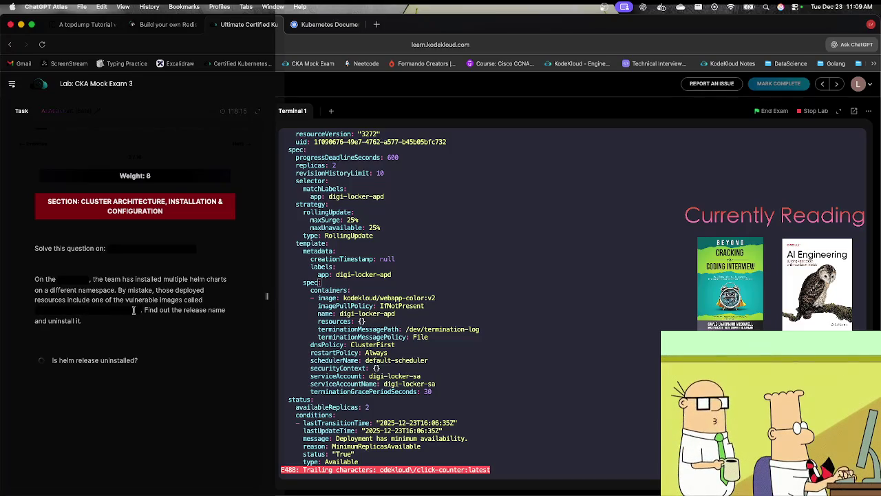
{"action": "right_click", "coordinate": [81, 310]}
{"action": "left_click", "coordinate": [96, 317]}
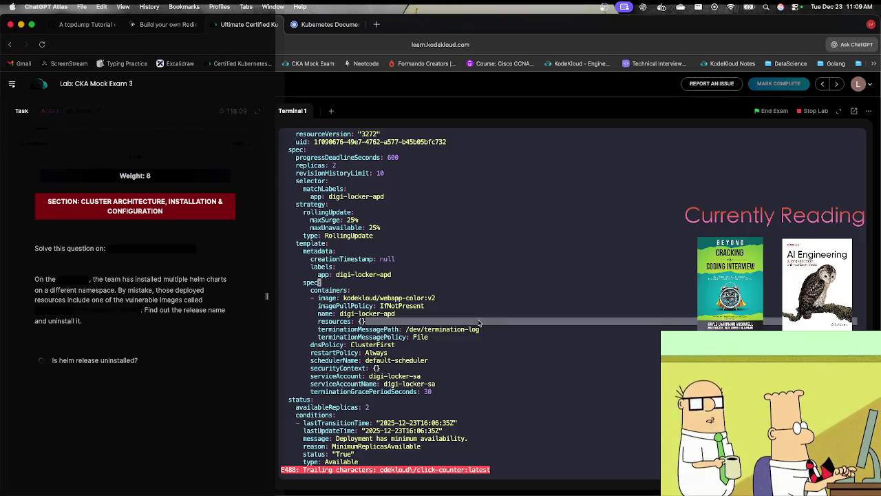
{"action": "type", "text": "/"}
{"action": "key", "text": "super+v"}
{"action": "key", "text": "Return"}
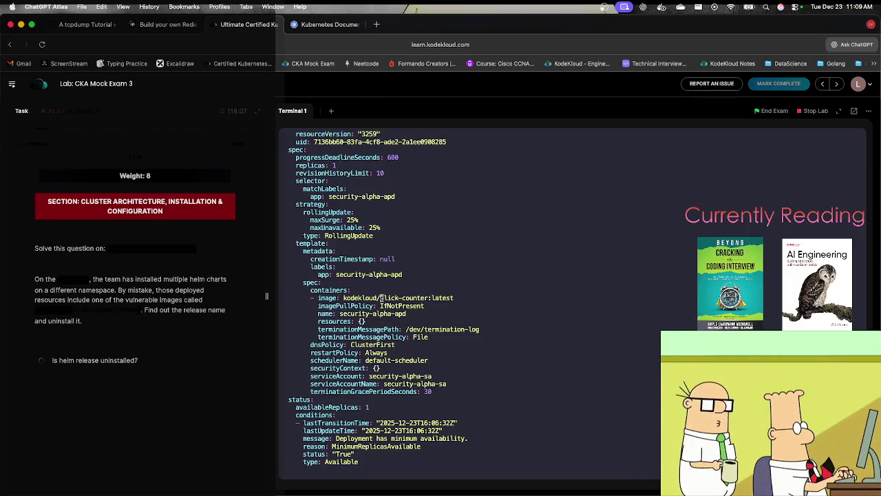
Note deployment security-alpha-apd in namespace security-alpha-01, then quit vi to the shell.
{"action": "double_click", "coordinate": [379, 275]}
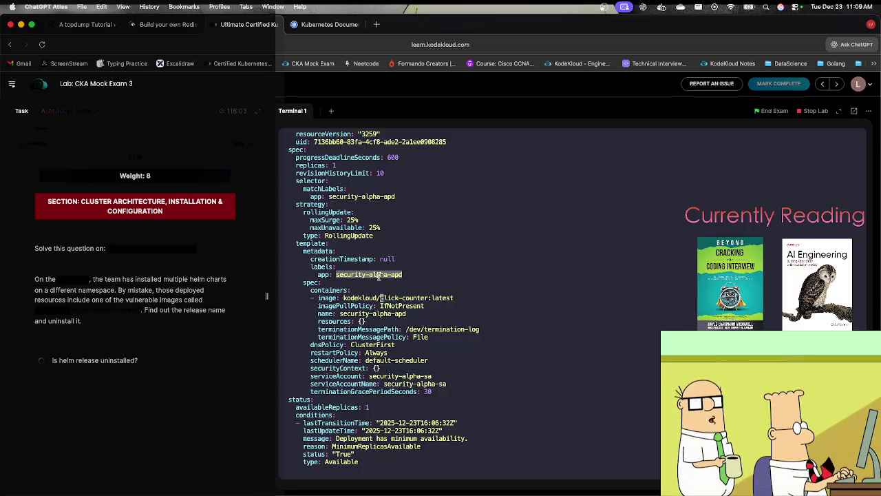
{"action": "key", "text": "k"}
{"action": "key", "text": "k"}
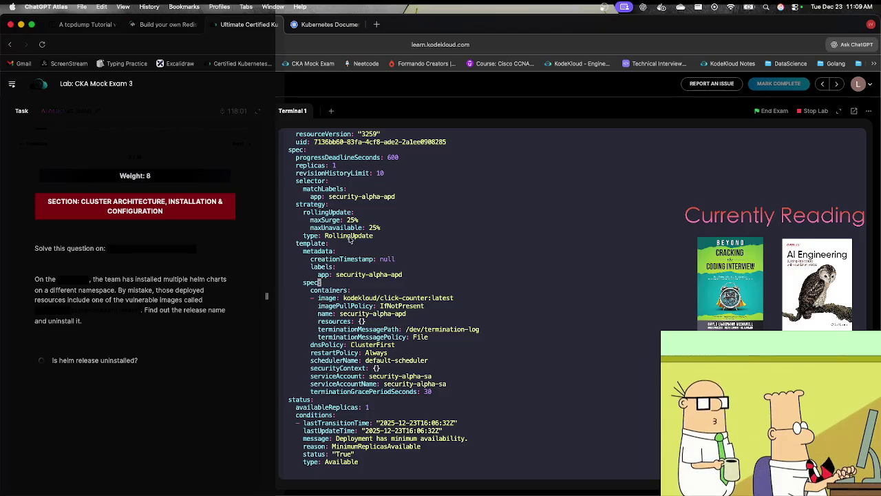
{"action": "key", "text": "k"}
{"action": "key", "text": "k"}
{"action": "key", "text": "k"}
{"action": "key", "text": "k"}
{"action": "key", "text": "k"}
{"action": "key", "text": "k"}
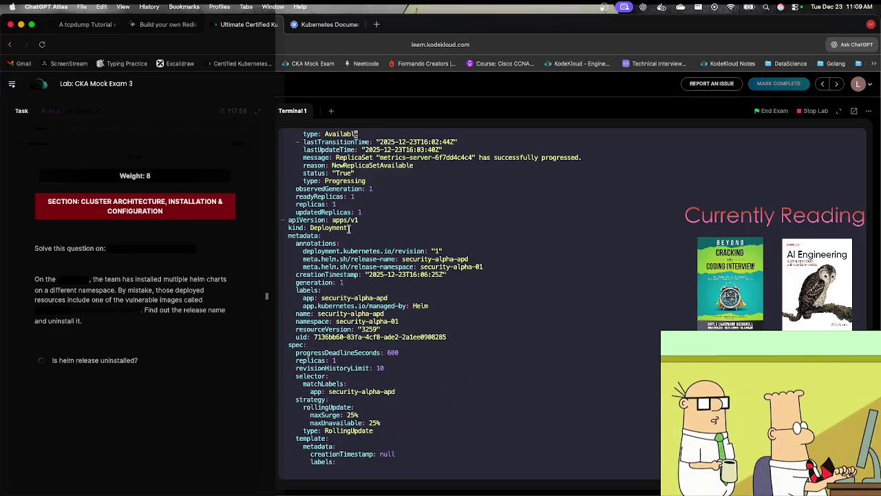
{"action": "double_click", "coordinate": [352, 313]}
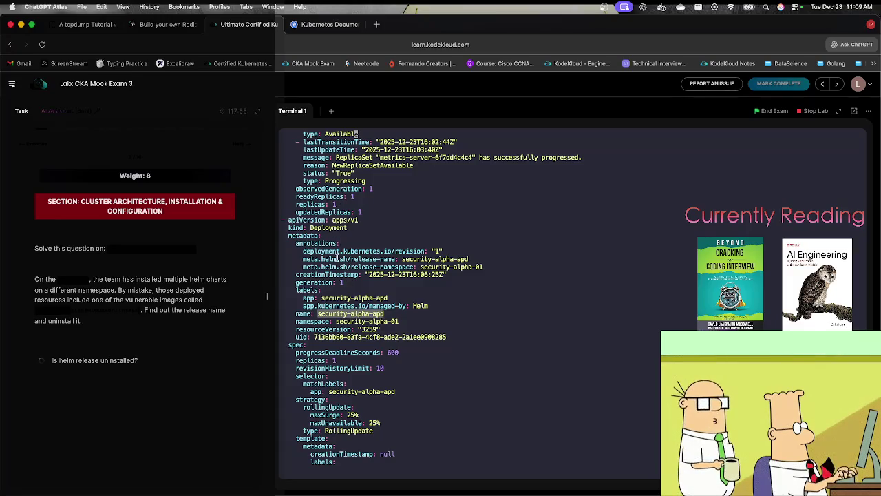
{"action": "double_click", "coordinate": [354, 322]}
{"action": "type", "text": ":q"}
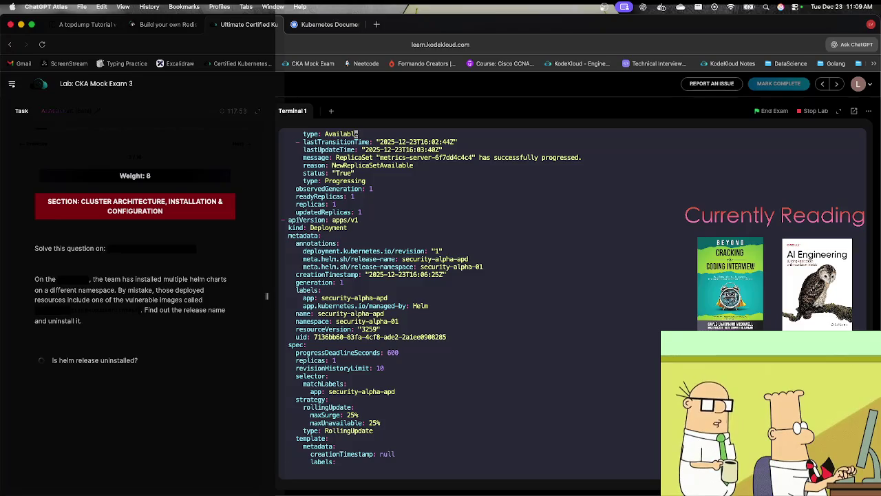
{"action": "key", "text": "Return"}
{"action": "type", "text": "helm -"}
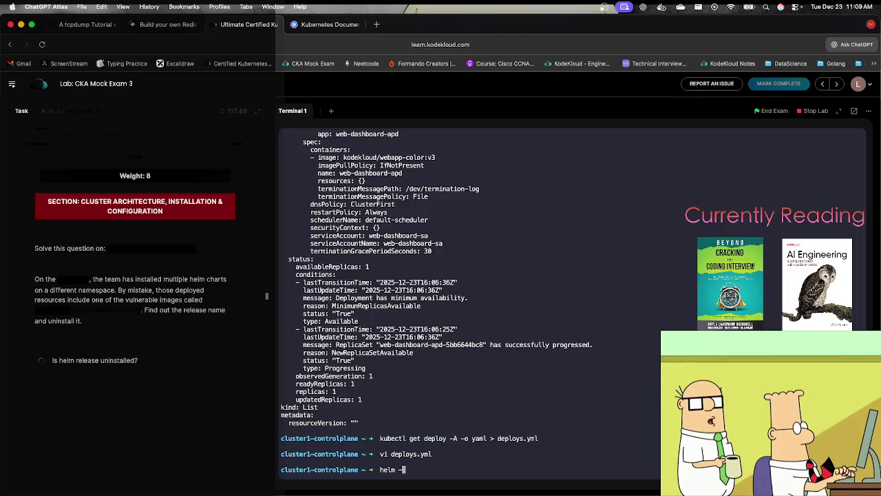
List all namespaces with kubectl get ns.
{"action": "key", "text": "BackSpace"}
{"action": "key", "text": "BackSpace"}
{"action": "key", "text": "BackSpace"}
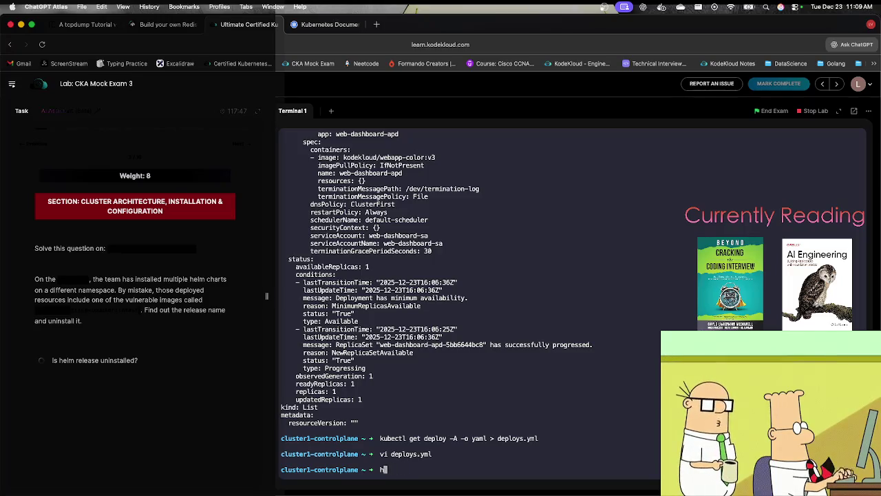
{"action": "type", "text": "kubectl get ns"}
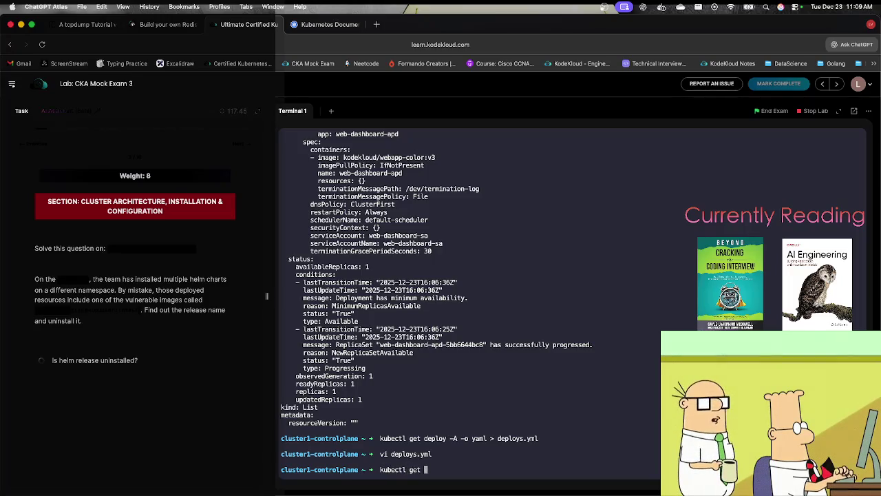
{"action": "key", "text": "Return"}
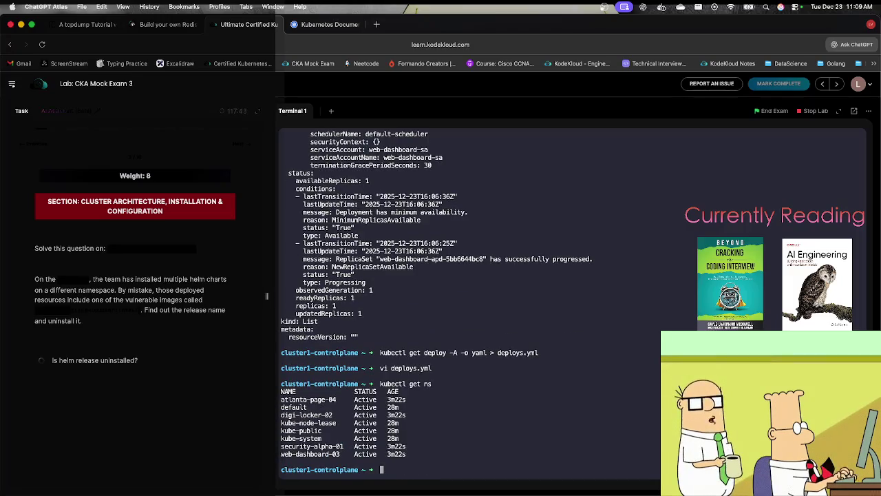
List Helm releases in security-alpha-01, revealing security-alpha-apd at revision 1.
{"action": "type", "text": "helm "}
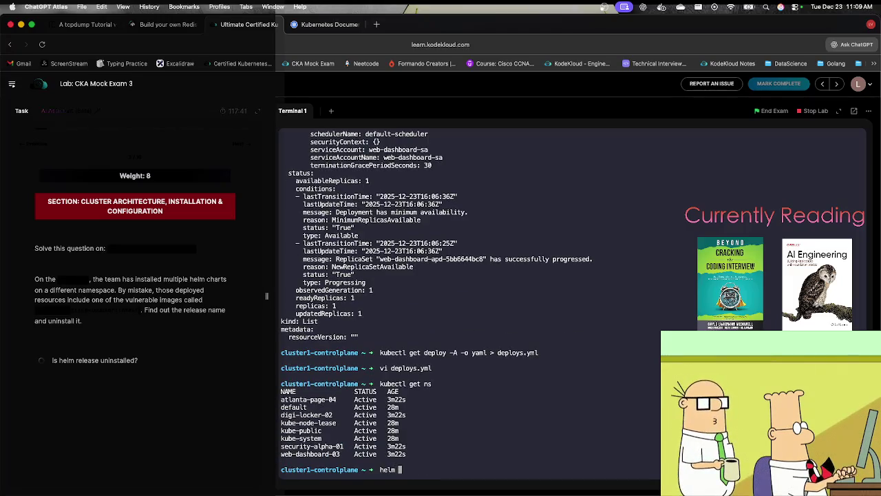
{"action": "type", "text": "ls -n"}
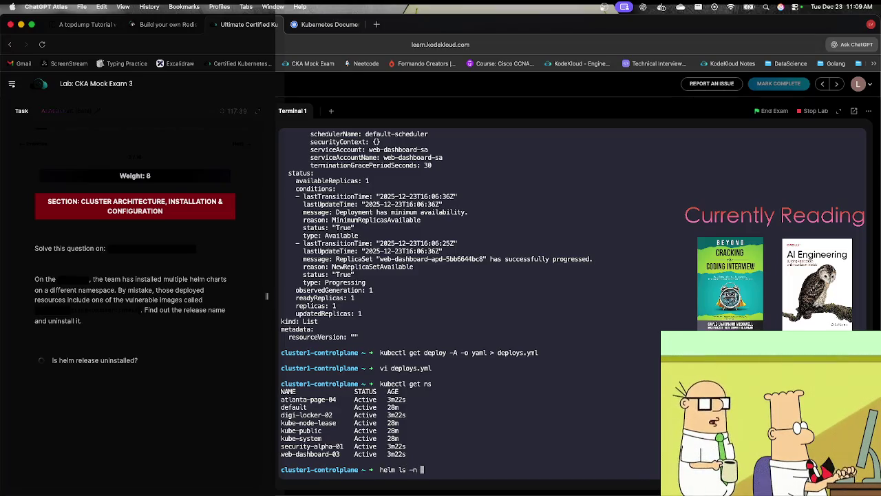
{"action": "double_click", "coordinate": [325, 446]}
{"action": "key", "text": "super+c"}
{"action": "key", "text": "super+v"}
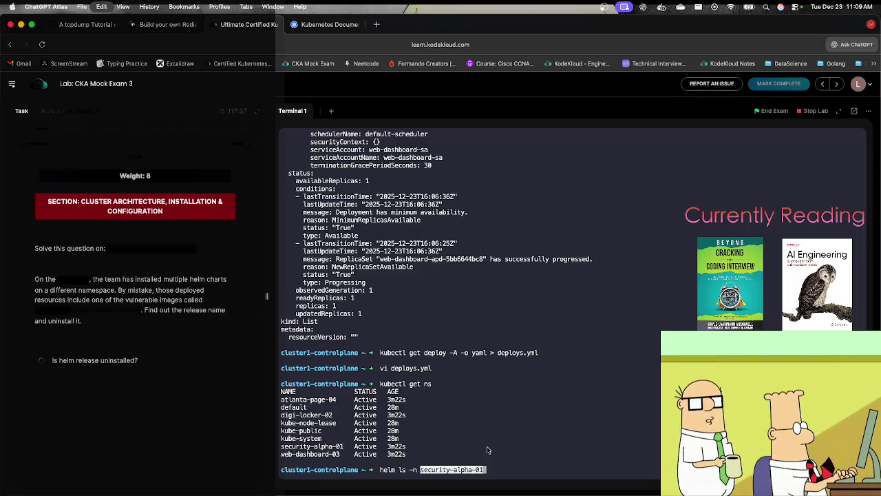
{"action": "key", "text": "Return"}
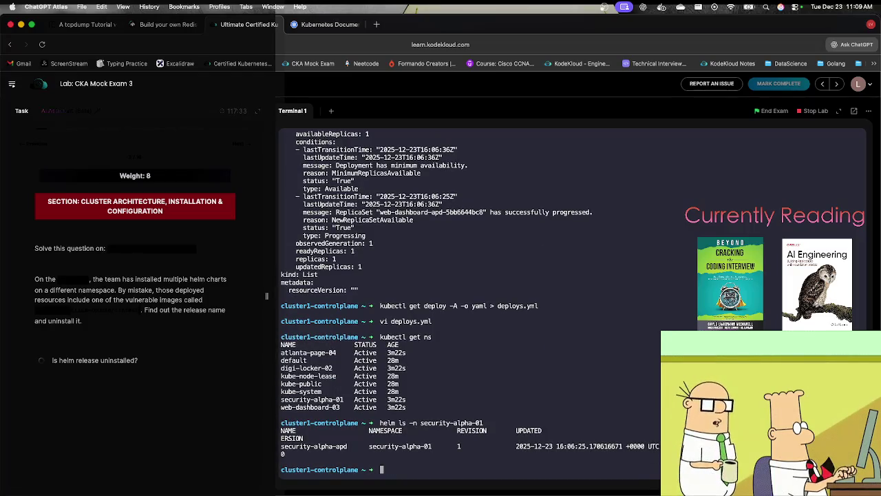
{"action": "type", "text": "he"}
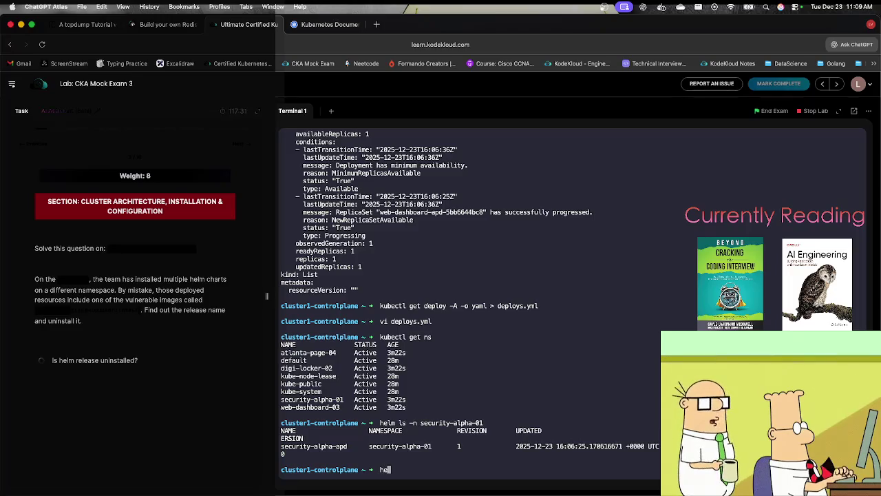
{"action": "type", "text": "lm un"}
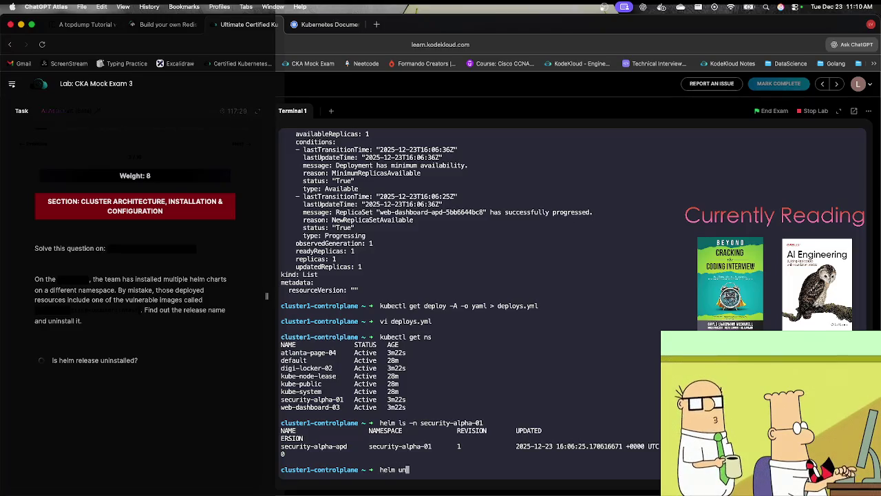
{"action": "type", "text": "install -n"}
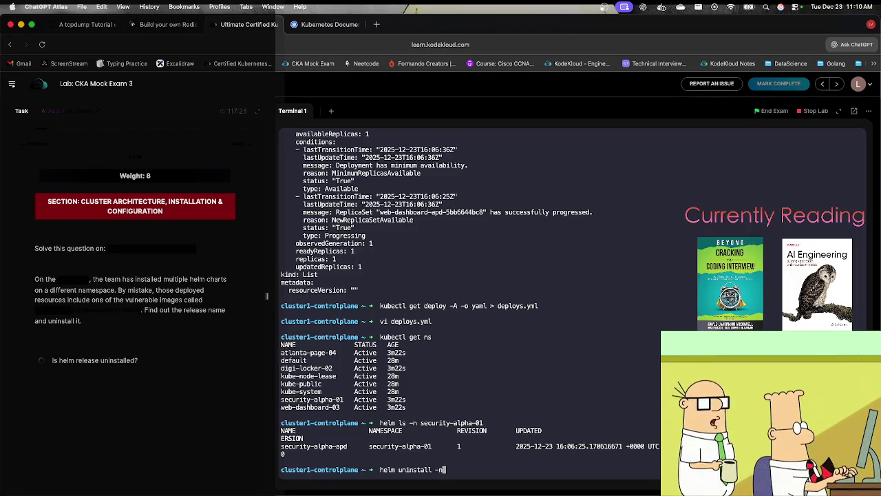
Uninstall release security-alpha-apd from security-alpha-01 and re-list to confirm none remain.
{"action": "key", "text": "super+v"}
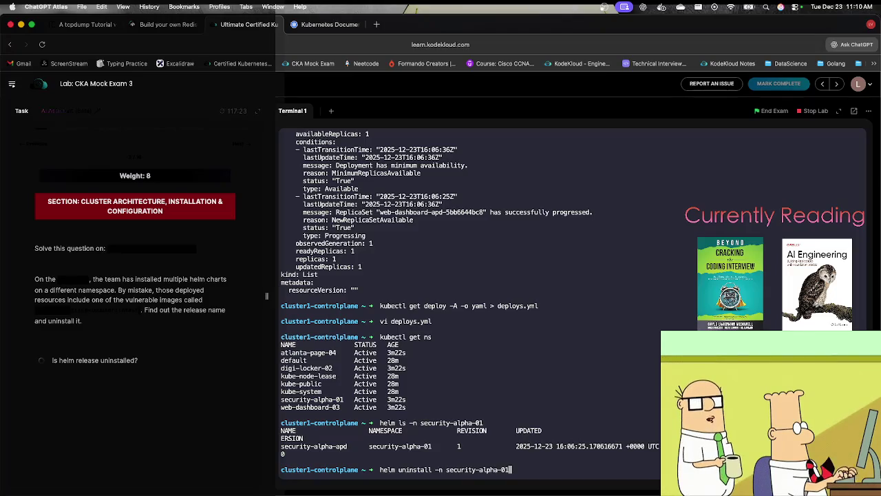
{"action": "double_click", "coordinate": [337, 447]}
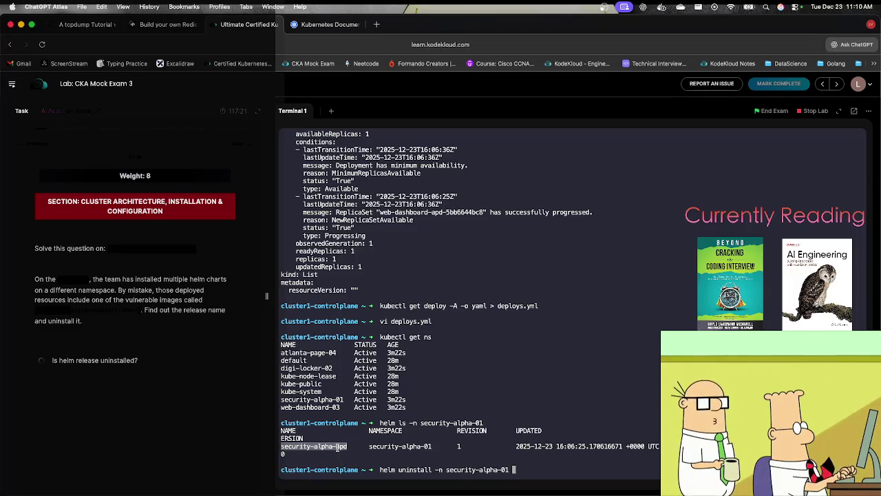
{"action": "key", "text": "super+v"}
{"action": "key", "text": "Return"}
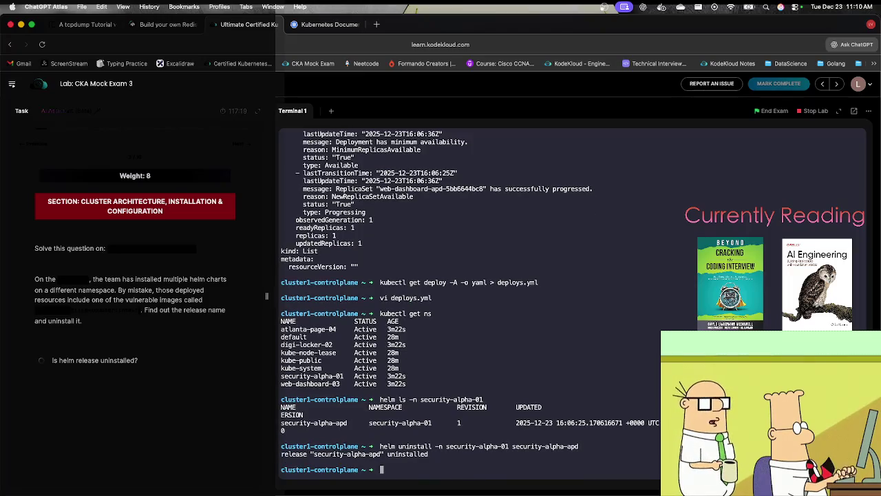
{"action": "key", "text": "Up"}
{"action": "key", "text": "Up"}
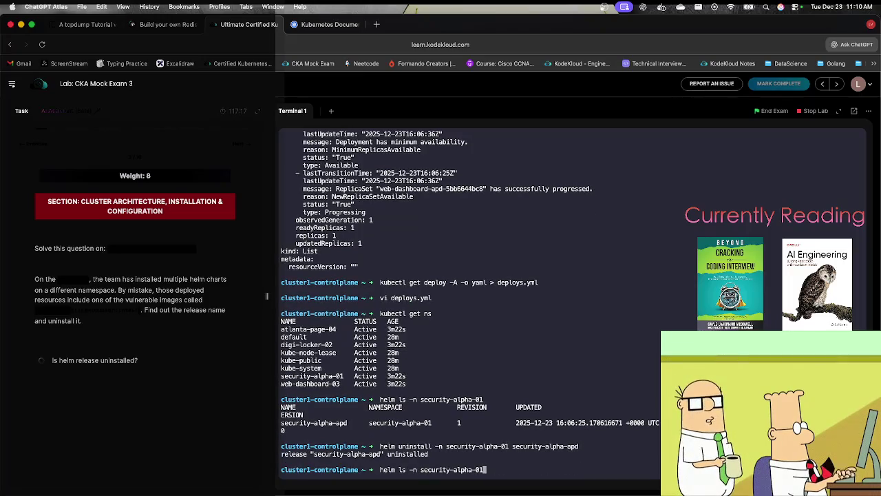
{"action": "key", "text": "Return"}
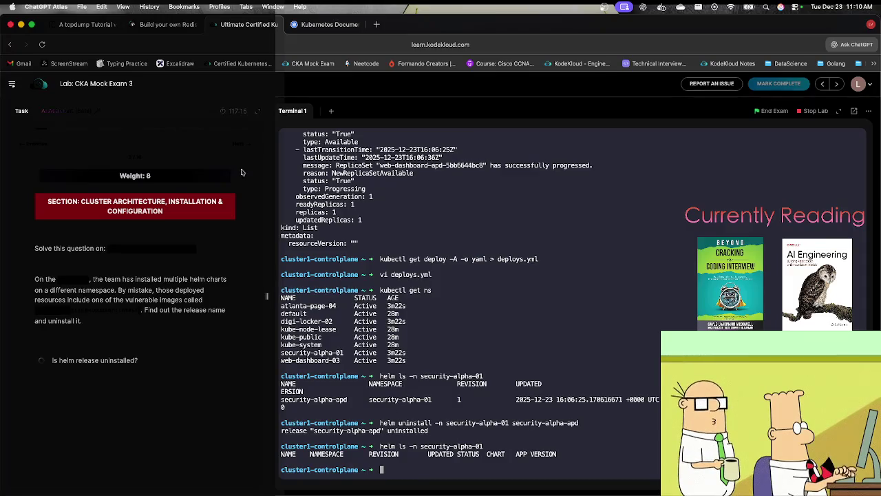
Advance to the Services and Networking question about service-3421-svcn.
{"action": "left_click", "coordinate": [238, 142]}
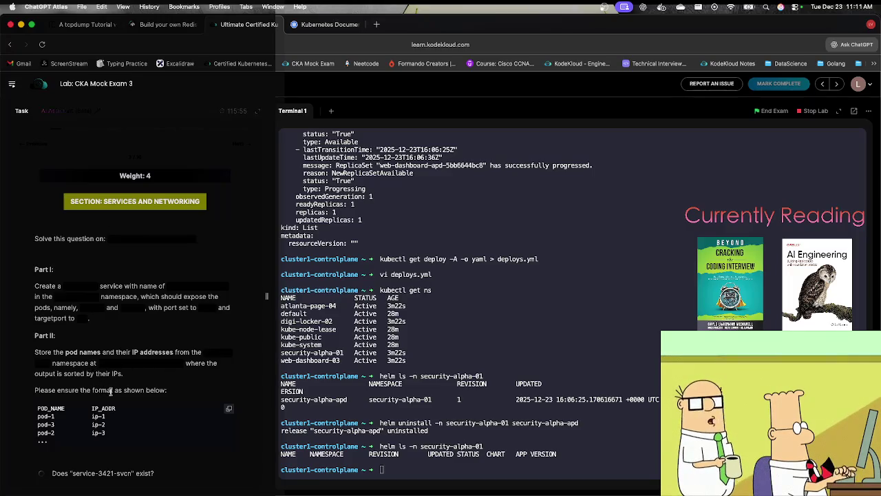
List pods in namespace spectra-1267 on cluster1 twice, finding none.
{"action": "scroll", "coordinate": [110, 391], "scroll_direction": "down", "scroll_amount": 1}
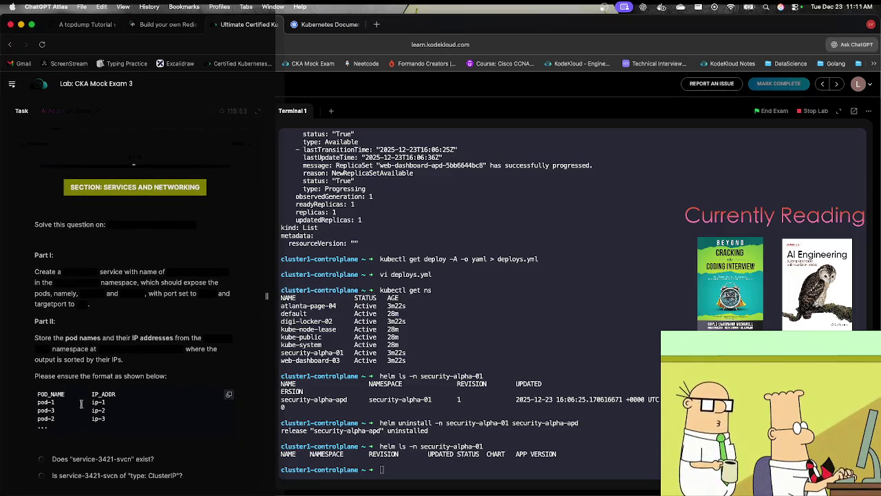
{"action": "scroll", "coordinate": [156, 409], "scroll_direction": "down", "scroll_amount": 3}
{"action": "scroll", "coordinate": [155, 409], "scroll_direction": "down", "scroll_amount": 1}
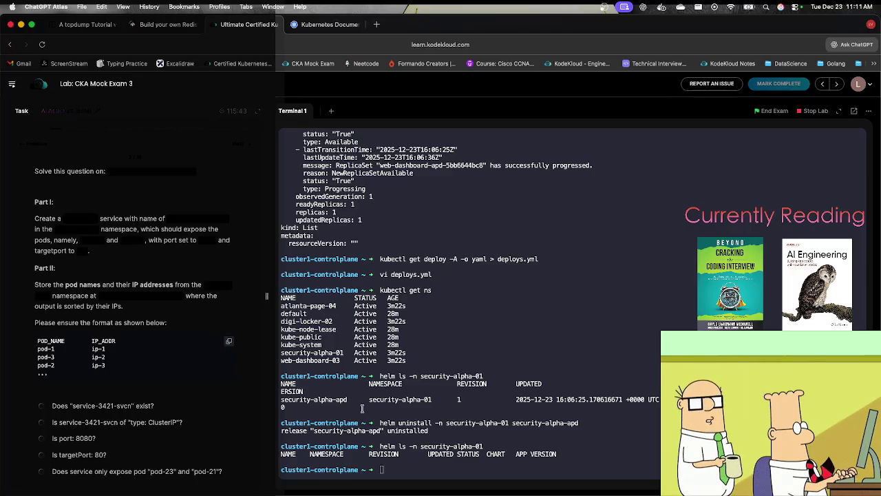
{"action": "type", "text": "kubectl de"}
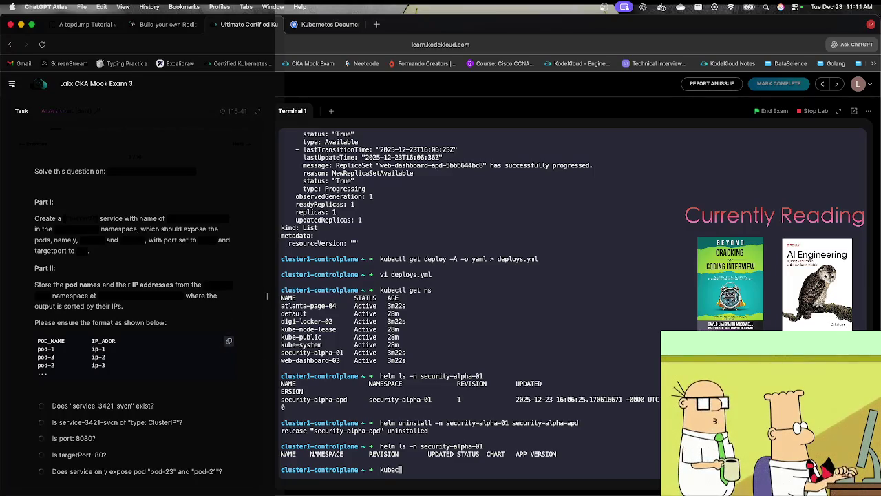
{"action": "key", "text": "BackSpace"}
{"action": "key", "text": "BackSpace"}
{"action": "type", "text": "get "}
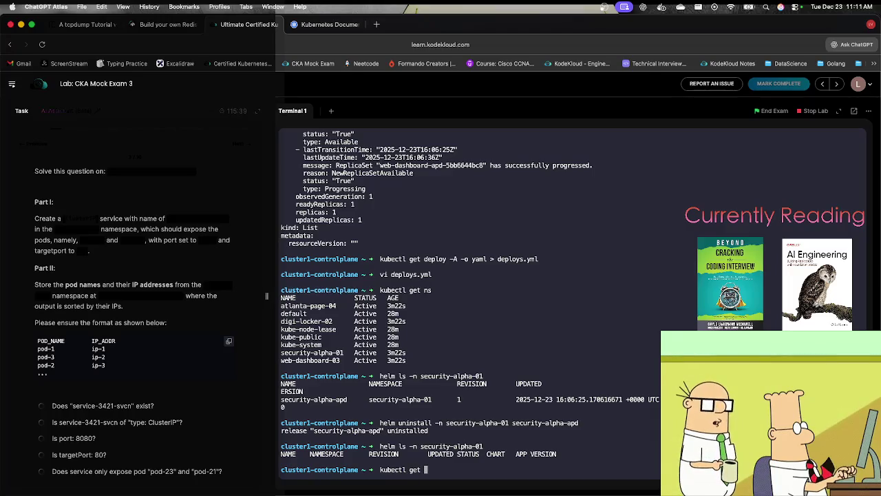
{"action": "type", "text": "pods -n"}
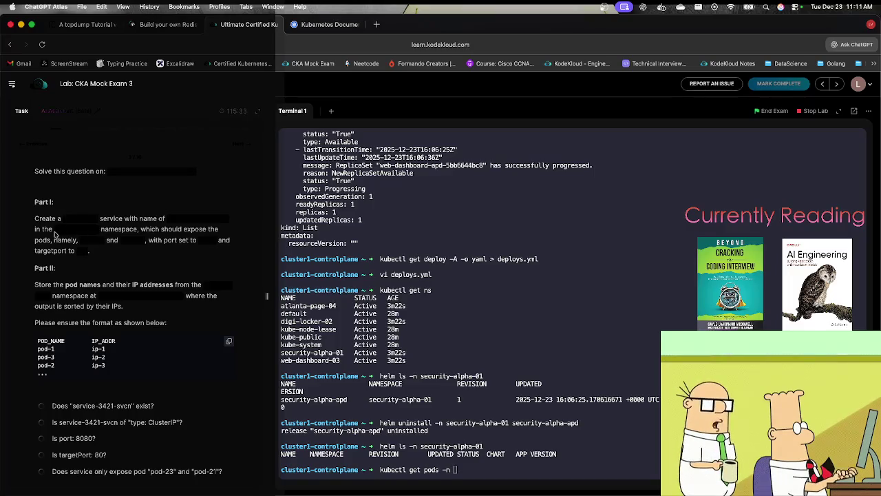
{"action": "key", "text": "super+v"}
{"action": "key", "text": "Return"}
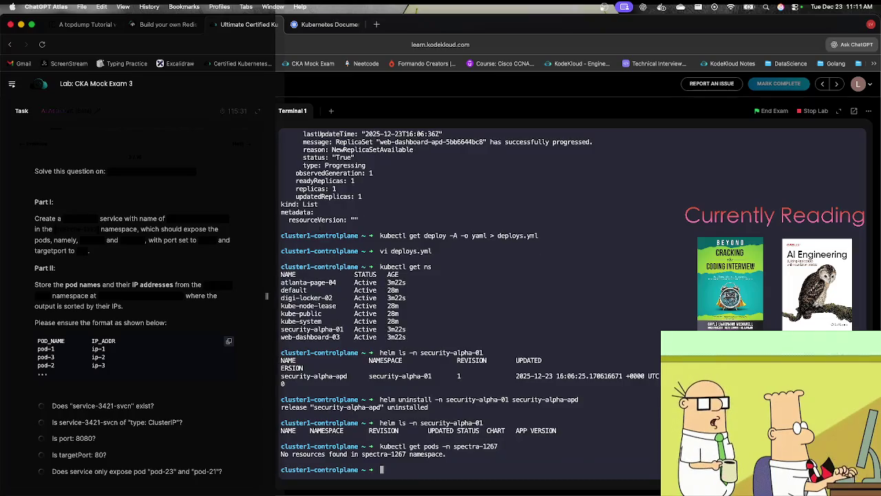
{"action": "key", "text": "Up"}
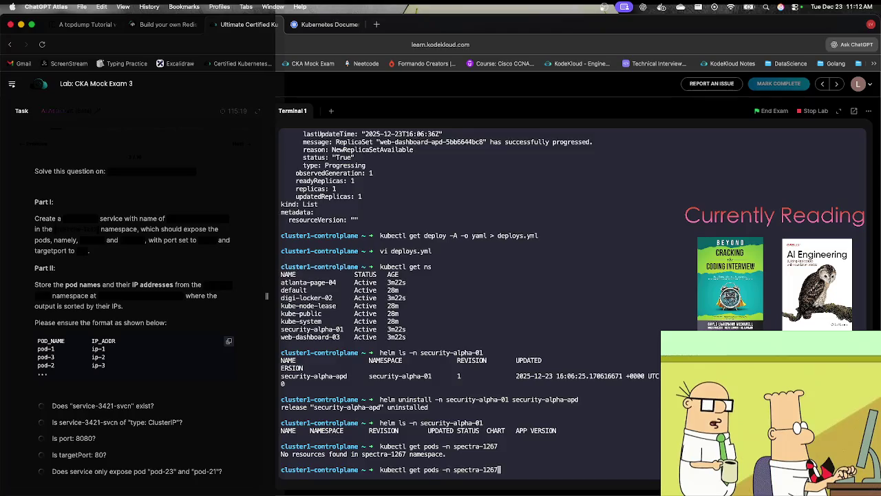
{"action": "key", "text": "Return"}
Log out of cluster1 and insert the cluster3 connection command from the task.
{"action": "type", "text": "exit"}
{"action": "key", "text": "Return"}
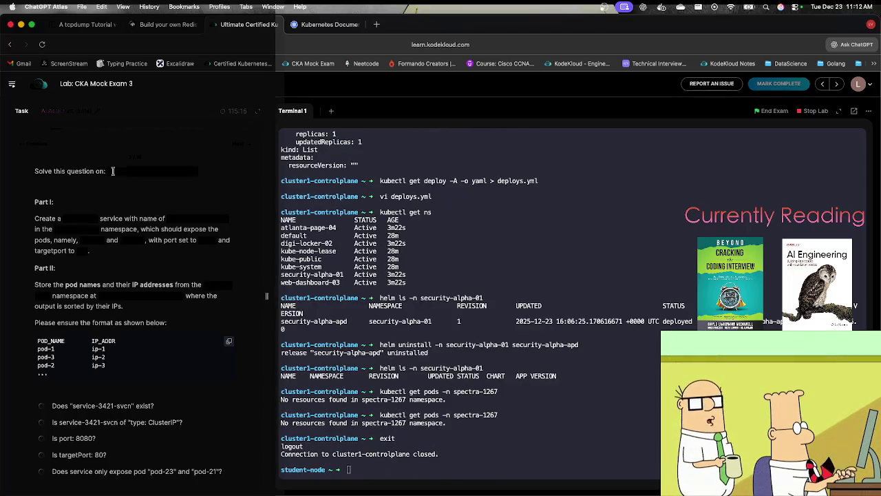
{"action": "scroll", "coordinate": [151, 178], "scroll_direction": "up", "scroll_amount": 1}
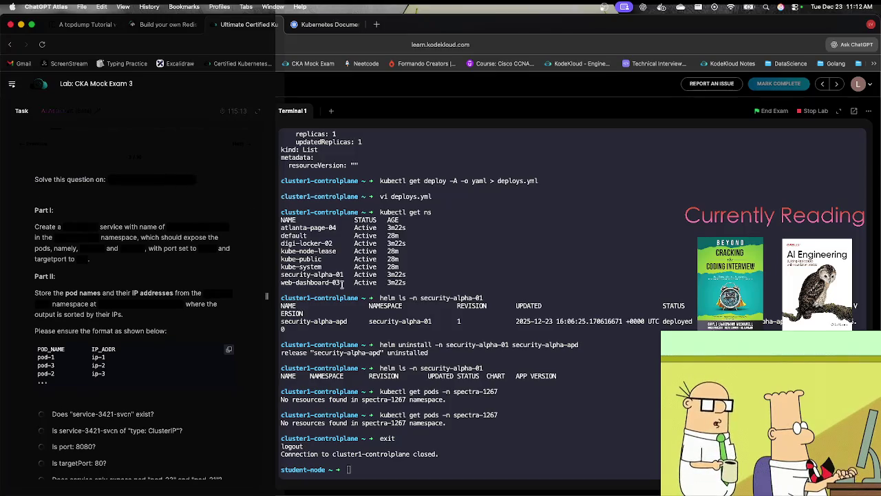
{"action": "left_click", "coordinate": [151, 179]}
Connect to cluster3-controlplane, clear the screen, and list the pods in namespace spectra-1267.
{"action": "key", "text": "Return"}
{"action": "type", "text": "clear"}
{"action": "key", "text": "Return"}
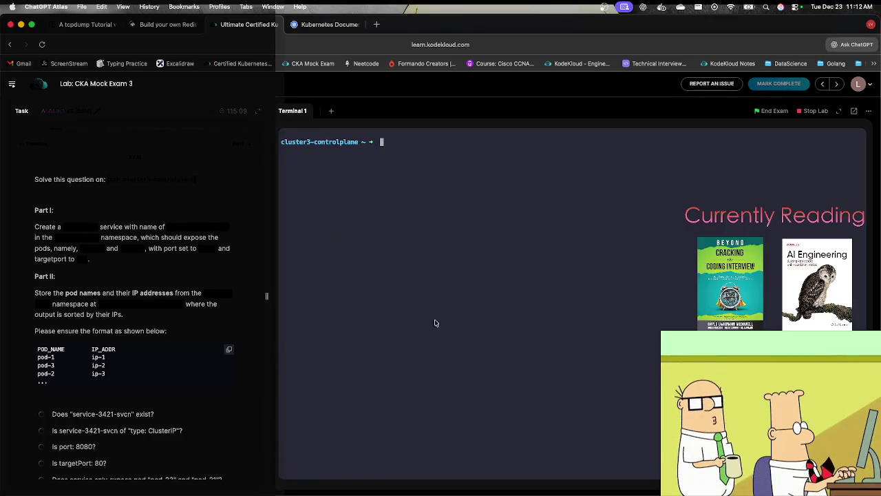
{"action": "type", "text": "kubectl get pods -n"}
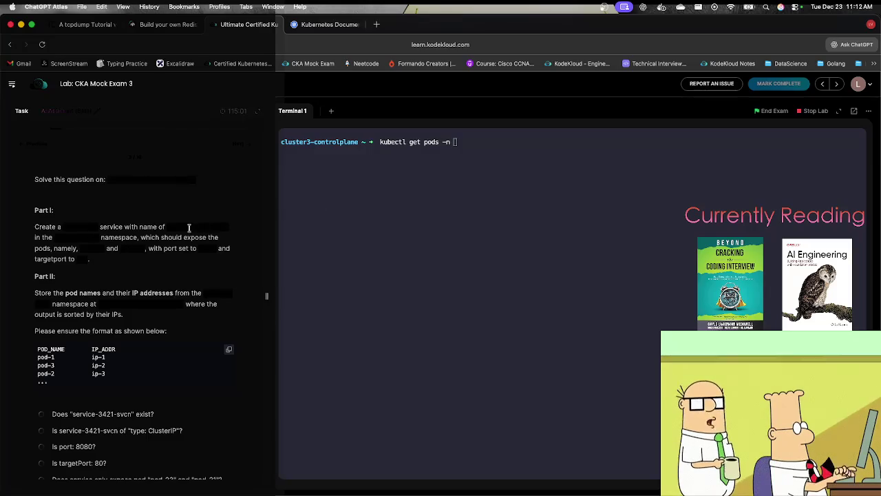
{"action": "left_click_drag", "start_coordinate": [94, 240], "coordinate": [55, 241]}
{"action": "key", "text": "super+c"}
{"action": "left_click", "coordinate": [416, 150]}
{"action": "key", "text": "super+v"}
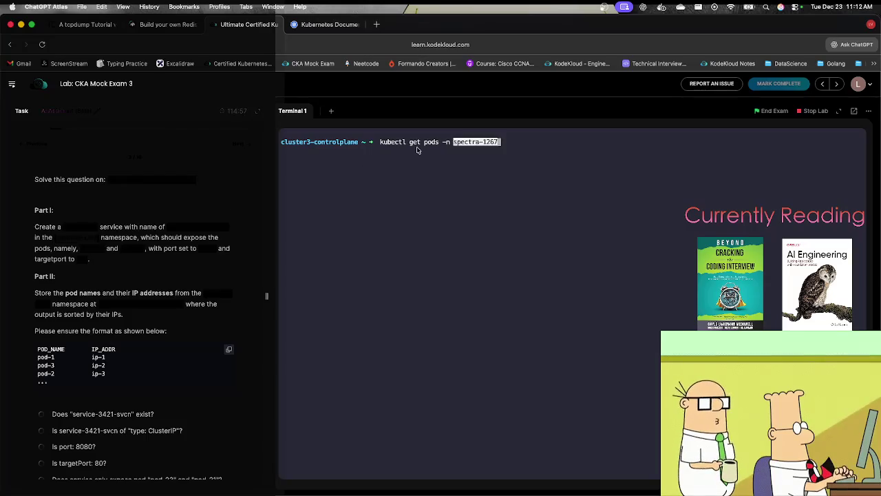
{"action": "key", "text": "Return"}
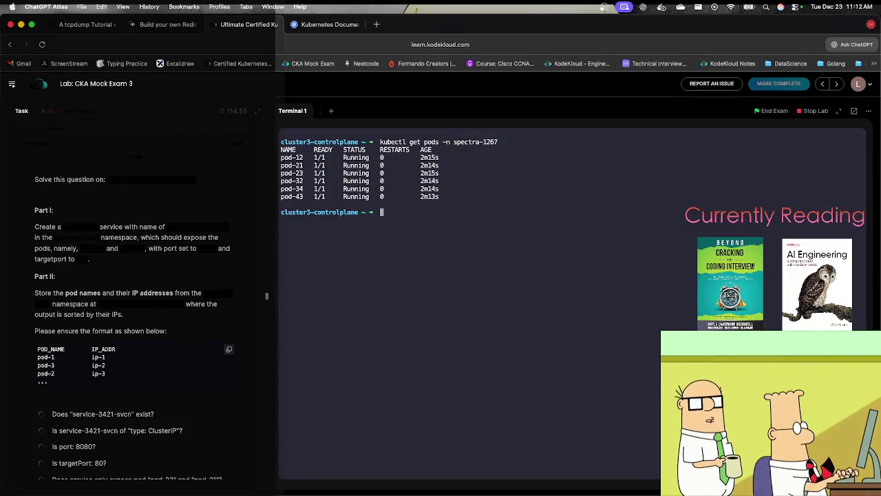
List the spectra-1267 pods with --show-labels, then display the kubectl expose help.
{"action": "key", "text": "Up"}
{"action": "type", "text": "--show-labels"}
{"action": "key", "text": "Left"}
{"action": "key", "text": "Left"}
{"action": "key", "text": "Left"}
{"action": "key", "text": "Left"}
{"action": "key", "text": "Left"}
{"action": "key", "text": "Left"}
{"action": "key", "text": "Return"}
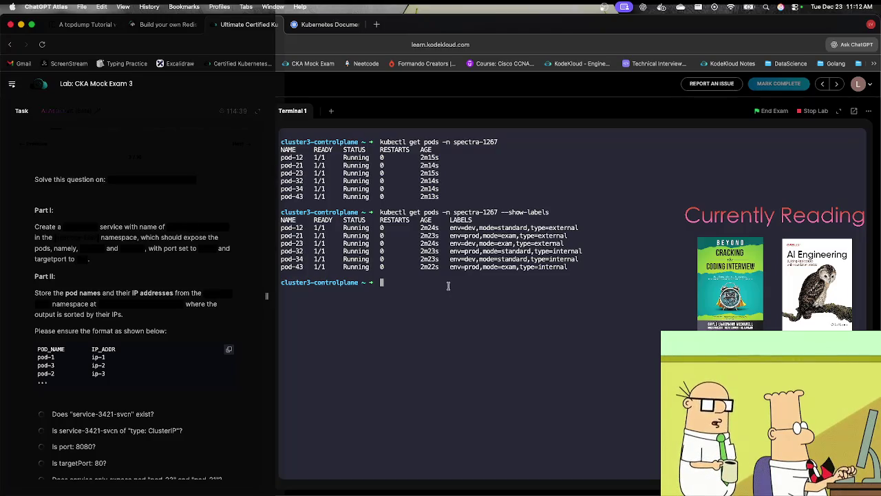
{"action": "type", "text": "kubectl"}
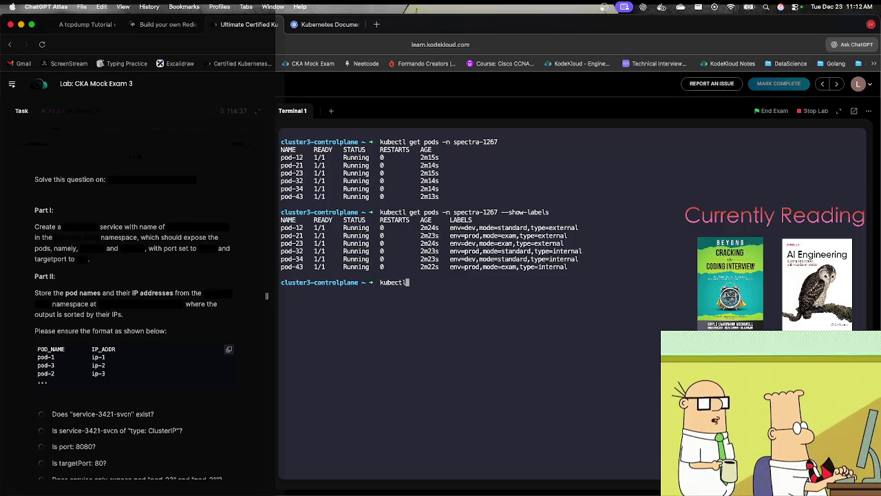
{"action": "type", "text": " expose"}
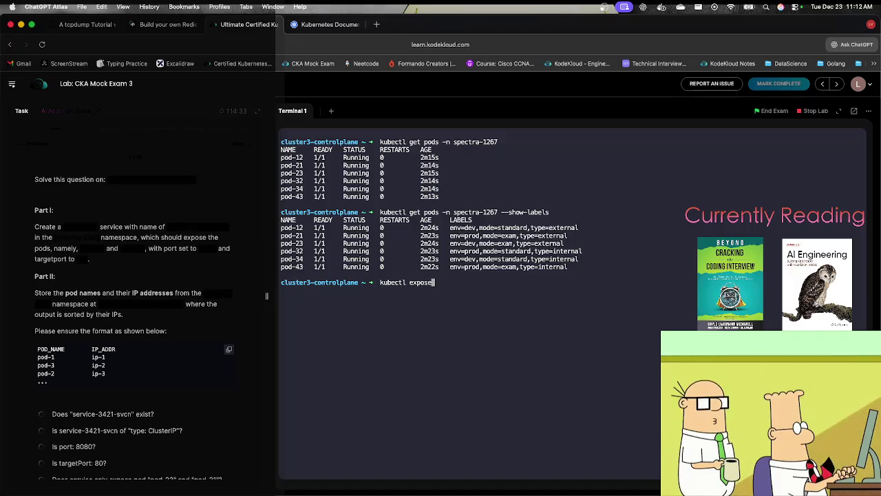
{"action": "type", "text": " --help"}
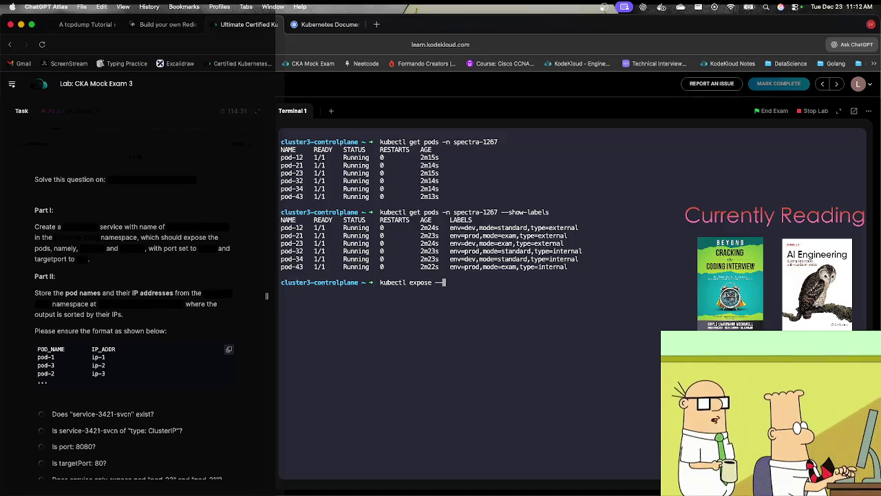
{"action": "key", "text": "Return"}
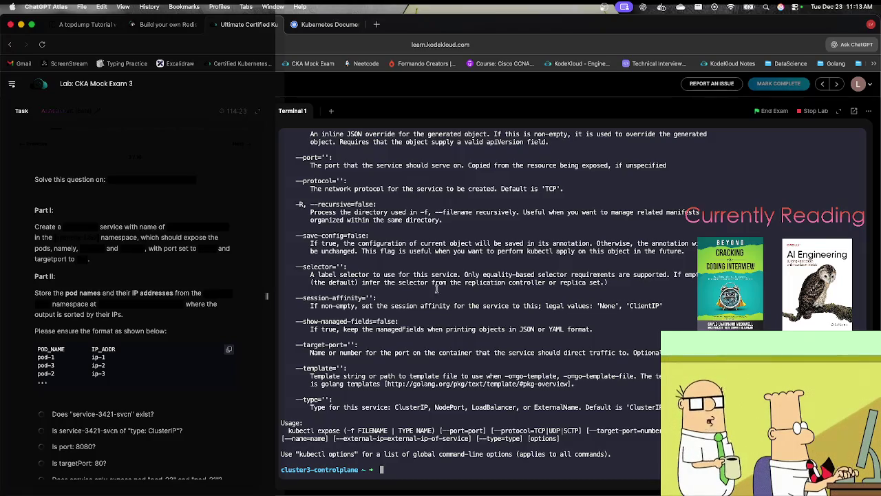
Recall the kubectl expose --help command and remove --help to begin a new expose command.
{"action": "key", "text": "Up"}
{"action": "key", "text": "BackSpace"}
{"action": "key", "text": "BackSpace"}
{"action": "key", "text": "BackSpace"}
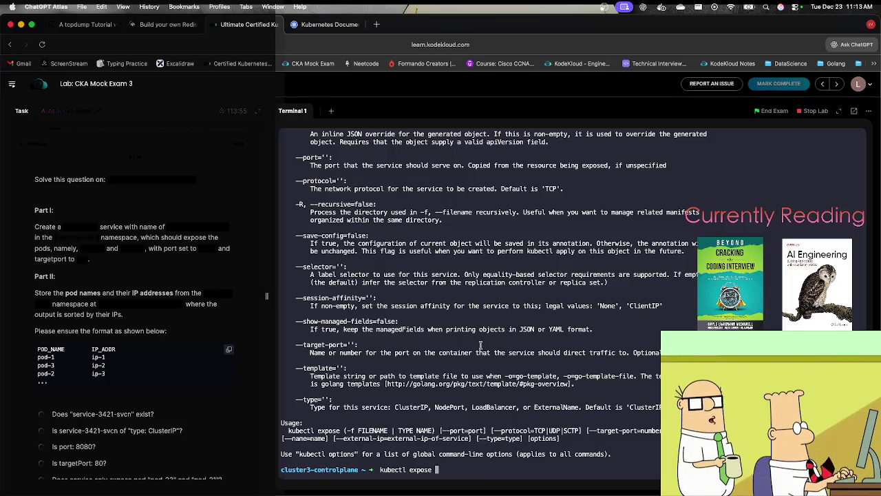
Build a kubectl expose command for pod pod-23 in namespace spectra-1267.
{"action": "type", "text": "pod"}
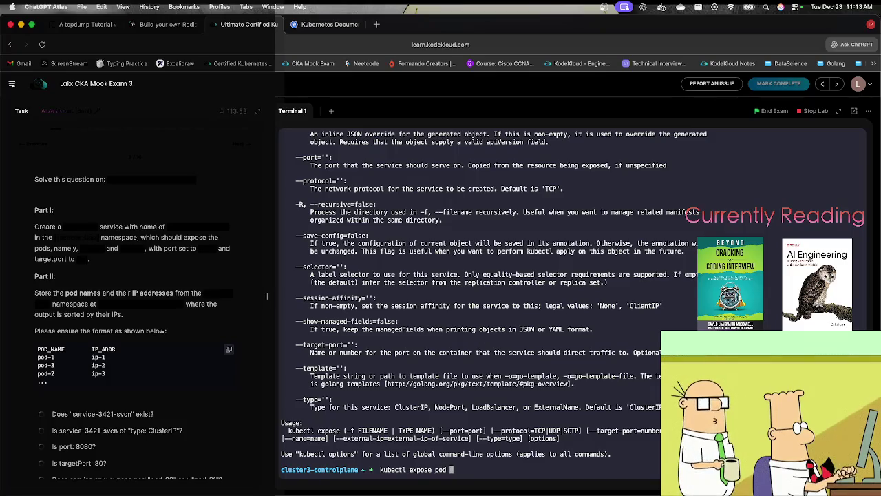
{"action": "left_click", "coordinate": [90, 248]}
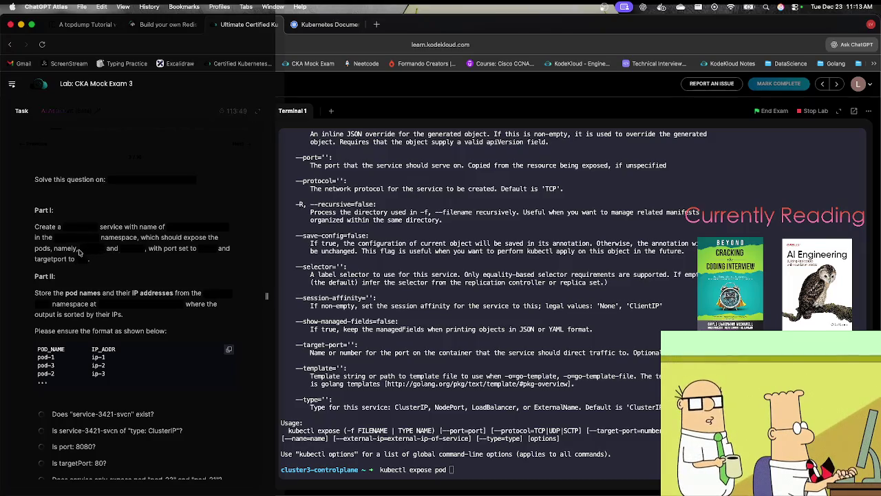
{"action": "left_click", "coordinate": [454, 325]}
{"action": "type", "text": "pod-23 "}
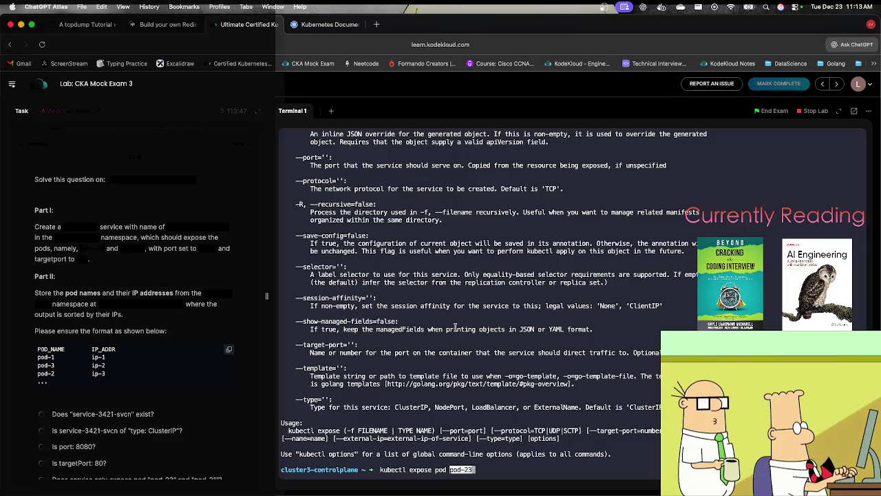
{"action": "type", "text": "-n"}
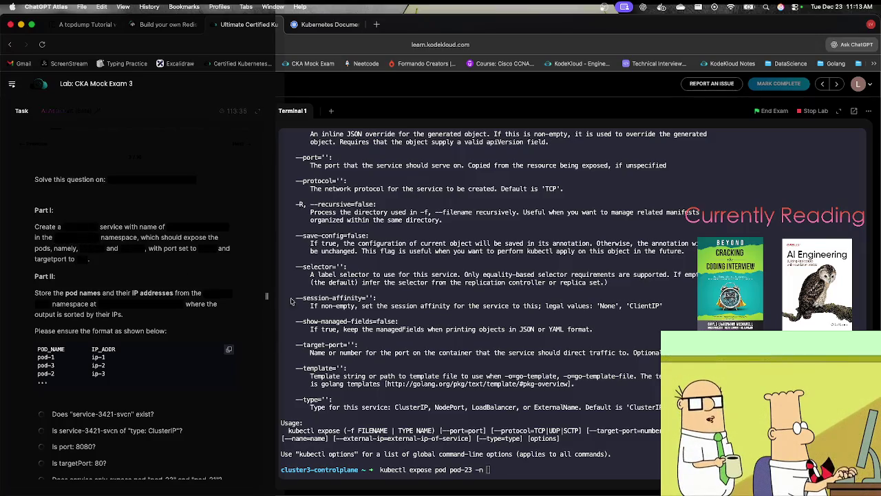
{"action": "type", "text": "spectra-1267 "}
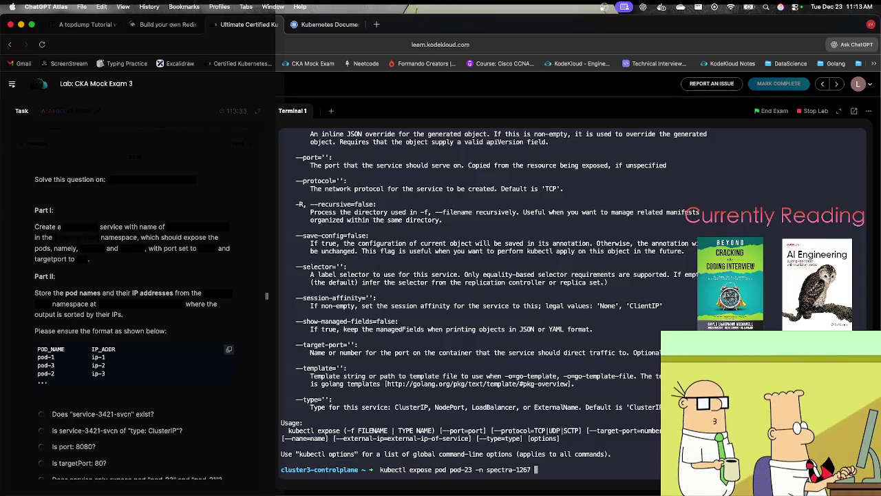
{"action": "type", "text": "--name"}
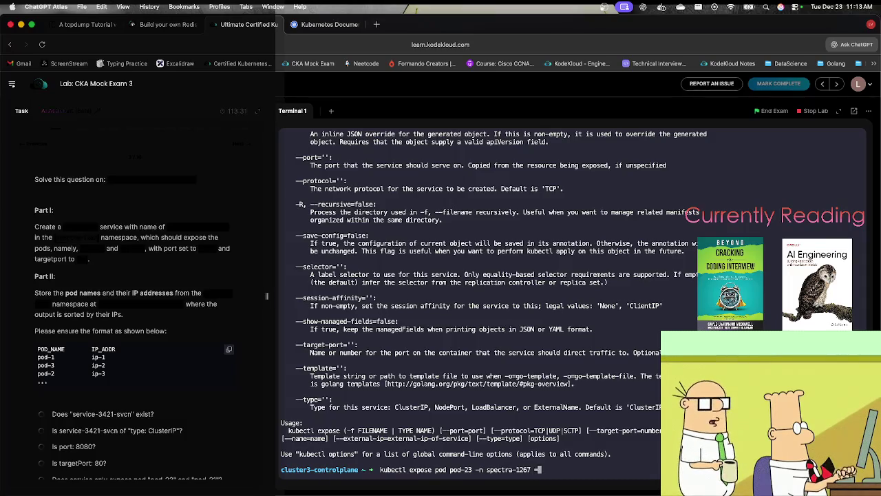
{"action": "key", "text": "BackSpace"}
{"action": "key", "text": "BackSpace"}
{"action": "key", "text": "BackSpace"}
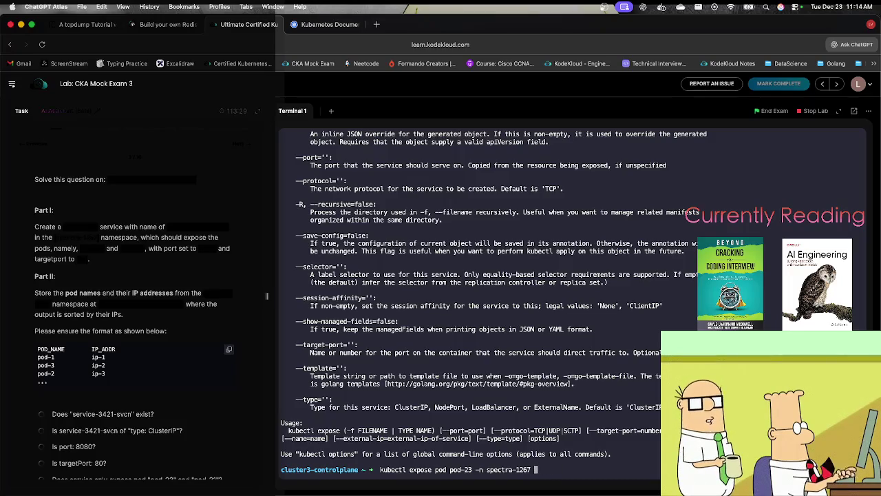
{"action": "type", "text": "--name="}
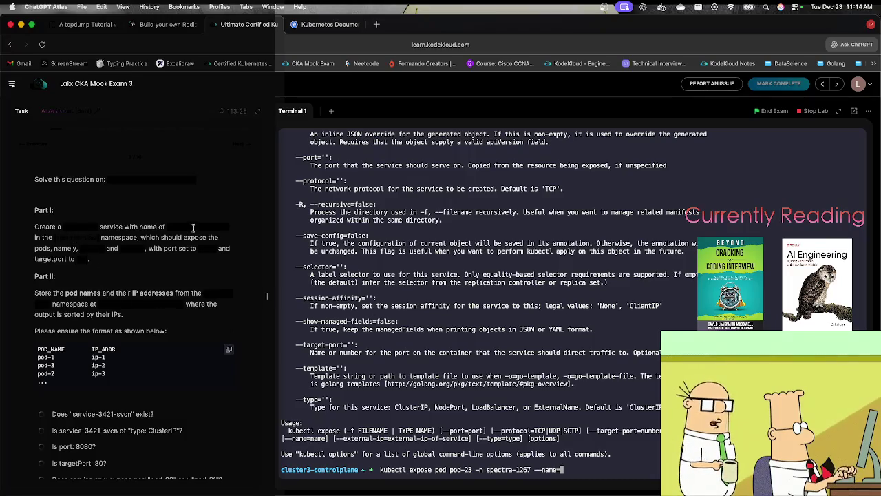
Name it service-3421-svcn, target port 80, port 8080, and save dry-run YAML to svcex3.yml.
{"action": "left_click_drag", "start_coordinate": [169, 226], "coordinate": [230, 232]}
{"action": "left_click", "coordinate": [468, 337]}
{"action": "key", "text": "super+v"}
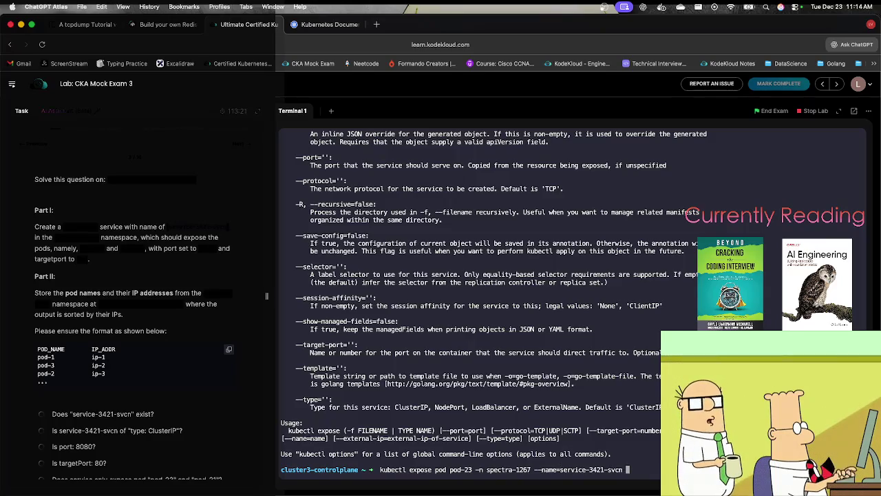
{"action": "type", "text": "--target-p"}
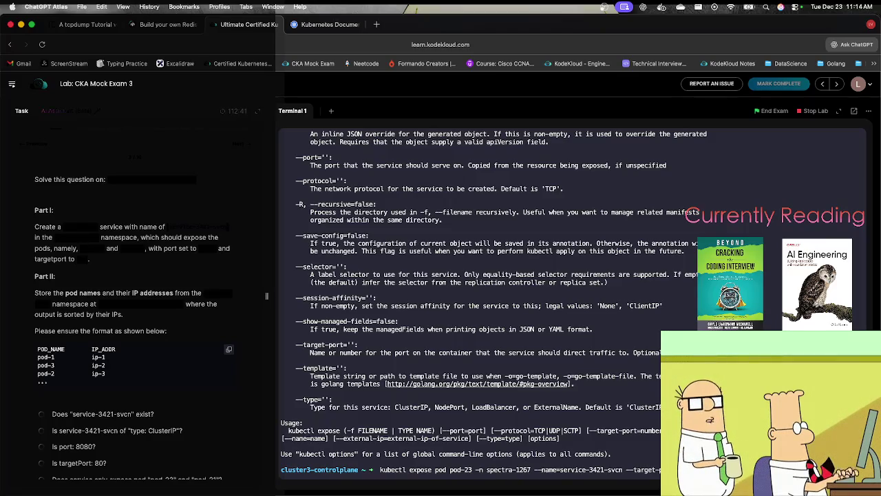
{"action": "type", "text": "yml"}
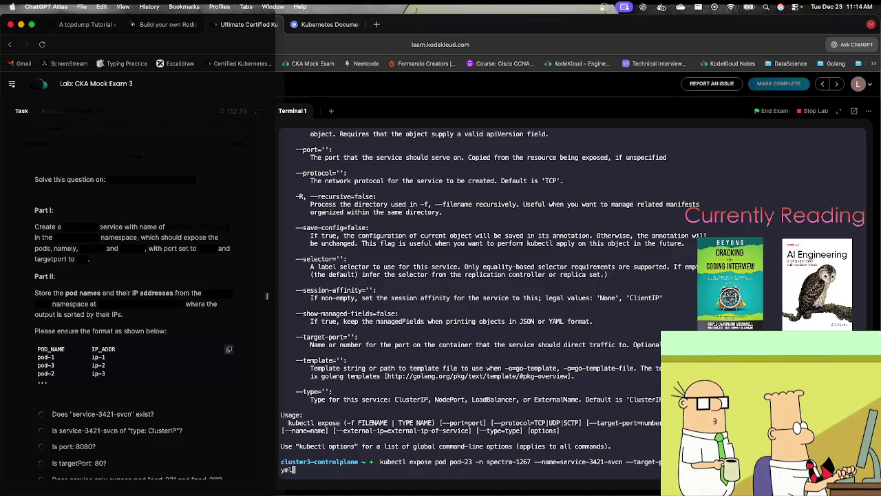
{"action": "key", "text": "Return"}
{"action": "type", "text": "vi"}
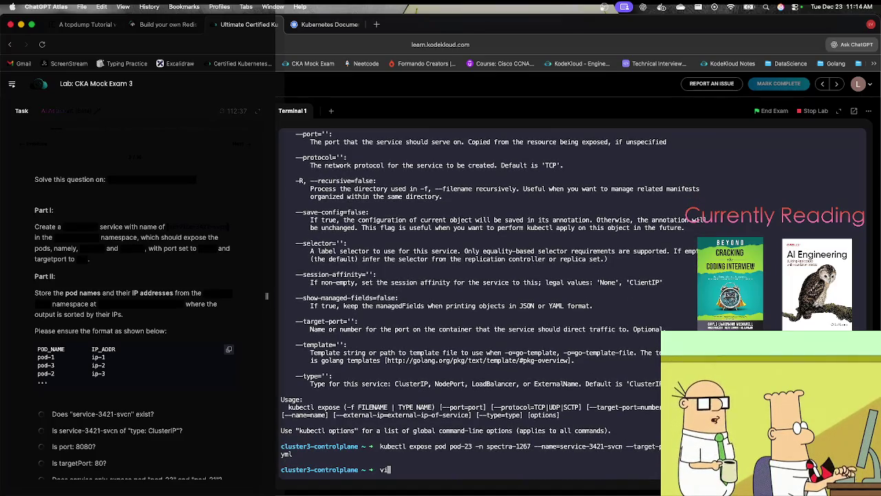
{"action": "type", "text": " svcex3.yml"}
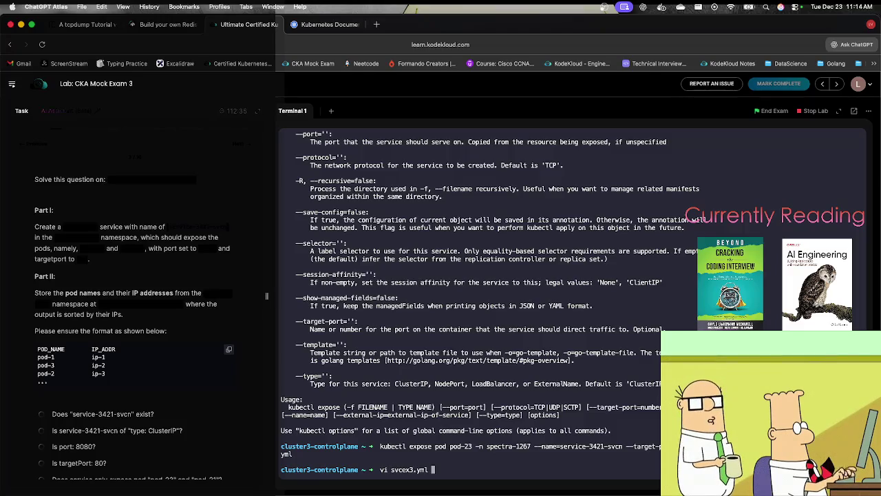
Inspect svcex3.yml in vi and quit without saving.
{"action": "key", "text": "Return"}
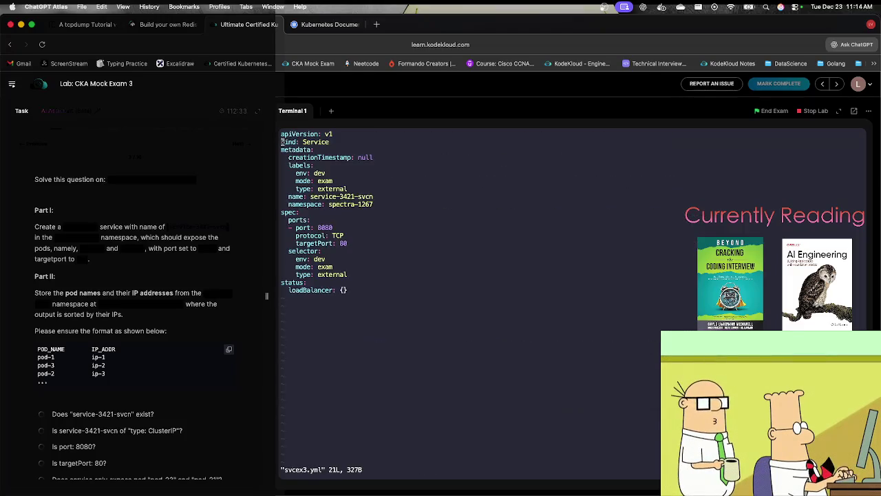
{"action": "key", "text": "Down"}
{"action": "key", "text": "Down"}
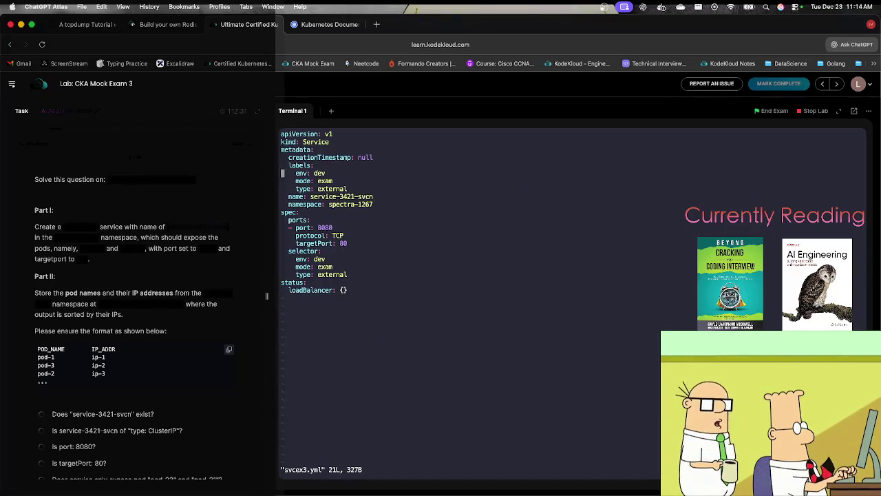
{"action": "type", "text": ":q"}
{"action": "key", "text": "Return"}
List spectra-1267 pod labels, then filter by mode=exam,type=external, returning pod-21 and pod-23.
{"action": "key", "text": "Up"}
{"action": "key", "text": "Up"}
{"action": "key", "text": "Up"}
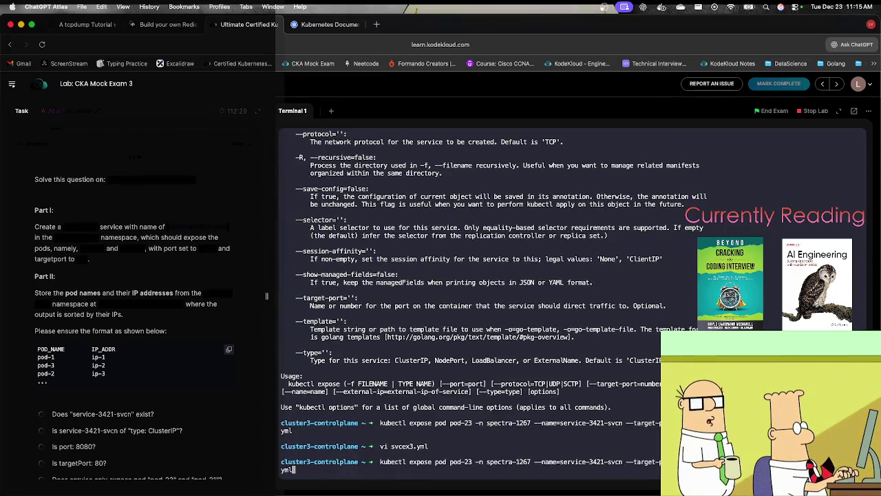
{"action": "key", "text": "Up"}
{"action": "key", "text": "Return"}
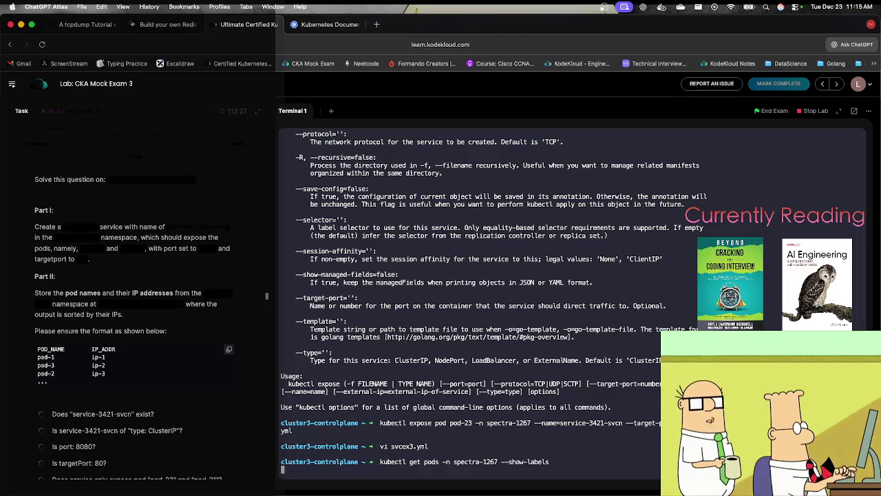
{"action": "key", "text": "Up"}
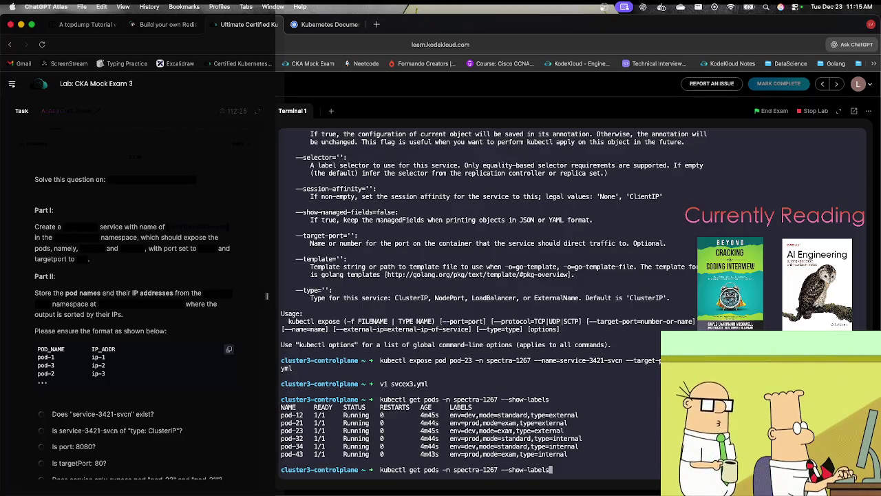
{"action": "key", "text": "BackSpace"}
{"action": "key", "text": "BackSpace"}
{"action": "key", "text": "BackSpace"}
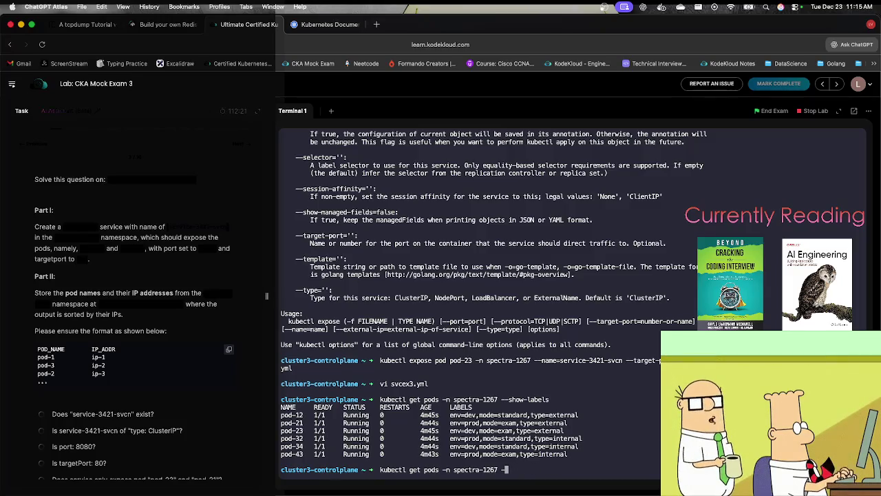
{"action": "type", "text": "l="}
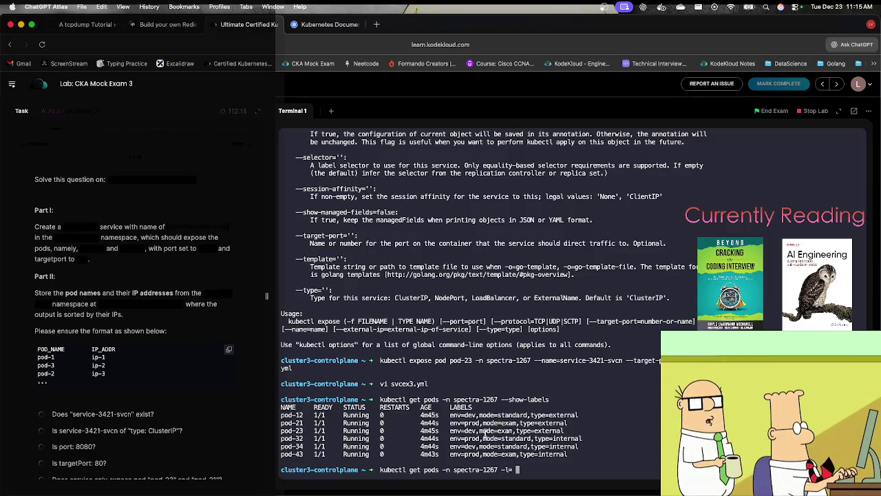
{"action": "key", "text": "BackSpace"}
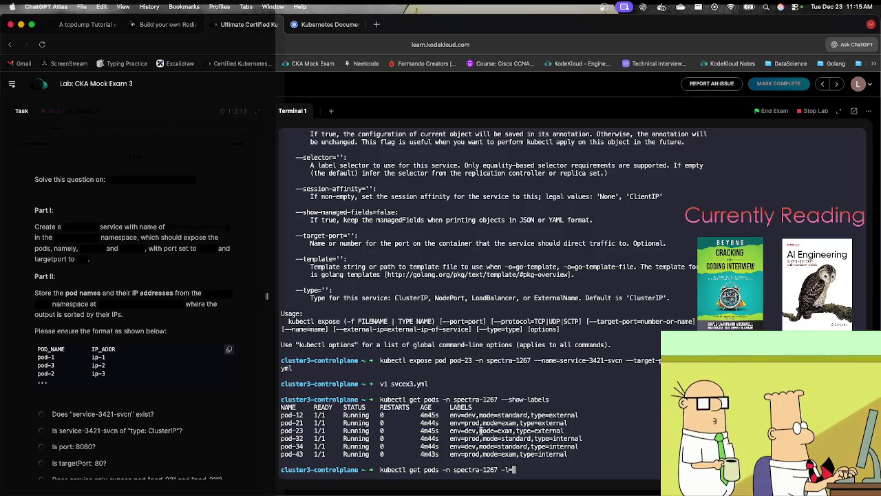
{"action": "left_click_drag", "start_coordinate": [494, 431], "coordinate": [567, 437]}
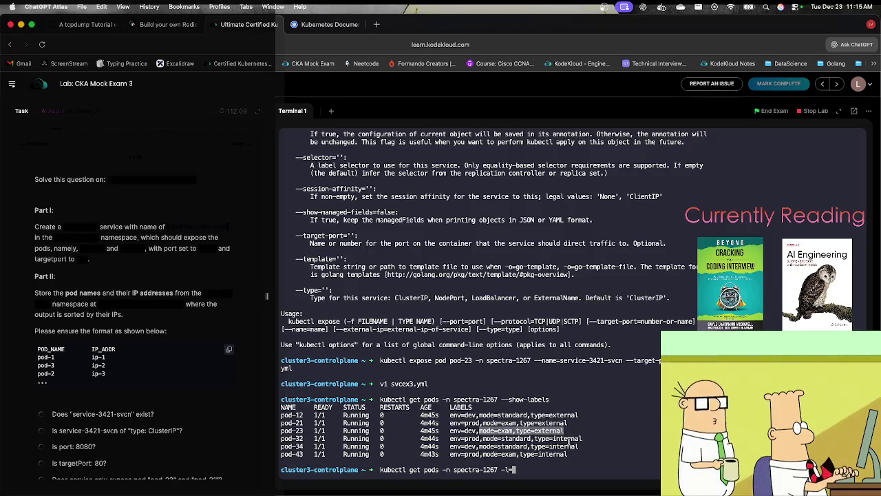
{"action": "type", "text": "mode=exam,type=external"}
{"action": "key", "text": "Return"}
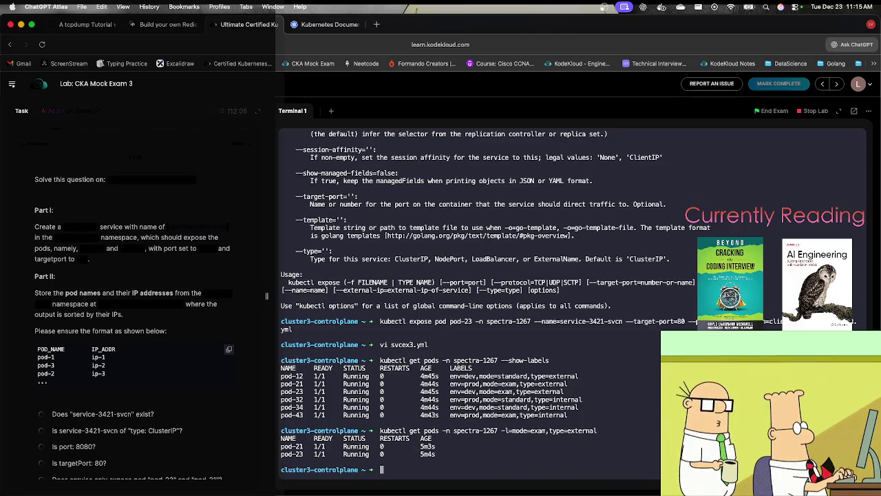
Delete the env: dev lines from svcex3.yml's labels and selector and save the file.
{"action": "key", "text": "Up"}
{"action": "key", "text": "Up"}
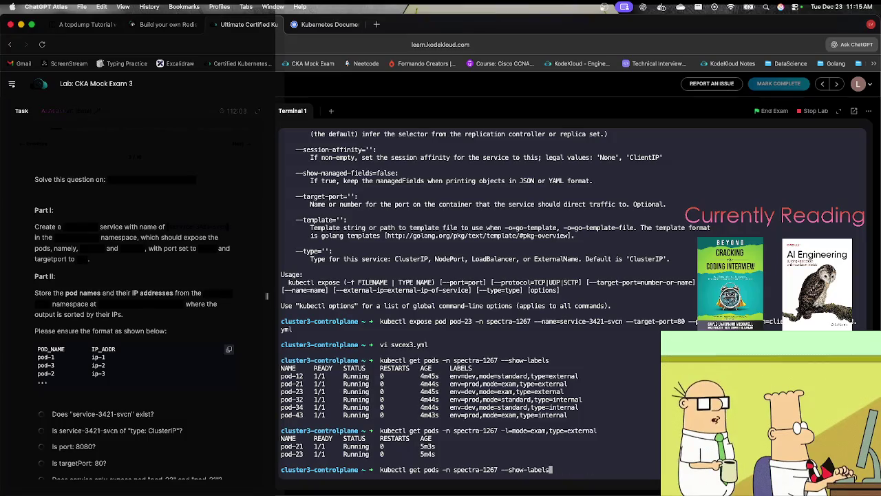
{"action": "key", "text": "Up"}
{"action": "key", "text": "Return"}
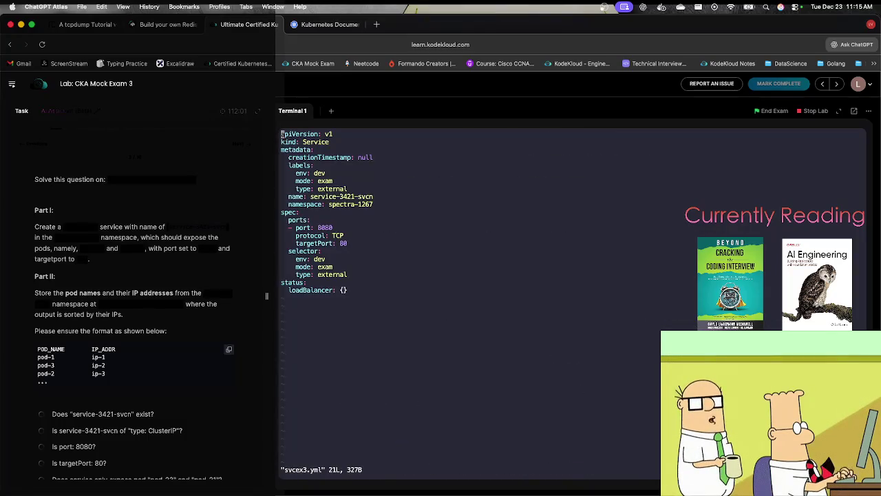
{"action": "key", "text": "j"}
{"action": "key", "text": "j"}
{"action": "key", "text": "j"}
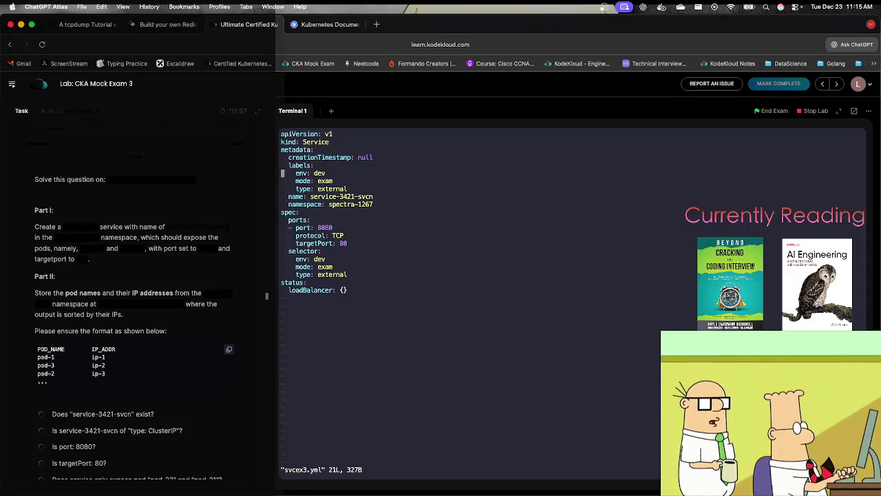
{"action": "key", "text": "d"}
{"action": "key", "text": "d"}
{"action": "key", "text": "j"}
{"action": "key", "text": "j"}
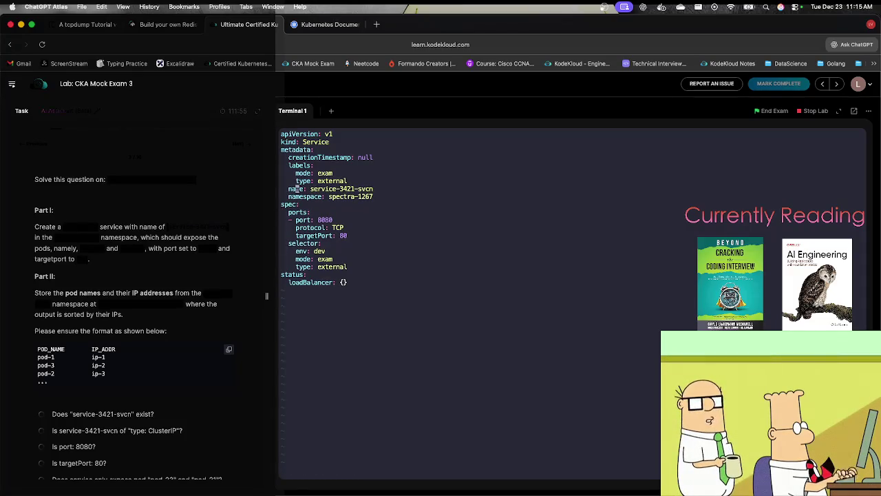
{"action": "key", "text": "j"}
{"action": "key", "text": "j"}
{"action": "key", "text": "j"}
{"action": "key", "text": "j"}
{"action": "key", "text": "j"}
{"action": "key", "text": "d"}
{"action": "key", "text": "d"}
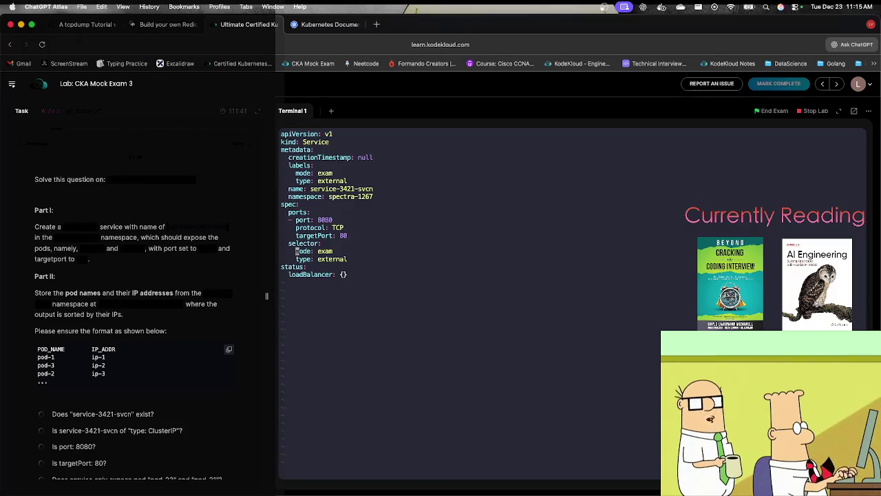
{"action": "type", "text": ":wq"}
{"action": "key", "text": "Return"}
Start a kubectl create command at the prompt.
{"action": "type", "text": "kubectl ge"}
{"action": "key", "text": "BackSpace"}
{"action": "key", "text": "BackSpace"}
{"action": "type", "text": "create"}
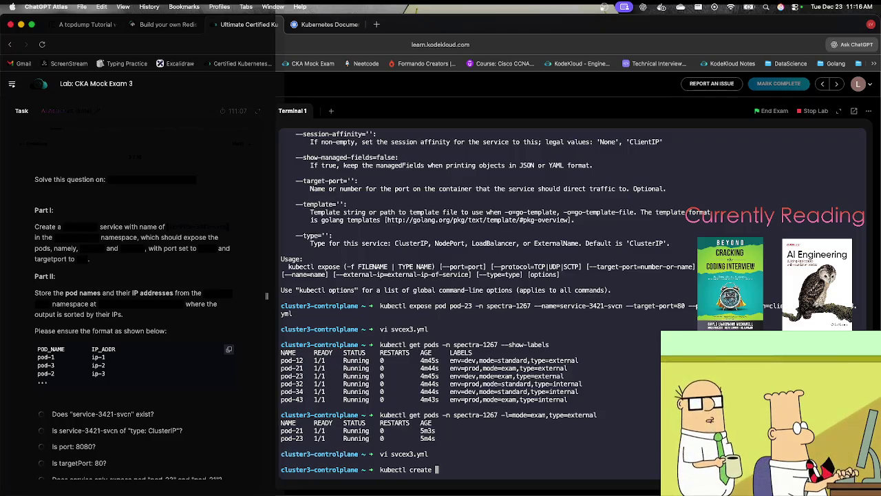
Create service-3421-svcn from svcex3.yml and list pods with wide output.
{"action": "type", "text": "-f svcex3.yml"}
{"action": "key", "text": "Return"}
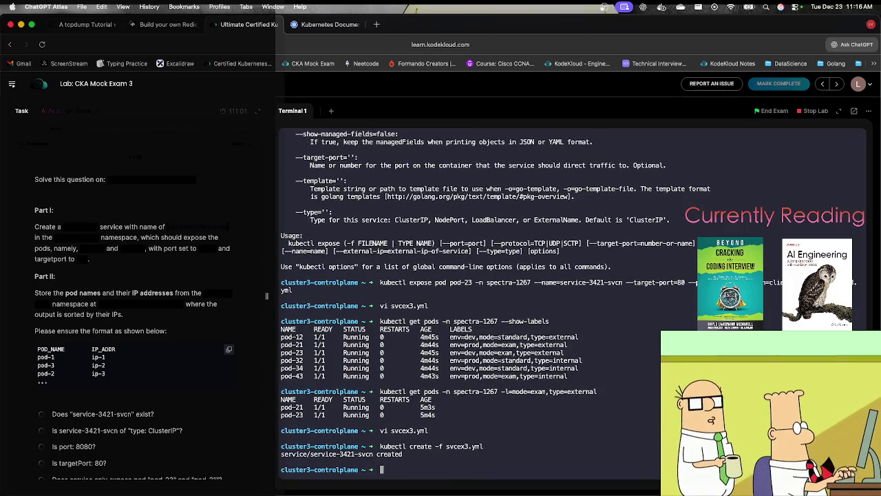
{"action": "type", "text": "kube"}
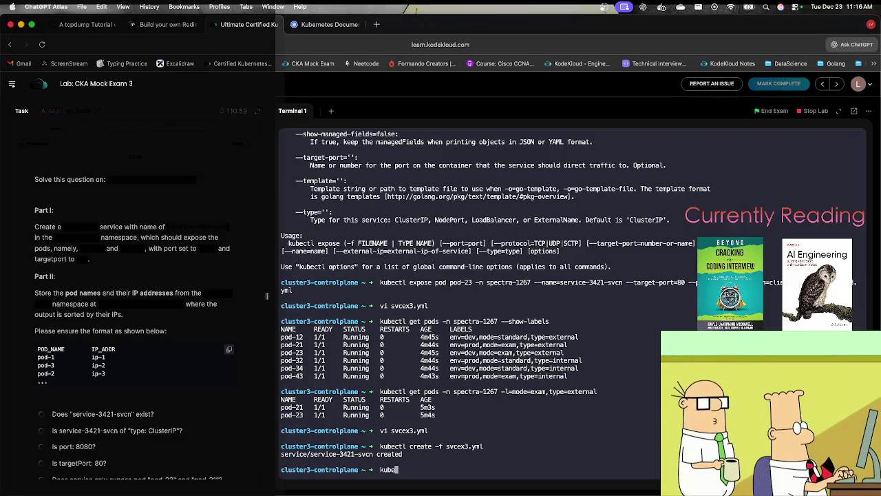
{"action": "type", "text": "ctl ge"}
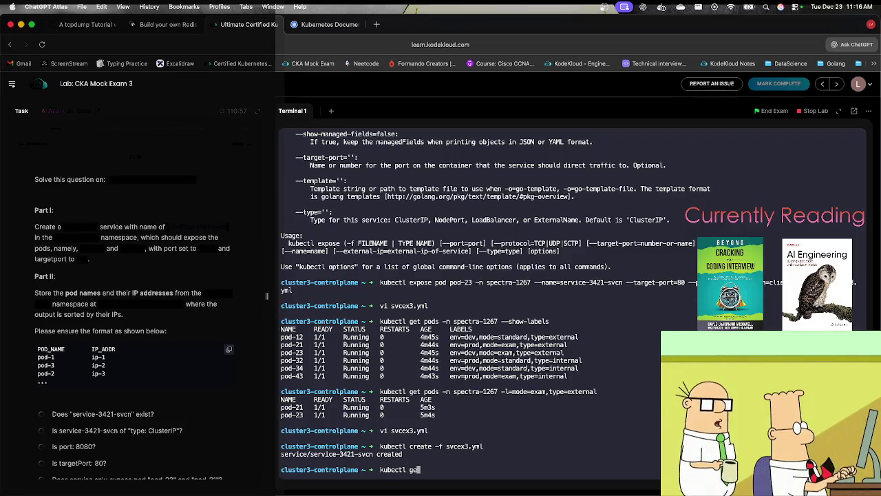
{"action": "type", "text": "t pods -o "}
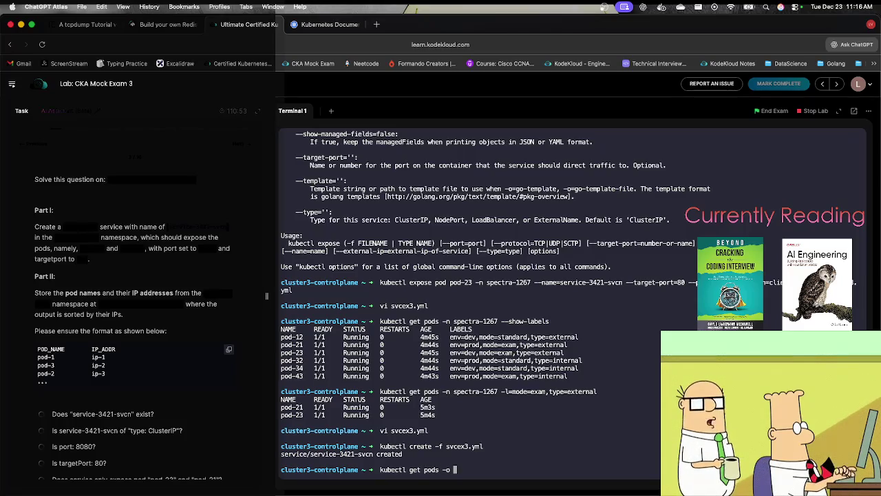
{"action": "type", "text": "wide"}
{"action": "key", "text": "Return"}
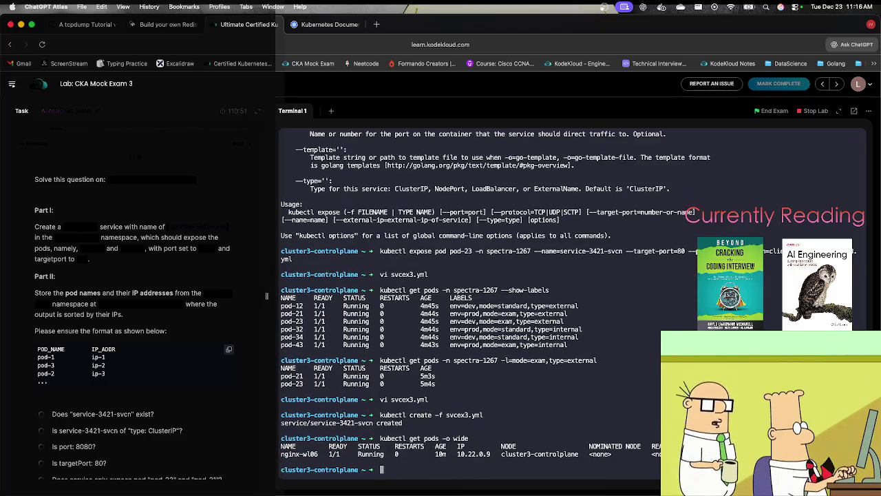
List the spectra-1267 pods with their IPs (10.22.0.10–15) using -o wide.
{"action": "key", "text": "Up"}
{"action": "type", "text": "-n"}
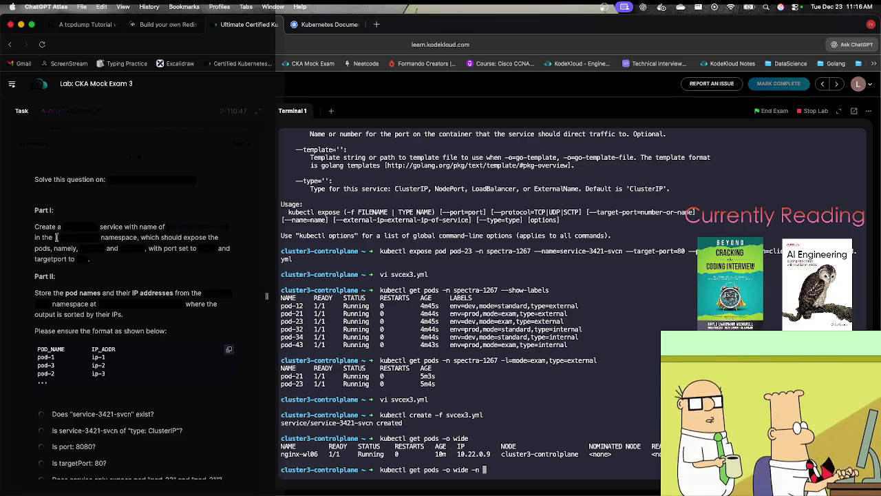
{"action": "left_click", "coordinate": [98, 243]}
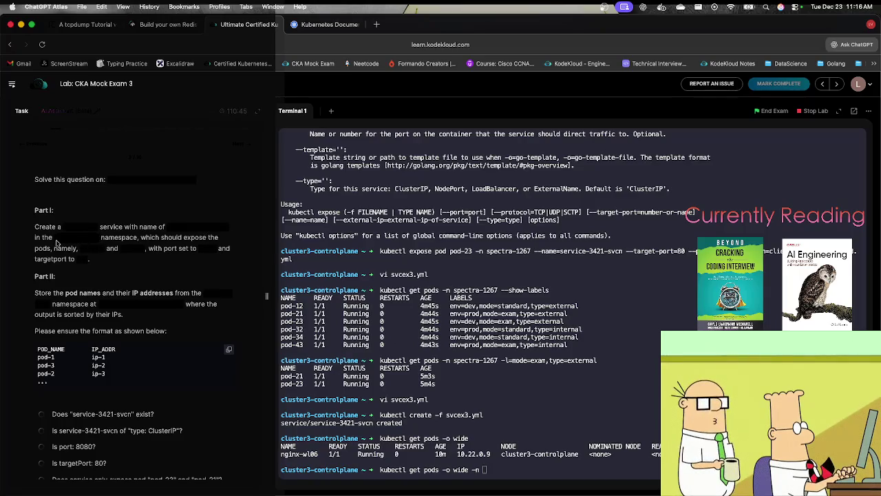
{"action": "type", "text": "spectra-1267"}
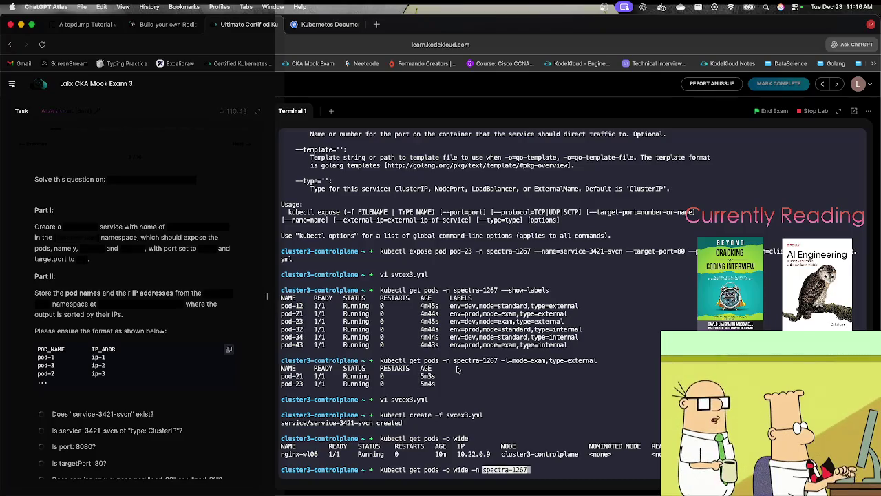
{"action": "key", "text": "Return"}
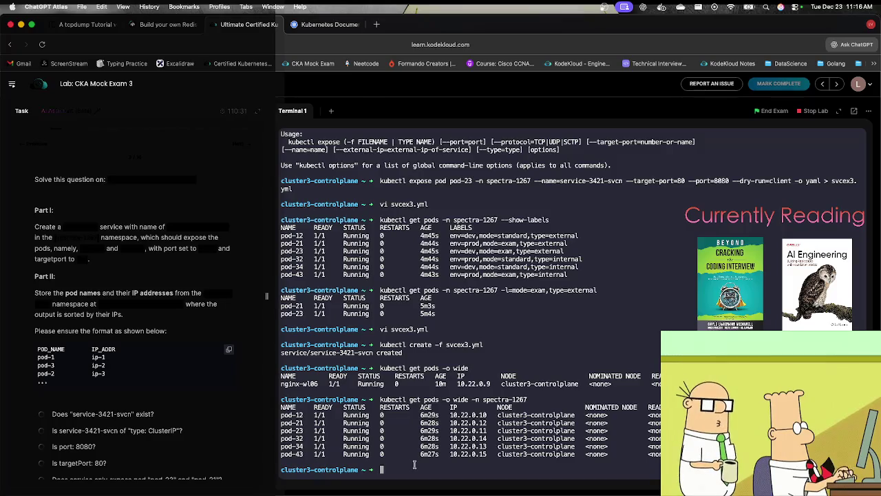
Begin an echo command with the POD_NAME header copied from the task.
{"action": "type", "text": "v"}
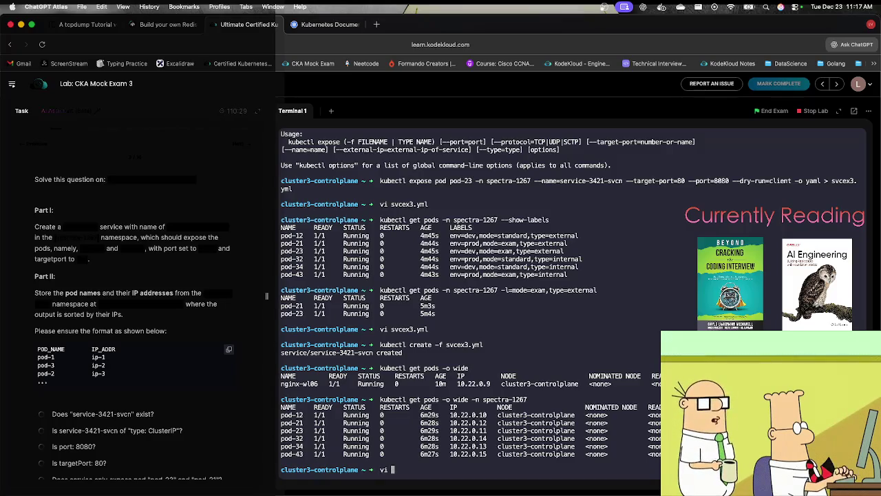
{"action": "key", "text": "BackSpace"}
{"action": "type", "text": "e"}
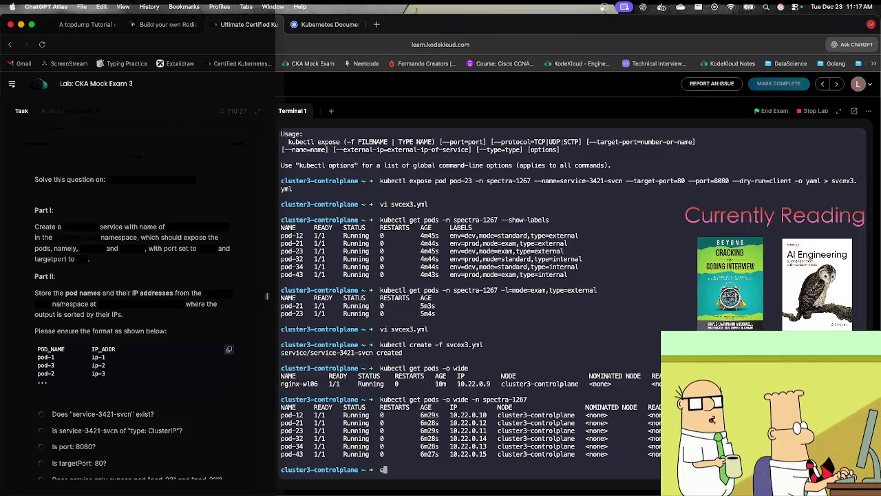
{"action": "type", "text": "cho \""}
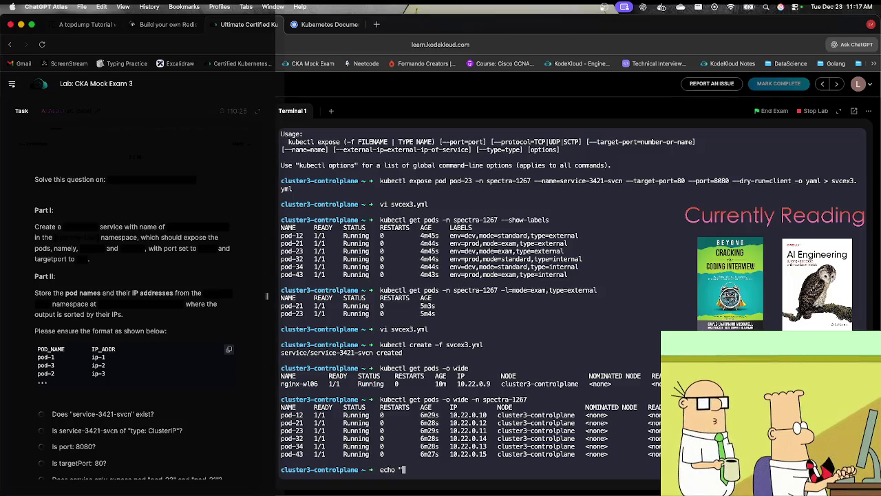
{"action": "left_click", "coordinate": [56, 349]}
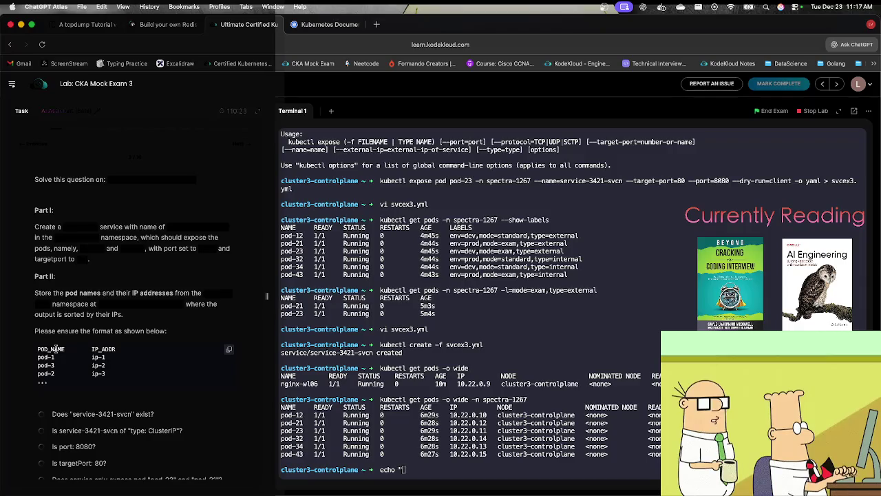
{"action": "key", "text": "super+c"}
{"action": "left_click", "coordinate": [405, 469]}
{"action": "key", "text": "super+v"}
{"action": "type", "text": ","}
Write the header POD_NAME,IP_ADDR to /root/pod_ips_cka05_svcn.
{"action": "double_click", "coordinate": [104, 349]}
{"action": "key", "text": "super+c"}
{"action": "left_click", "coordinate": [438, 422]}
{"action": "key", "text": "super+v"}
{"action": "type", "text": "\" >"}
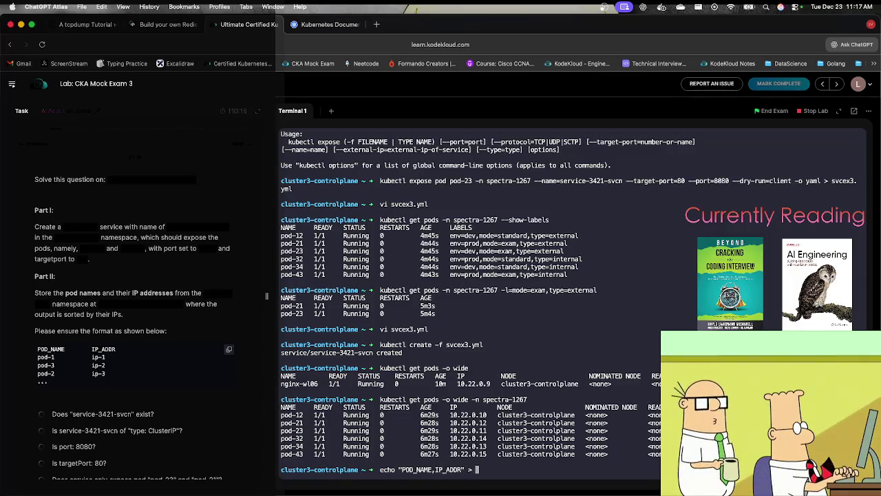
{"action": "left_click", "coordinate": [101, 308]}
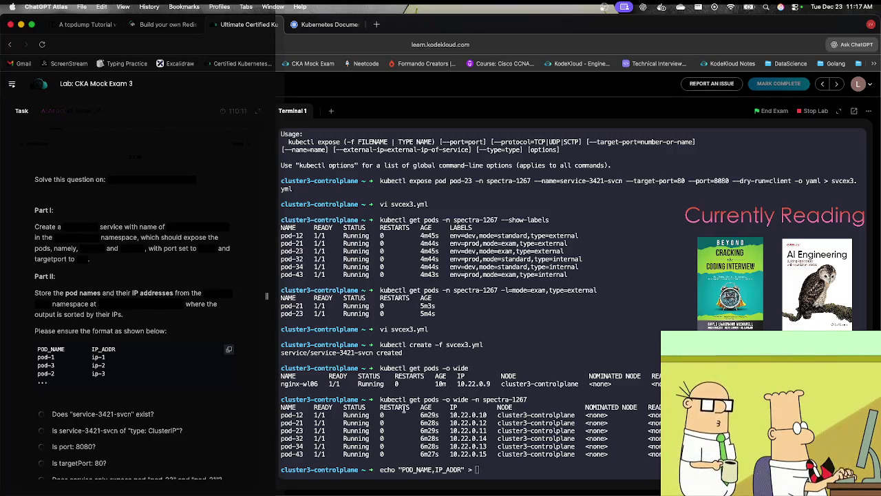
{"action": "key", "text": "super+v"}
{"action": "key", "text": "Return"}
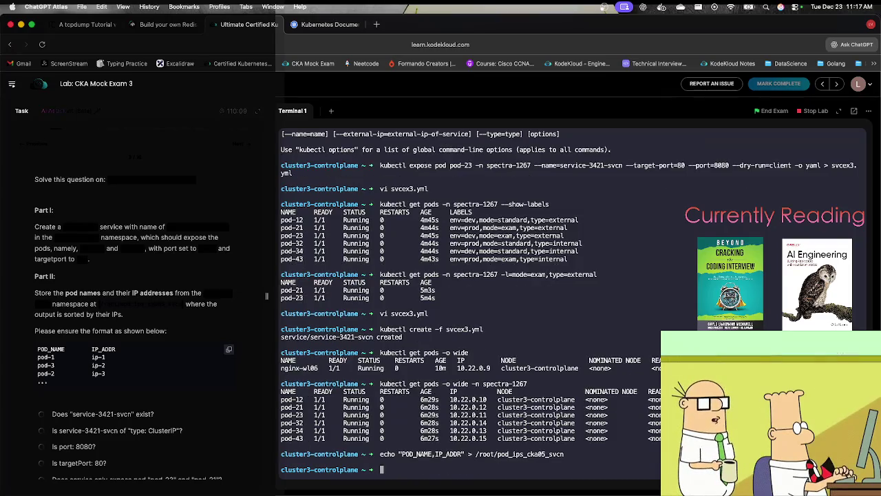
Recall the echo command, change > to >> for appending, and clear the header text for pod rows.
{"action": "key", "text": "Up"}
{"action": "key", "text": "Left"}
{"action": "key", "text": "Left"}
{"action": "key", "text": "Left"}
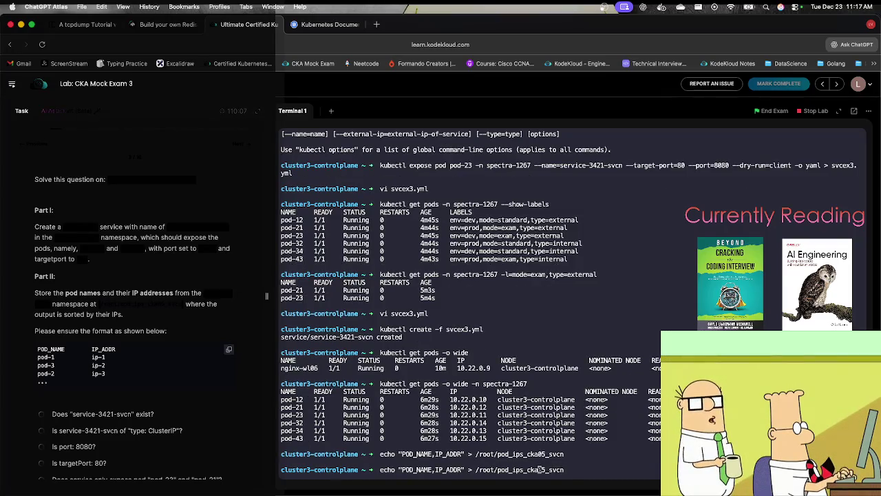
{"action": "key", "text": "Left"}
{"action": "key", "text": "Left"}
{"action": "key", "text": "Left"}
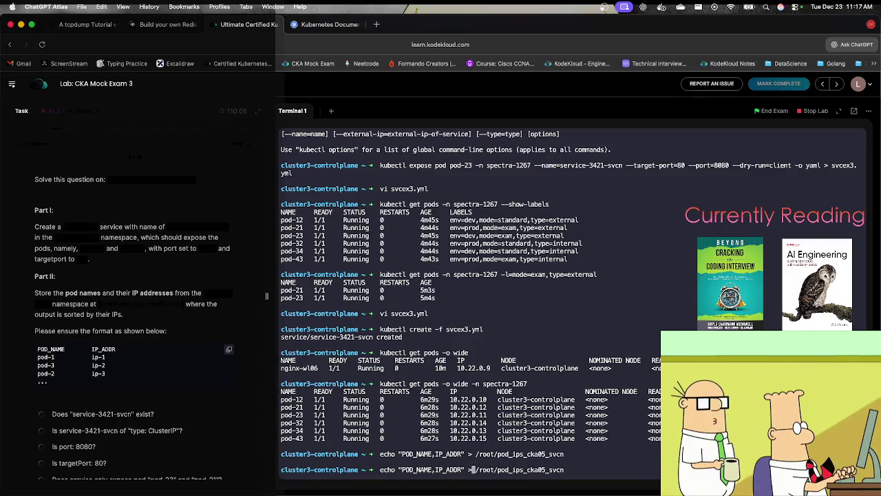
{"action": "type", "text": ">"}
{"action": "key", "text": "Left"}
{"action": "key", "text": "Left"}
{"action": "key", "text": "Left"}
{"action": "key", "text": "BackSpace"}
{"action": "key", "text": "BackSpace"}
{"action": "key", "text": "ctrl+u"}
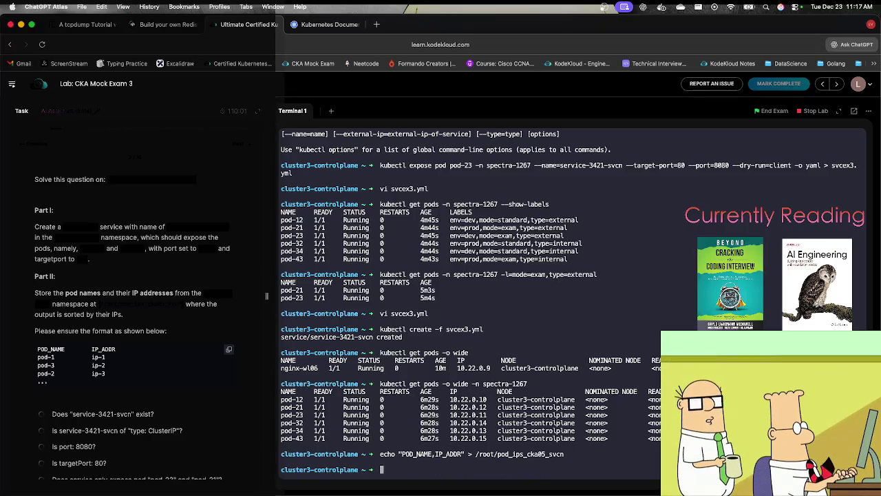
{"action": "key", "text": "ctrl+y"}
{"action": "key", "text": "Left"}
{"action": "key", "text": "Left"}
{"action": "key", "text": "Left"}
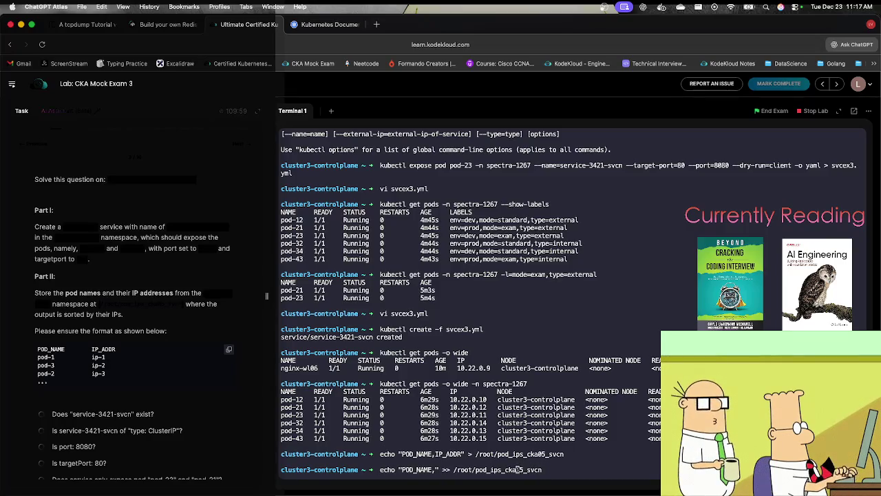
{"action": "key", "text": "Left"}
{"action": "key", "text": "Left"}
{"action": "key", "text": "Left"}
{"action": "key", "text": "Right"}
{"action": "key", "text": "Right"}
{"action": "key", "text": "Right"}
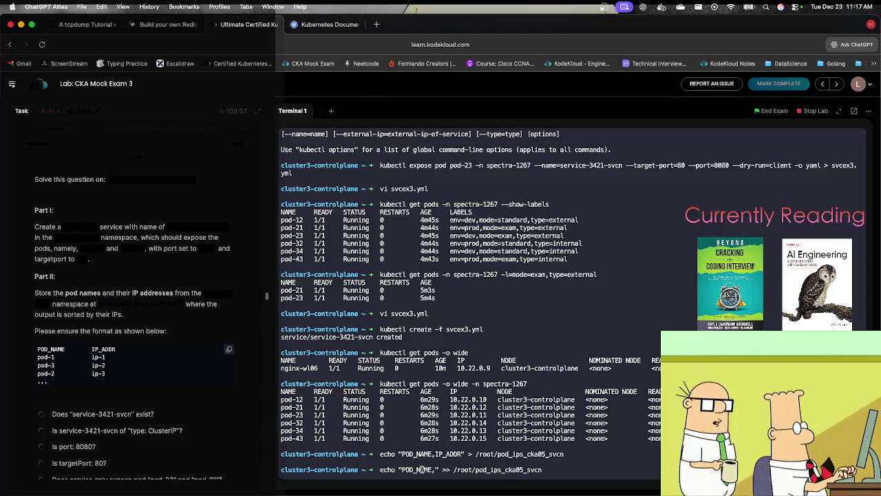
{"action": "key", "text": "Right"}
{"action": "key", "text": "BackSpace"}
{"action": "key", "text": "BackSpace"}
{"action": "key", "text": "BackSpace"}
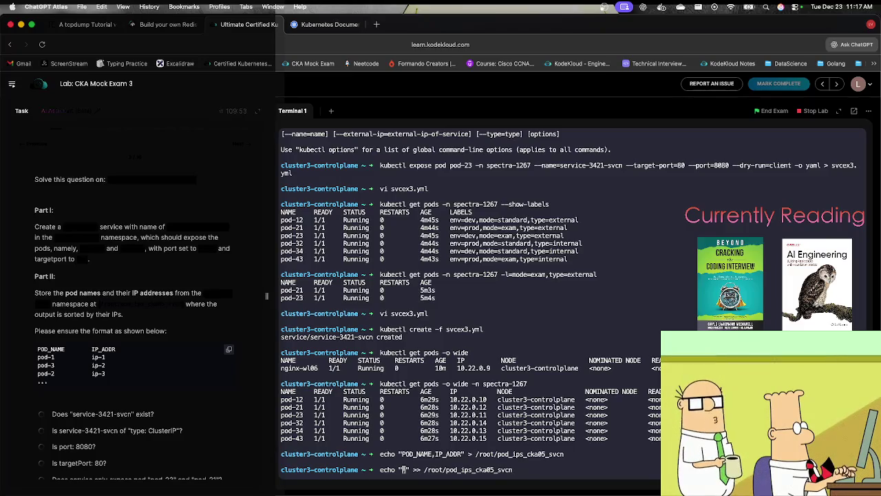
Append the pod-12 line with IP 10.22.0.10, then a pod-23 line, to /root/pod_ips_cka05_svcn.
{"action": "type", "text": "pod-2"}
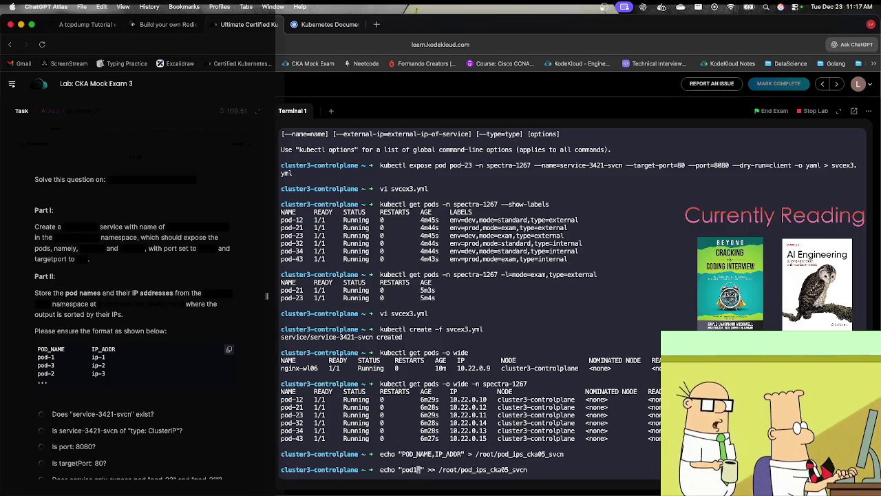
{"action": "key", "text": "BackSpace"}
{"action": "type", "text": "12"}
{"action": "key", "text": "Right"}
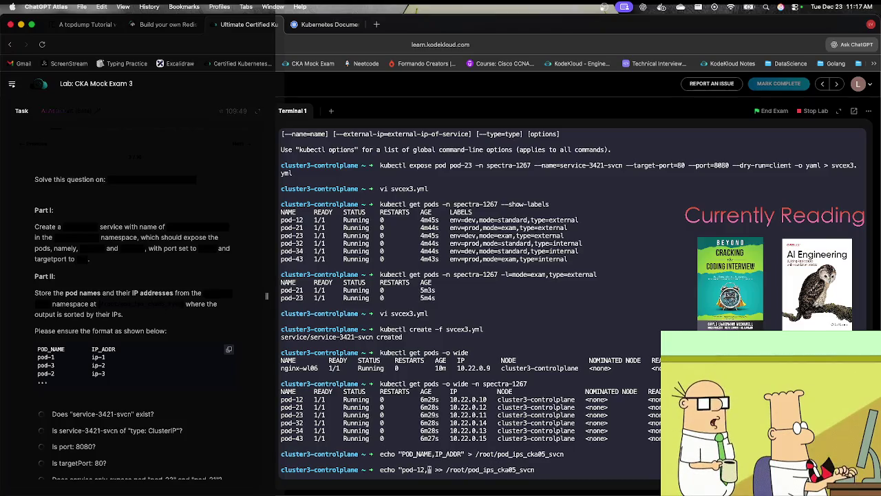
{"action": "type", "text": "10.22.0"}
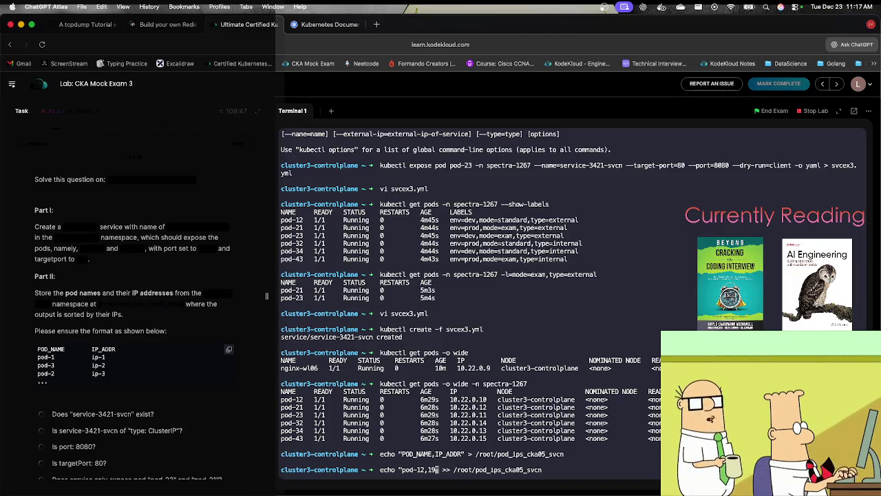
{"action": "type", "text": ".1"}
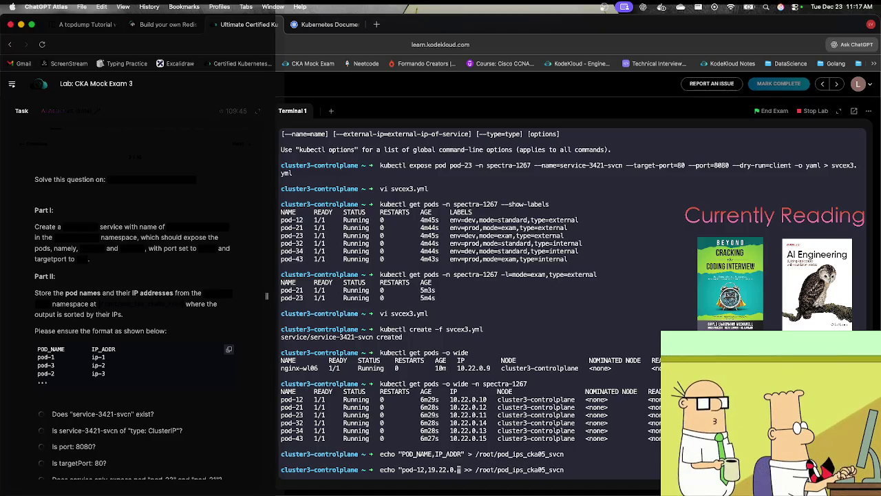
{"action": "type", "text": "0"}
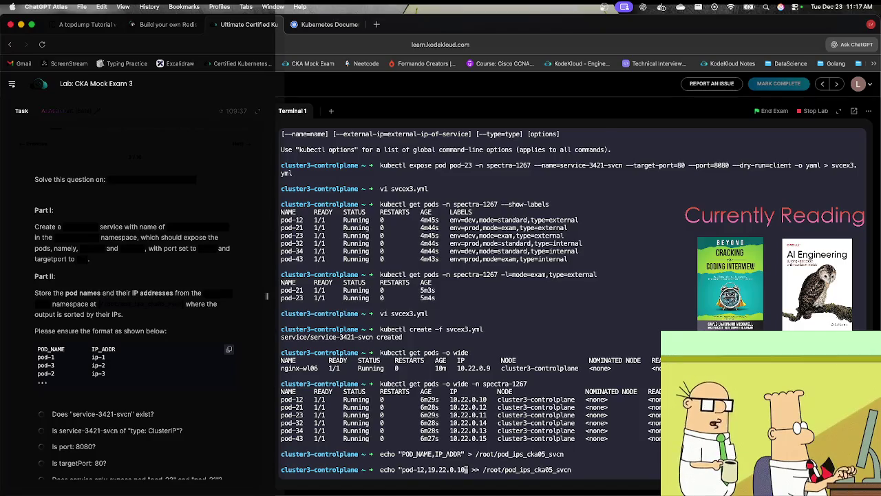
{"action": "key", "text": "Return"}
{"action": "key", "text": "Up"}
{"action": "key", "text": "Left"}
{"action": "key", "text": "Left"}
{"action": "key", "text": "Left"}
{"action": "key", "text": "Left"}
{"action": "key", "text": "Left"}
{"action": "key", "text": "Left"}
{"action": "key", "text": "Left"}
{"action": "key", "text": "Left"}
{"action": "key", "text": "Left"}
{"action": "key", "text": "BackSpace"}
{"action": "type", "text": "1"}
{"action": "key", "text": "Left"}
{"action": "key", "text": "Left"}
{"action": "key", "text": "Left"}
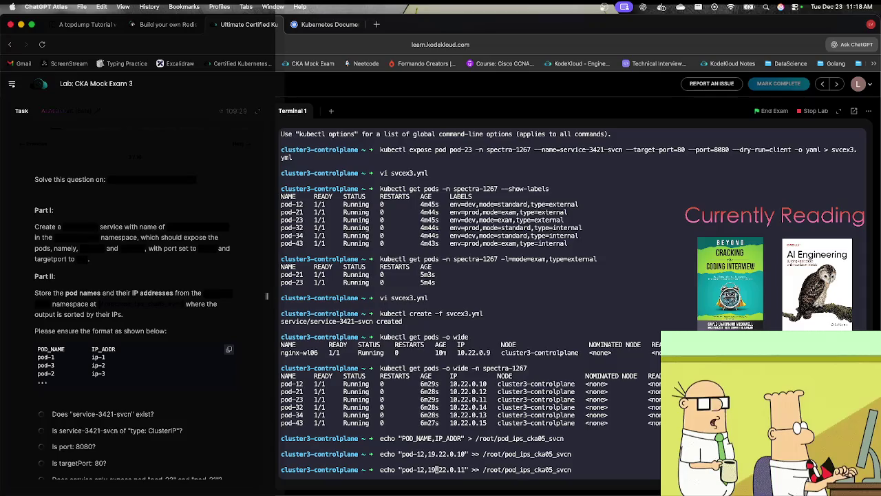
{"action": "key", "text": "Left"}
{"action": "key", "text": "Left"}
{"action": "key", "text": "Left"}
{"action": "type", "text": "3"}
{"action": "key", "text": "Left"}
{"action": "key", "text": "Left"}
{"action": "key", "text": "BackSpace"}
{"action": "key", "text": "Right"}
{"action": "key", "text": "Right"}
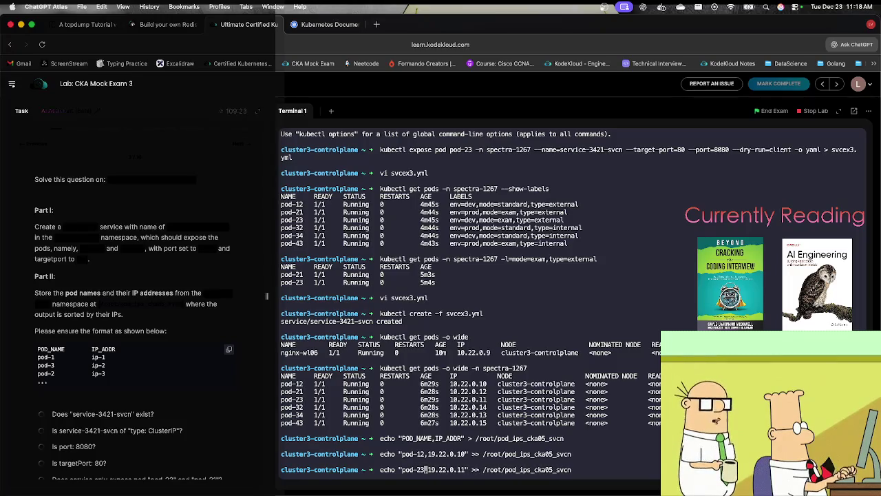
{"action": "key", "text": "Return"}
Append the pod-21 and pod-34 lines by editing the recalled echo command's pod number and IP.
{"action": "key", "text": "Up"}
{"action": "key", "text": "Left"}
{"action": "key", "text": "Left"}
{"action": "key", "text": "Left"}
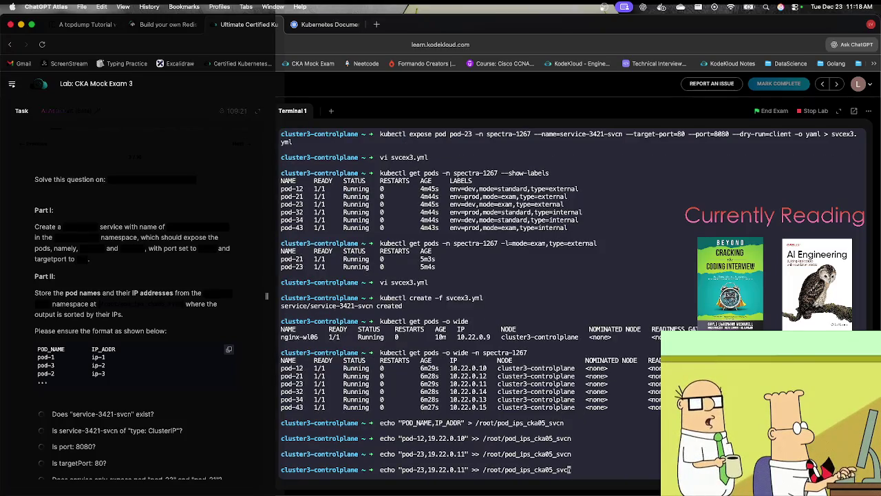
{"action": "key", "text": "Left"}
{"action": "key", "text": "Left"}
{"action": "key", "text": "Left"}
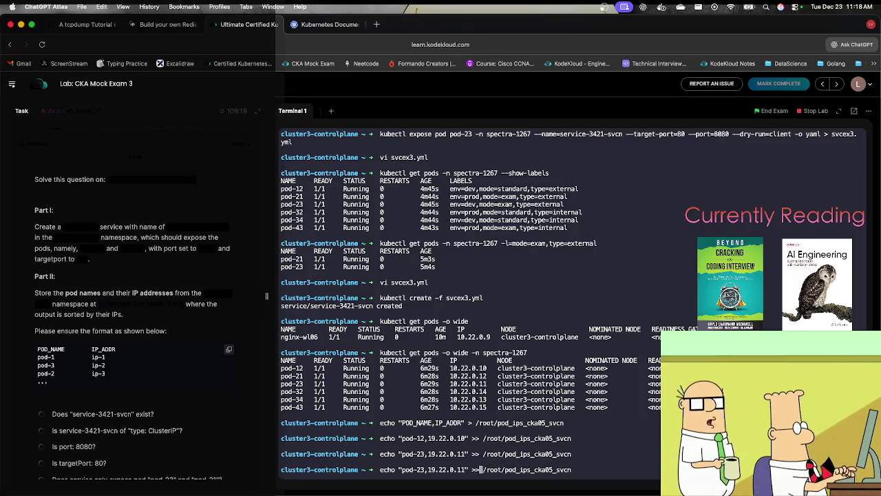
{"action": "key", "text": "BackSpace"}
{"action": "type", "text": "2"}
{"action": "key", "text": "Left"}
{"action": "key", "text": "Left"}
{"action": "key", "text": "Left"}
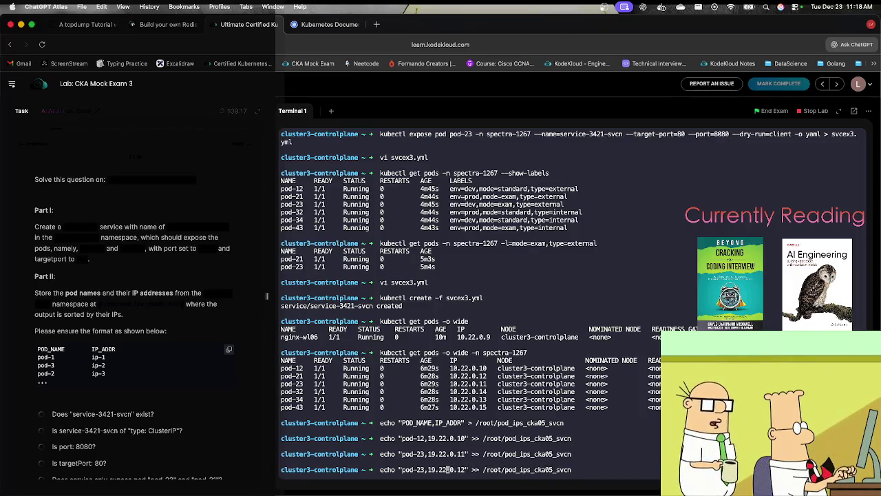
{"action": "key", "text": "Left"}
{"action": "key", "text": "Left"}
{"action": "key", "text": "BackSpace"}
{"action": "type", "text": "1"}
{"action": "key", "text": "Return"}
{"action": "key", "text": "Up"}
{"action": "key", "text": "Left"}
{"action": "key", "text": "Left"}
{"action": "key", "text": "Left"}
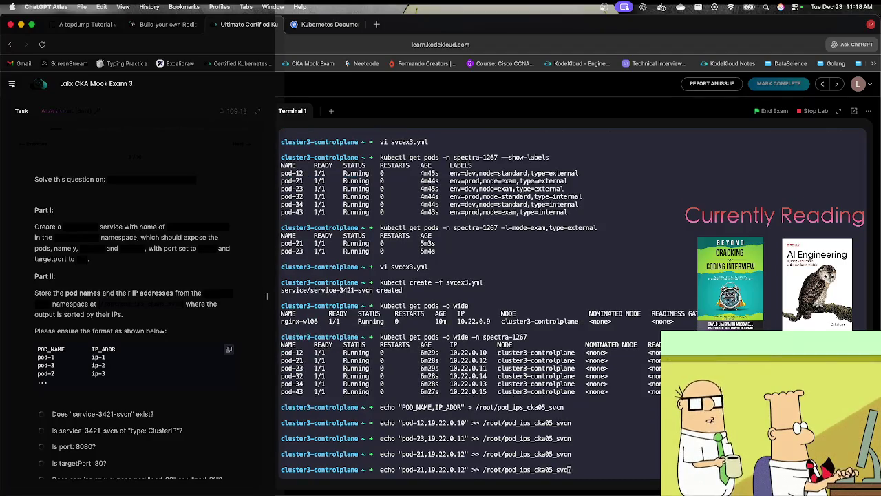
{"action": "key", "text": "Left"}
{"action": "key", "text": "Left"}
{"action": "key", "text": "Left"}
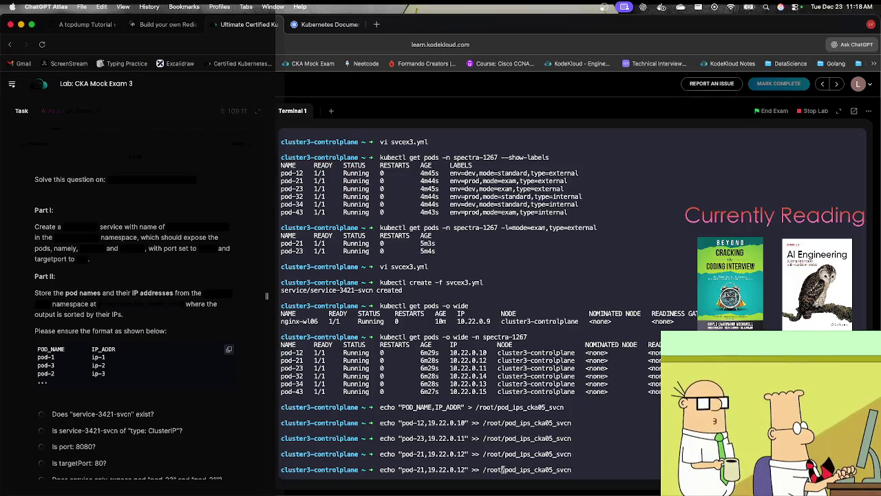
{"action": "key", "text": "BackSpace"}
{"action": "type", "text": "3"}
{"action": "key", "text": "Left"}
{"action": "key", "text": "Left"}
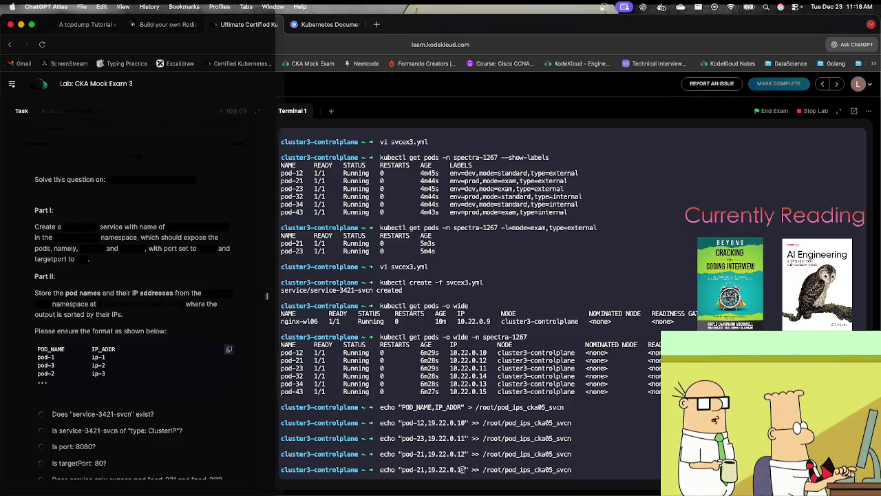
{"action": "key", "text": "Left"}
{"action": "key", "text": "Left"}
{"action": "key", "text": "Left"}
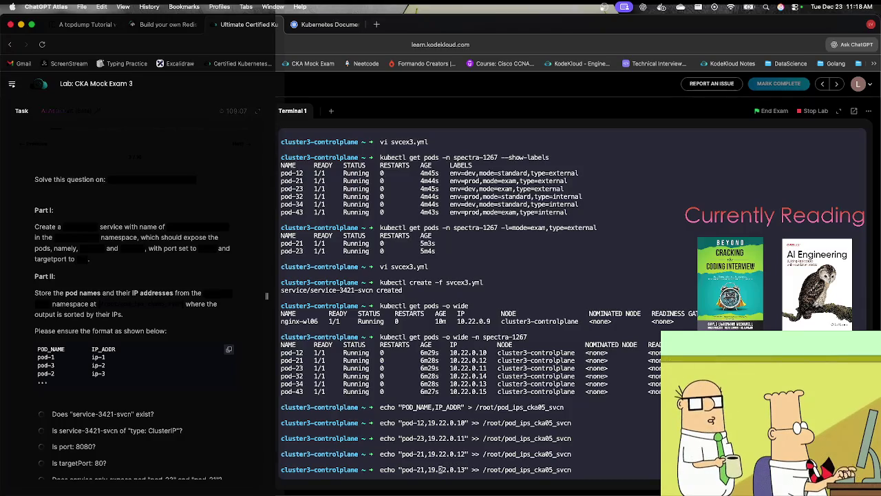
{"action": "key", "text": "BackSpace"}
{"action": "key", "text": "BackSpace"}
{"action": "type", "text": "34"}
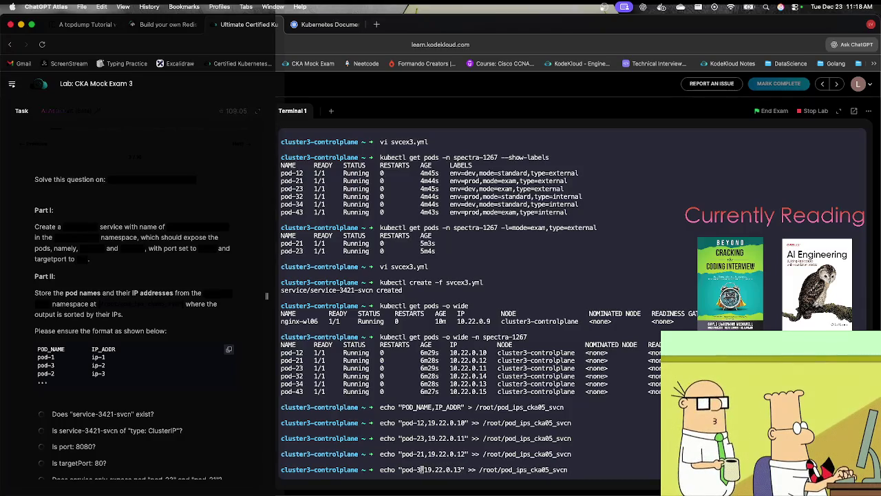
{"action": "key", "text": "Return"}
Append the final pod-32 and pod-43 lines with their IPs to the file.
{"action": "key", "text": "Up"}
{"action": "key", "text": "Left"}
{"action": "key", "text": "Left"}
{"action": "key", "text": "Left"}
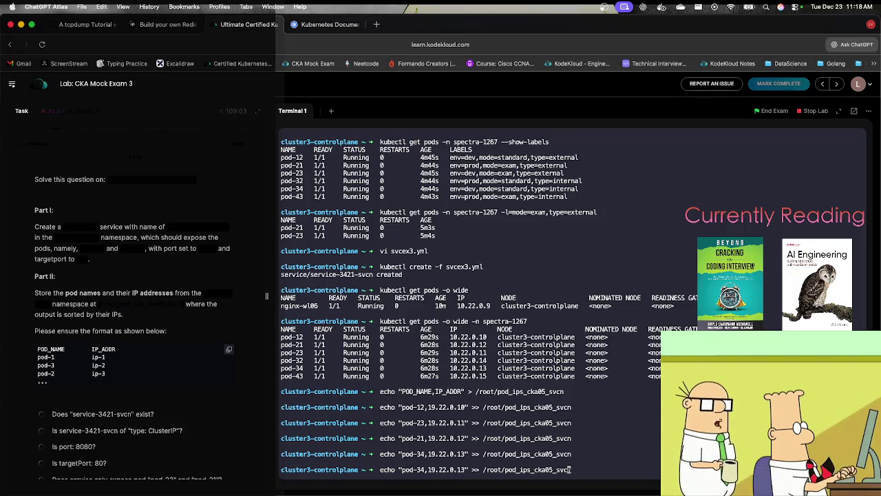
{"action": "key", "text": "Left"}
{"action": "key", "text": "Left"}
{"action": "key", "text": "Left"}
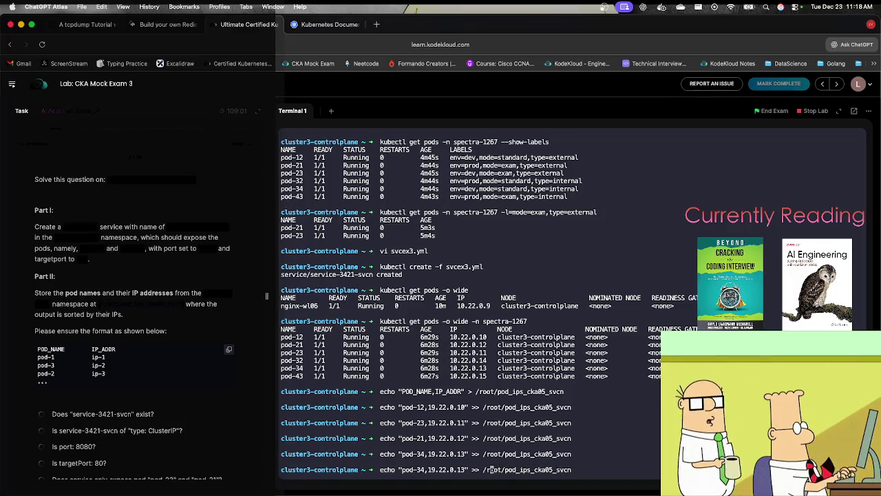
{"action": "key", "text": "Delete"}
{"action": "type", "text": "4"}
{"action": "key", "text": "Left"}
{"action": "key", "text": "Left"}
{"action": "key", "text": "Left"}
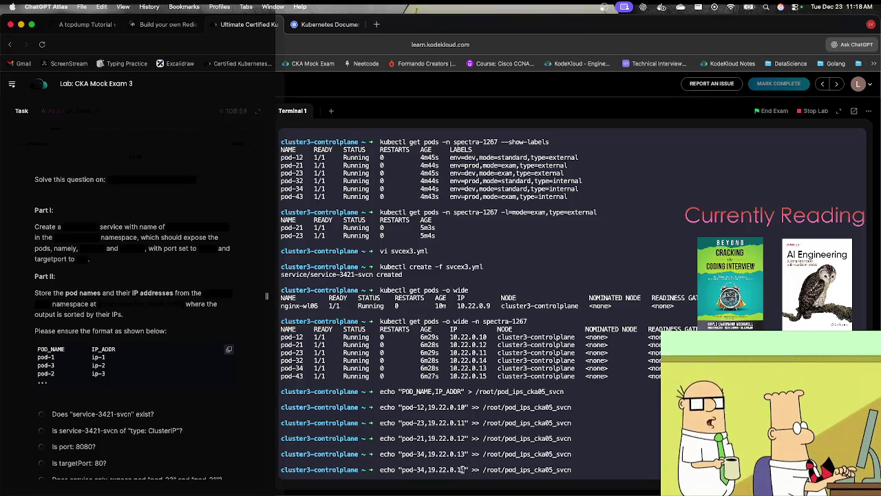
{"action": "key", "text": "Left"}
{"action": "key", "text": "Left"}
{"action": "key", "text": "Left"}
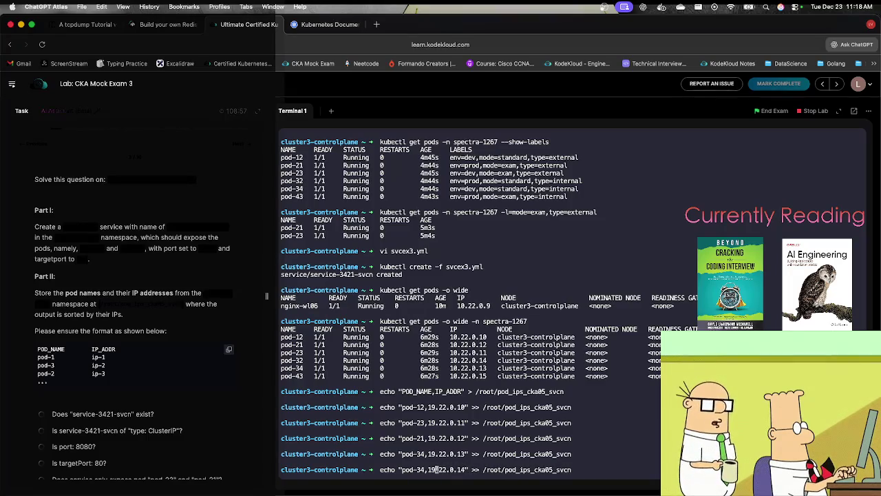
{"action": "key", "text": "Return"}
{"action": "key", "text": "Up"}
{"action": "key", "text": "Left"}
{"action": "key", "text": "Left"}
{"action": "key", "text": "Left"}
{"action": "key", "text": "Left"}
{"action": "key", "text": "Left"}
{"action": "key", "text": "Left"}
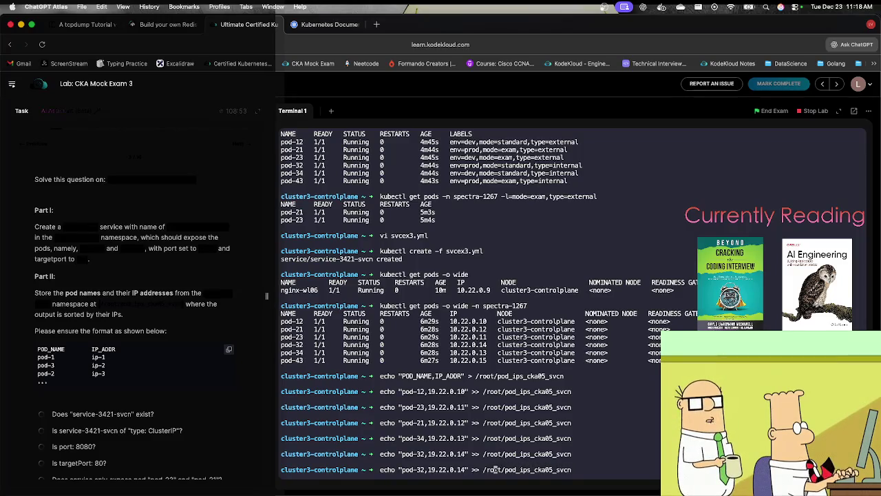
{"action": "type", "text": "5"}
{"action": "key", "text": "Left"}
{"action": "key", "text": "Left"}
{"action": "key", "text": "Left"}
{"action": "key", "text": "BackSpace"}
{"action": "key", "text": "BackSpace"}
{"action": "type", "text": "43"}
{"action": "key", "text": "Return"}
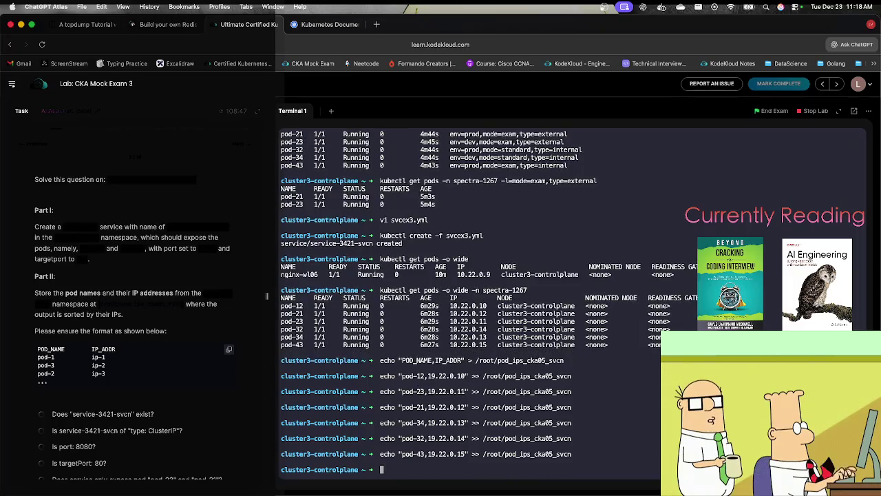
Display /root/pod_ips_cka05_svcn and list services in namespace spectra-1267 to verify.
{"action": "type", "text": "cat "}
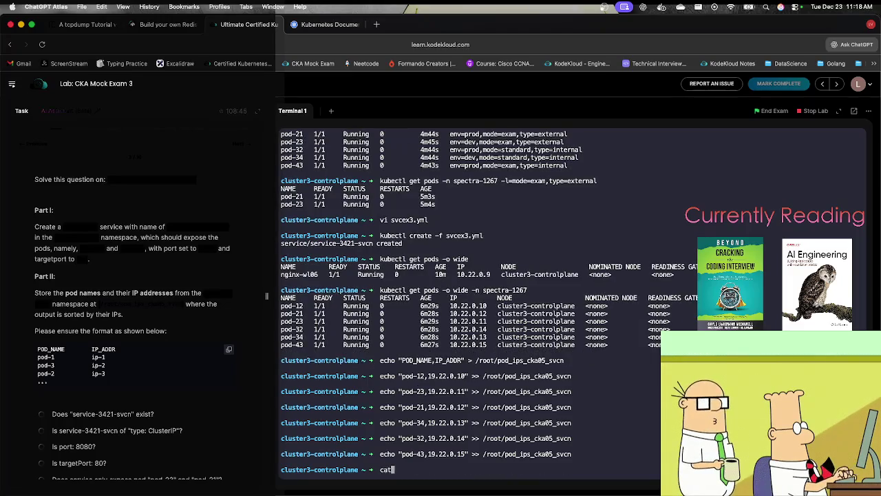
{"action": "type", "text": "/root"}
{"action": "key", "text": "Tab"}
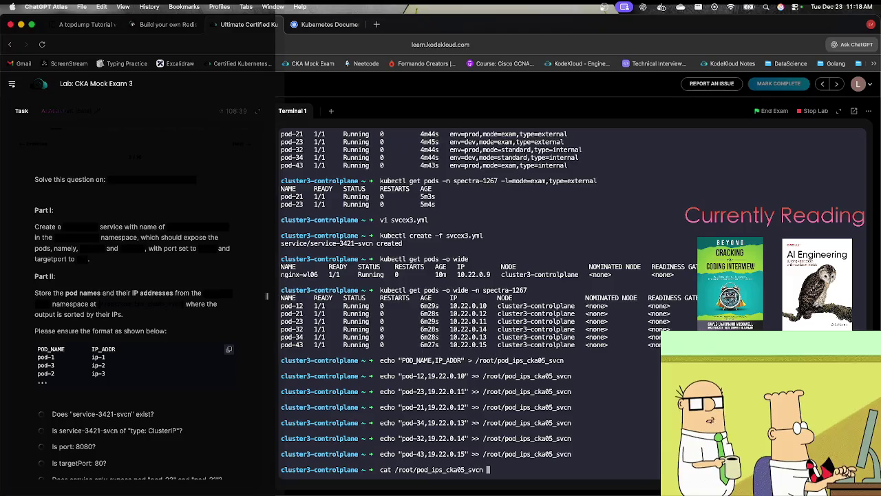
{"action": "key", "text": "Return"}
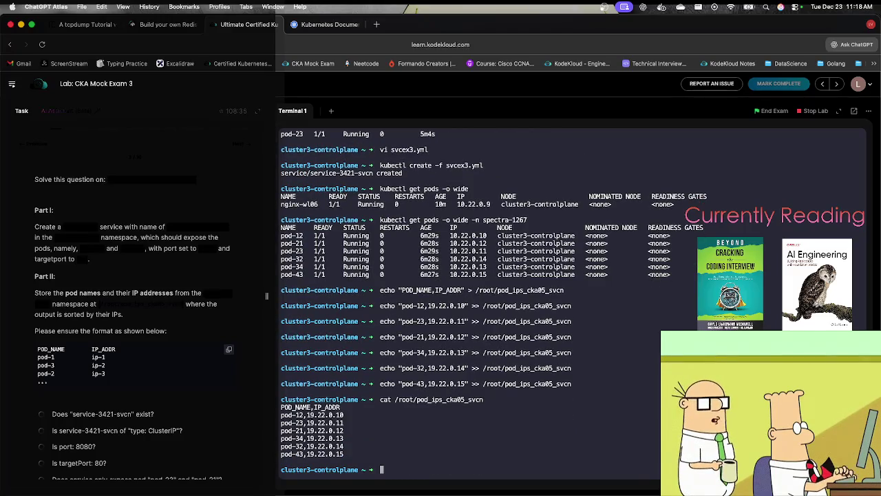
{"action": "scroll", "coordinate": [119, 426], "scroll_direction": "down", "scroll_amount": 3}
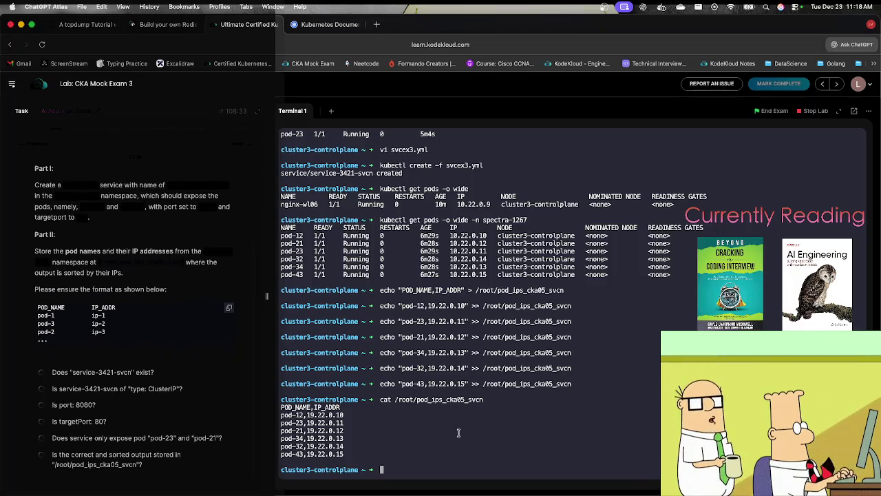
{"action": "type", "text": "kubec"}
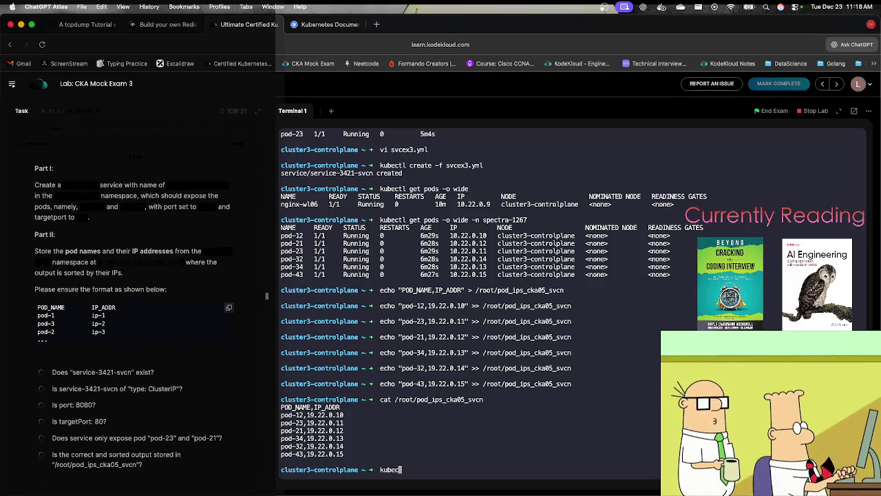
{"action": "type", "text": "tl get svc "}
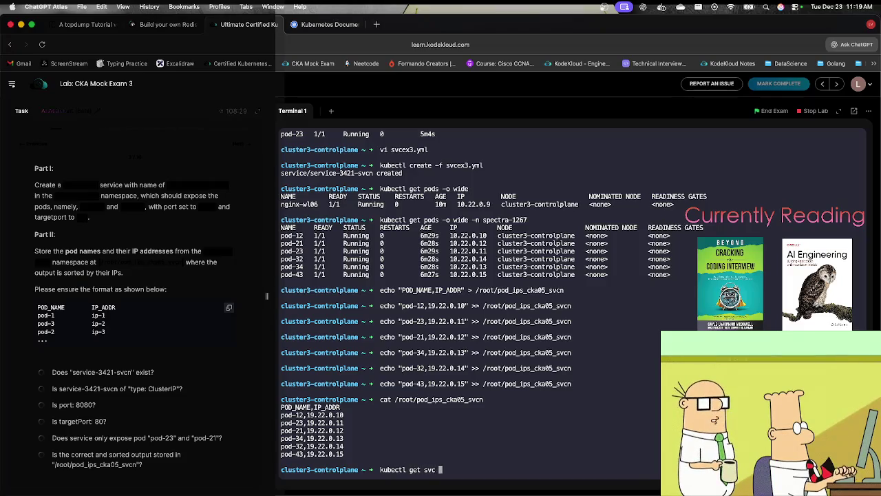
{"action": "type", "text": "-n spectra-1267"}
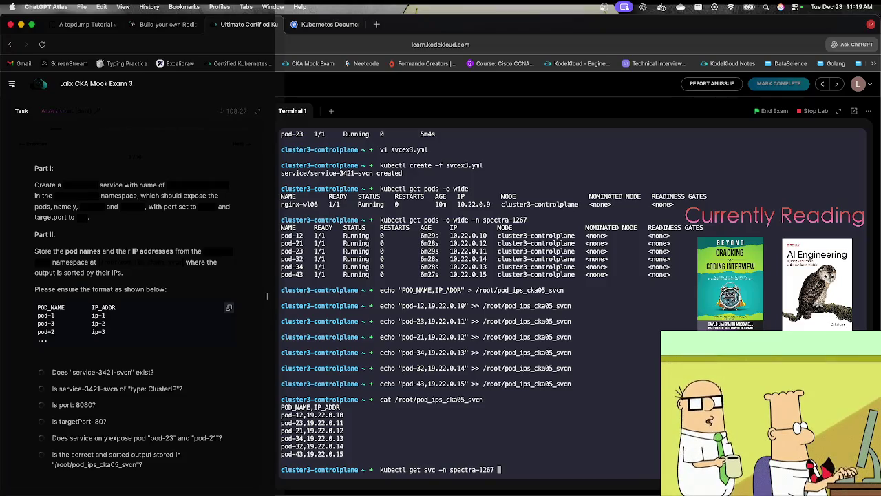
{"action": "key", "text": "Return"}
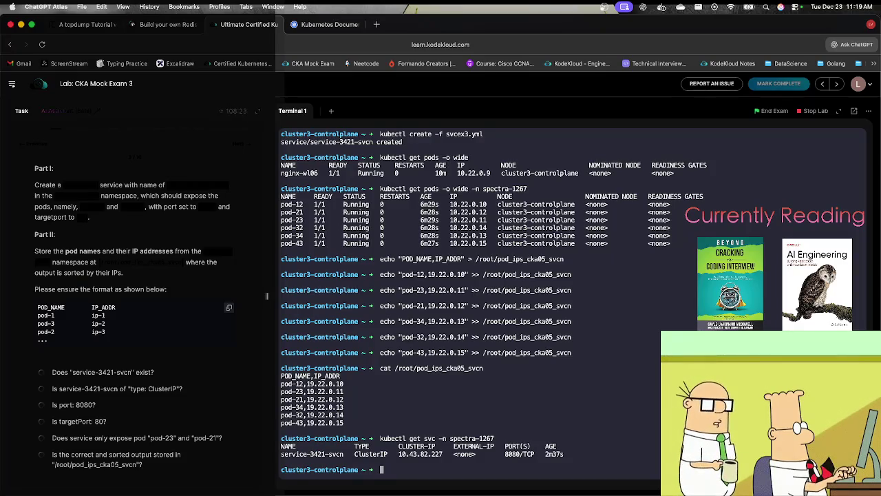
{"action": "left_click", "coordinate": [240, 145]}
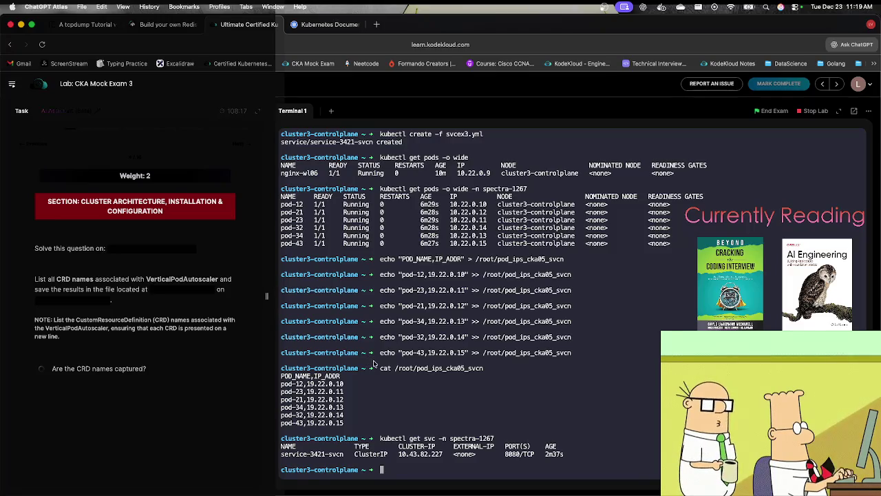
Leave cluster3-controlplane, ssh into cluster2-controlplane, and clear the screen.
{"action": "type", "text": "exit"}
{"action": "key", "text": "Return"}
{"action": "key", "text": "Up"}
{"action": "key", "text": "Left"}
{"action": "key", "text": "Left"}
{"action": "key", "text": "Left"}
{"action": "key", "text": "Left"}
{"action": "key", "text": "BackSpace"}
{"action": "type", "text": "2"}
{"action": "key", "text": "Return"}
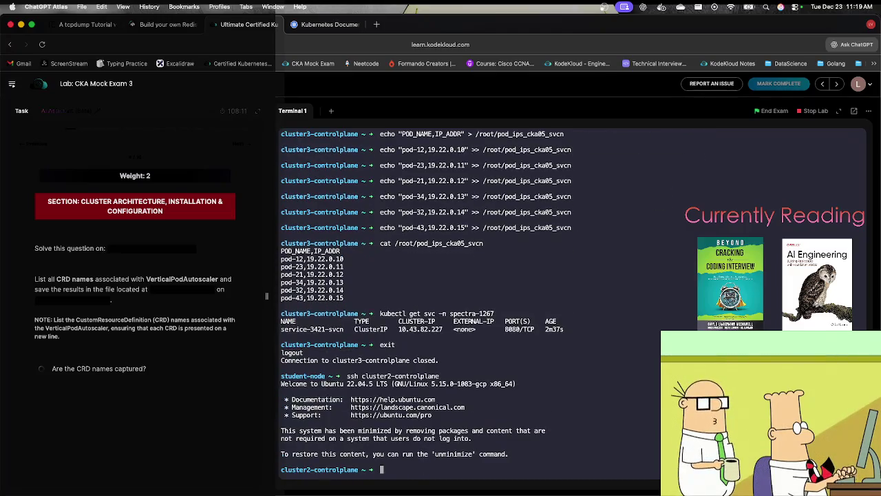
{"action": "type", "text": "cler"}
{"action": "key", "text": "BackSpace"}
{"action": "type", "text": "ar"}
{"action": "key", "text": "Return"}
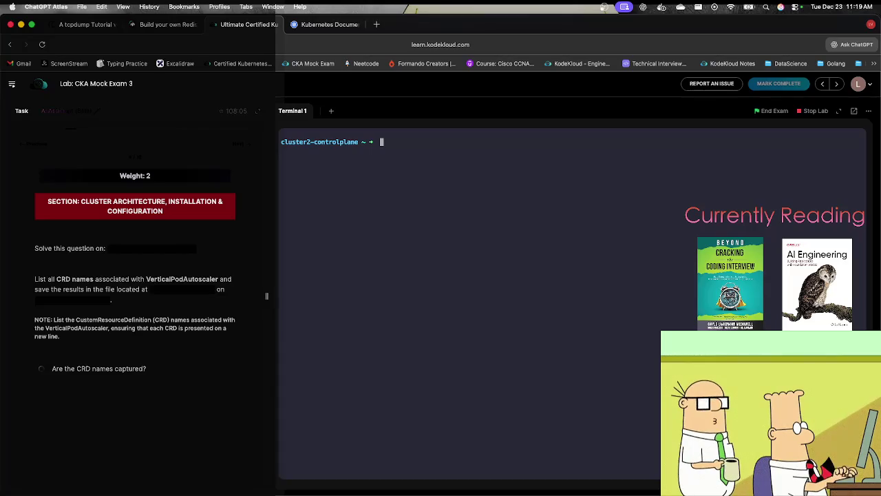
List the CRDs and write verticalpodautoscalercheckpoints into /root/vpa-crds.txt.
{"action": "type", "text": "kubectl get "}
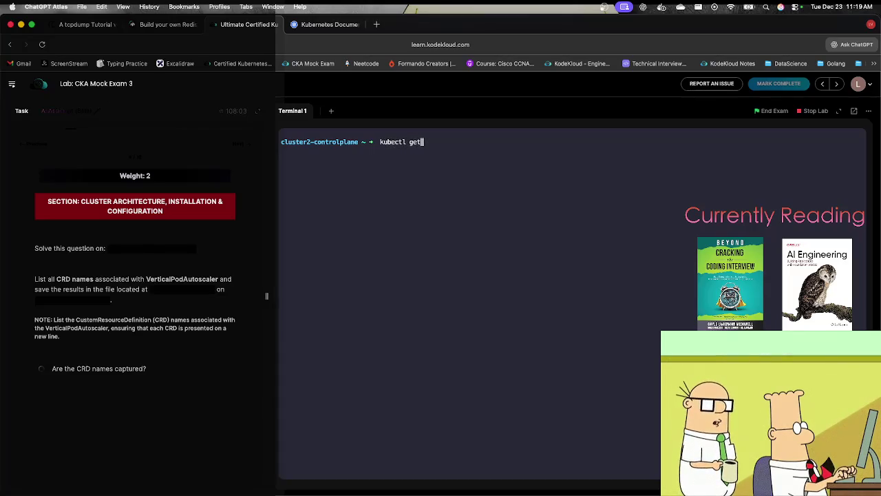
{"action": "type", "text": "crd"}
{"action": "key", "text": "Return"}
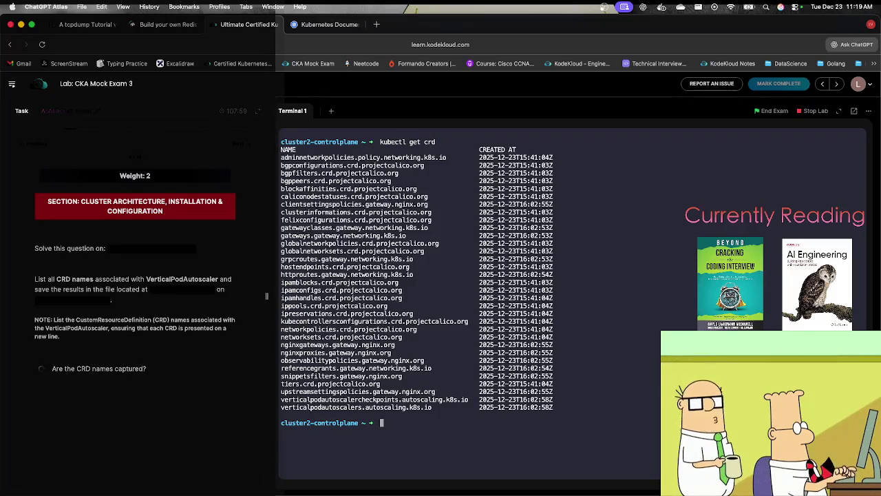
{"action": "key", "text": "Up"}
{"action": "key", "text": "Down"}
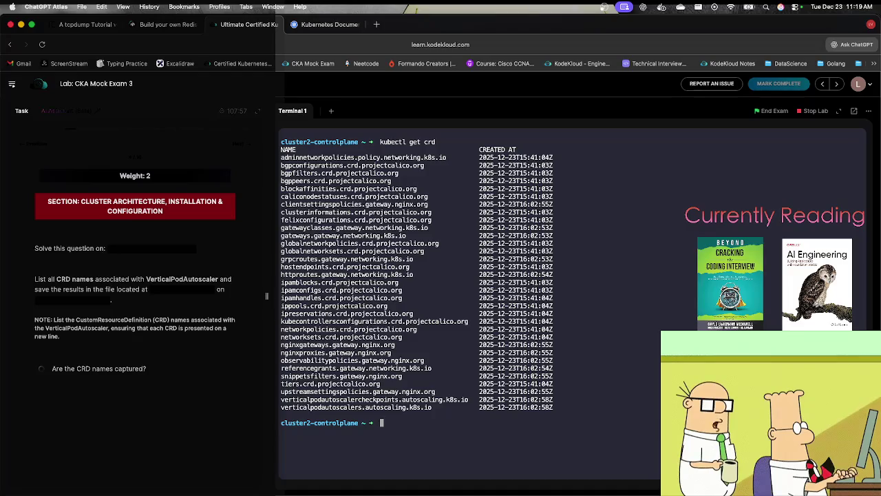
{"action": "type", "text": "echo \""}
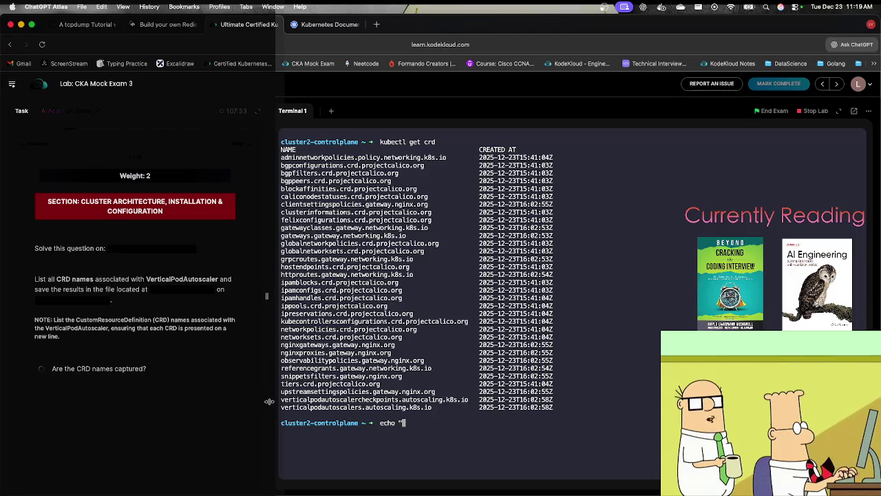
{"action": "left_click_drag", "start_coordinate": [281, 400], "coordinate": [469, 400]}
{"action": "key", "text": "super+c"}
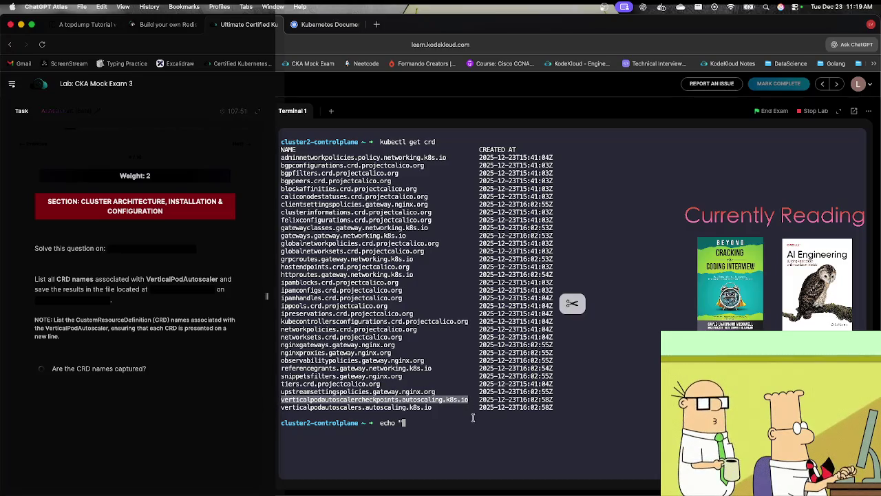
{"action": "key", "text": "super+v"}
{"action": "type", "text": "\""}
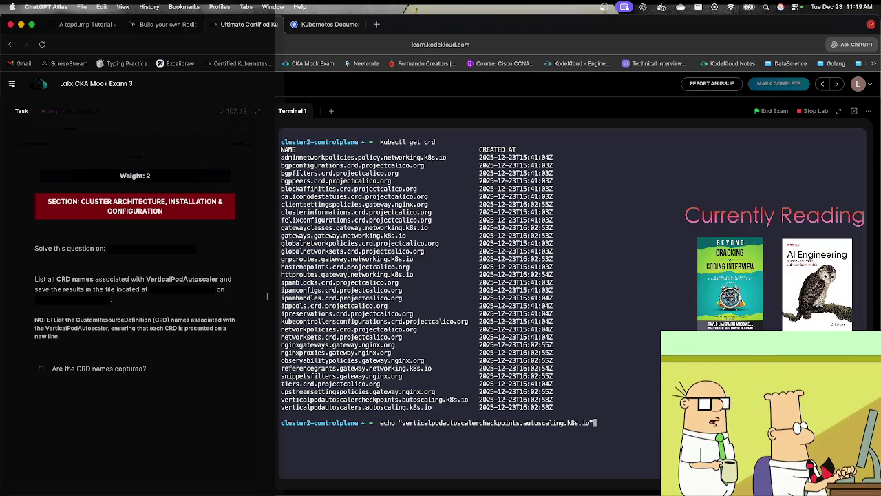
{"action": "type", "text": " >"}
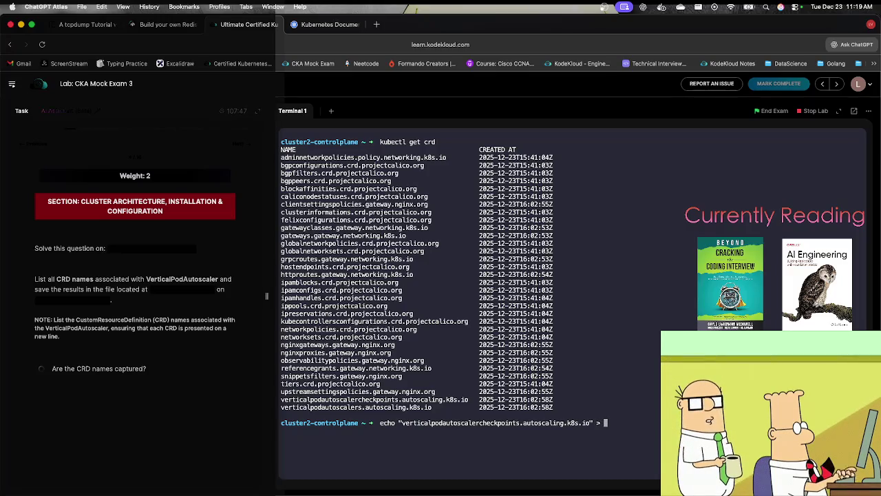
{"action": "left_click", "coordinate": [207, 290]}
{"action": "left_click", "coordinate": [571, 393]}
{"action": "key", "text": "super+v"}
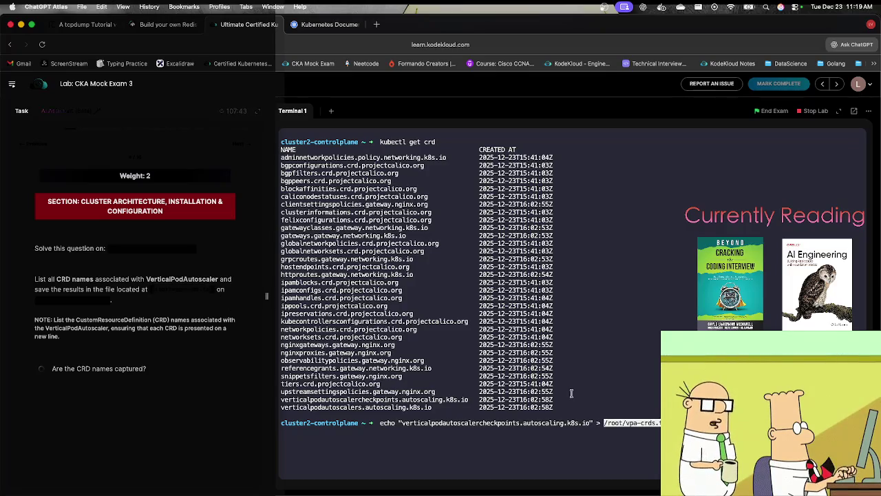
{"action": "key", "text": "Return"}
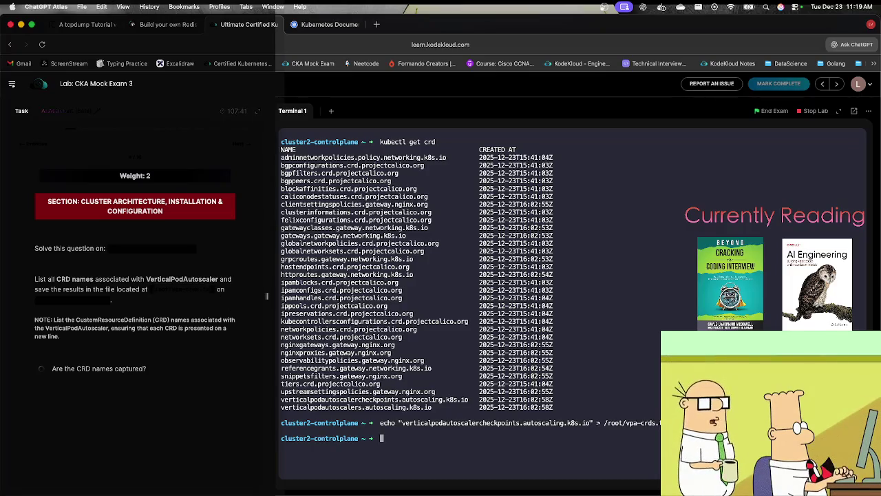
Append verticalpodautoscalers to /root/vpa-crds.txt and cat the file to confirm both names.
{"action": "type", "text": "echo \""}
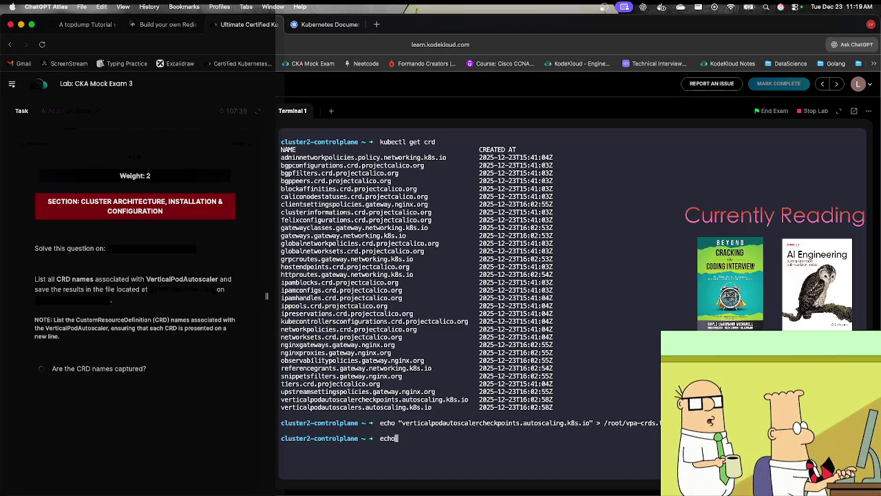
{"action": "left_click_drag", "start_coordinate": [432, 407], "coordinate": [265, 411]}
{"action": "key", "text": "super+c"}
{"action": "key", "text": "super+v"}
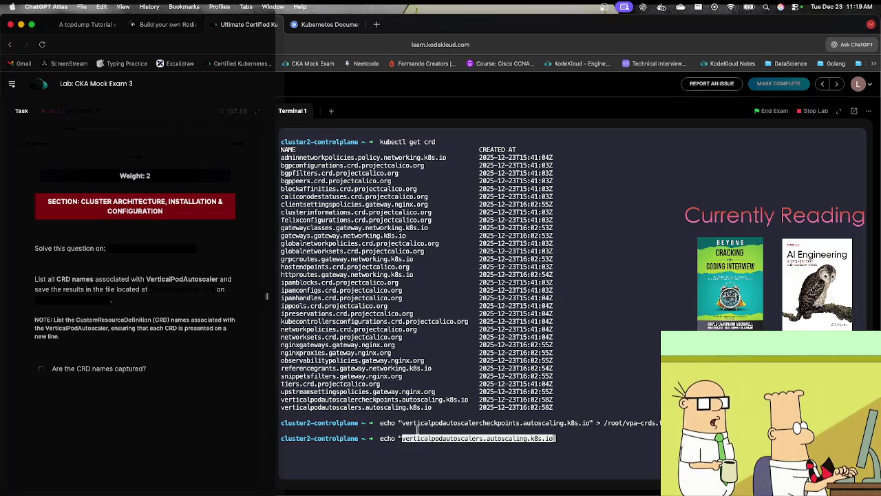
{"action": "type", "text": "\" >>"}
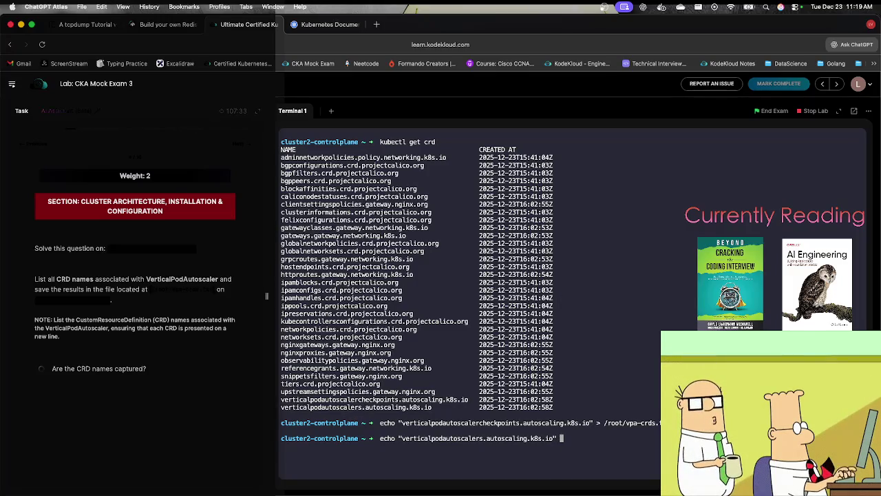
{"action": "left_click_drag", "start_coordinate": [605, 423], "coordinate": [658, 423]}
{"action": "key", "text": "super+c"}
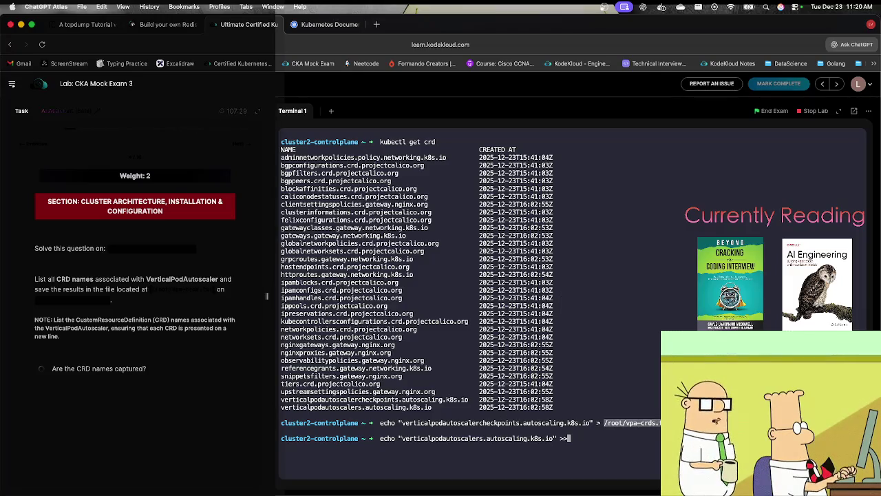
{"action": "key", "text": "super+v"}
{"action": "key", "text": "Return"}
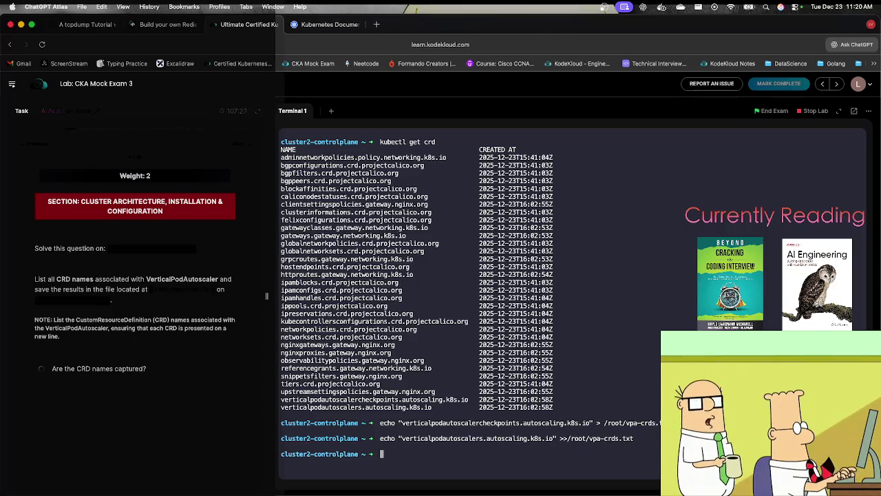
{"action": "type", "text": "cat"}
{"action": "key", "text": "super+v"}
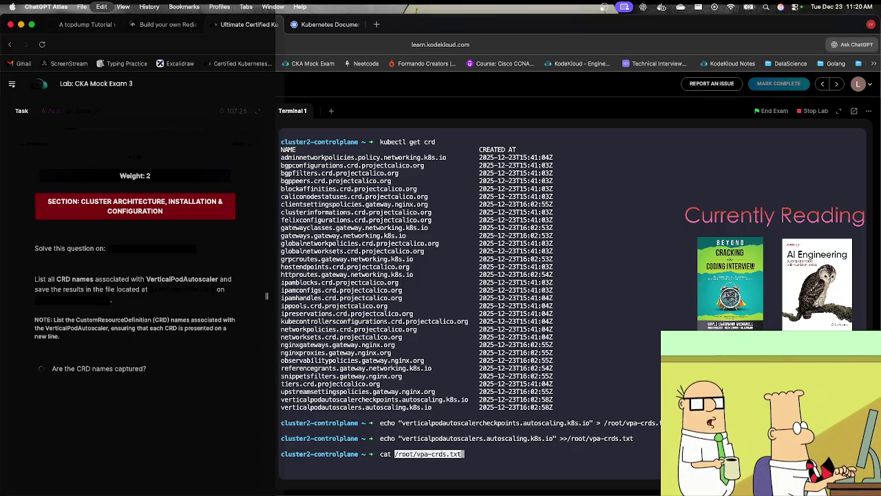
{"action": "key", "text": "Return"}
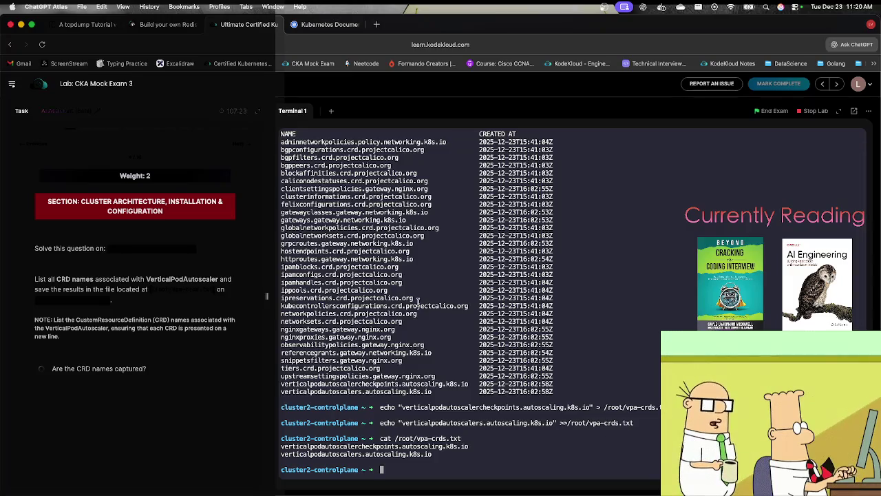
{"action": "left_click", "coordinate": [240, 147]}
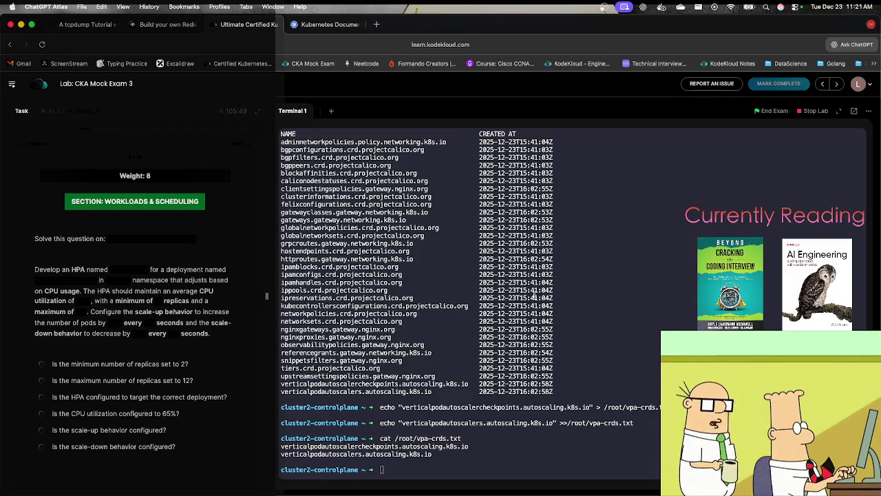
Switch to the Kubernetes Documentation browser tab.
{"action": "left_click", "coordinate": [307, 24]}
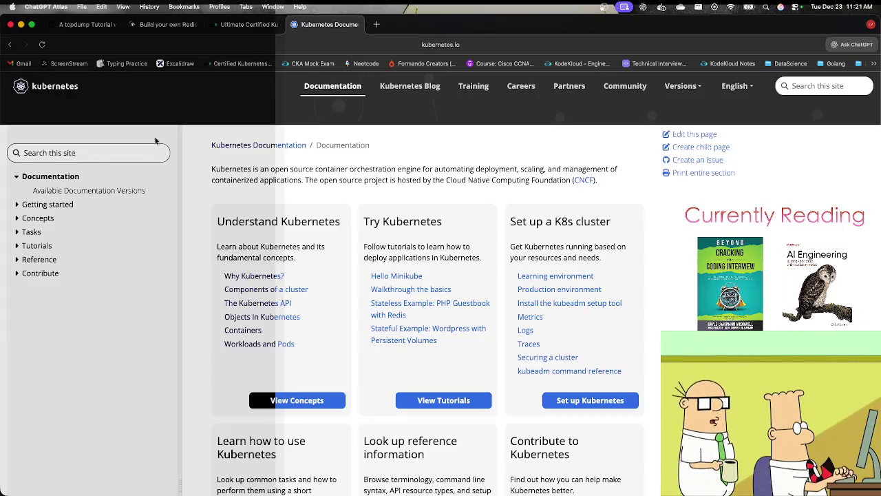
Search the docs for 'hpa' and open the Horizontal Pod Autoscaling page.
{"action": "type", "text": "hpa"}
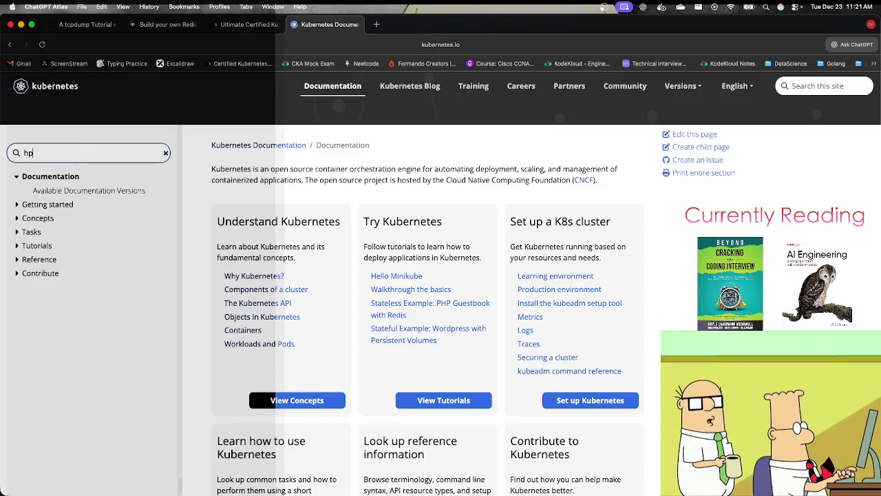
{"action": "key", "text": "Return"}
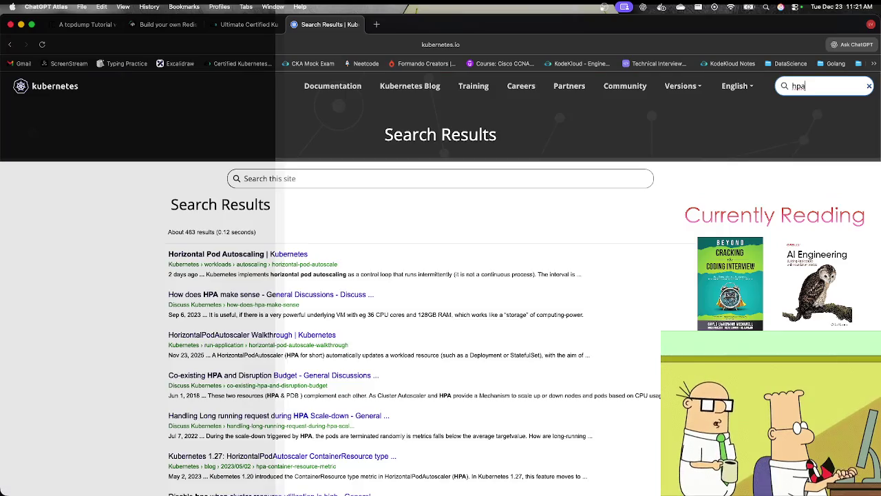
{"action": "left_click", "coordinate": [206, 255]}
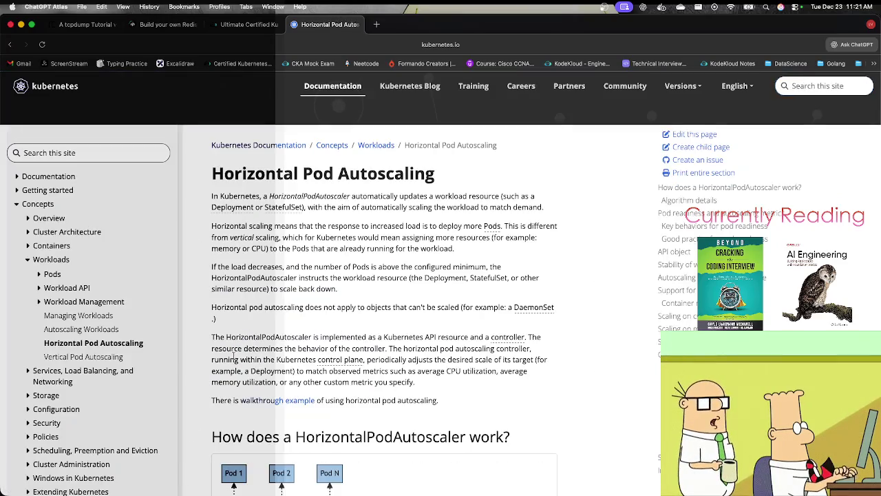
{"action": "scroll", "coordinate": [234, 356], "scroll_direction": "down", "scroll_amount": 15}
{"action": "scroll", "coordinate": [235, 363], "scroll_direction": "down", "scroll_amount": 15}
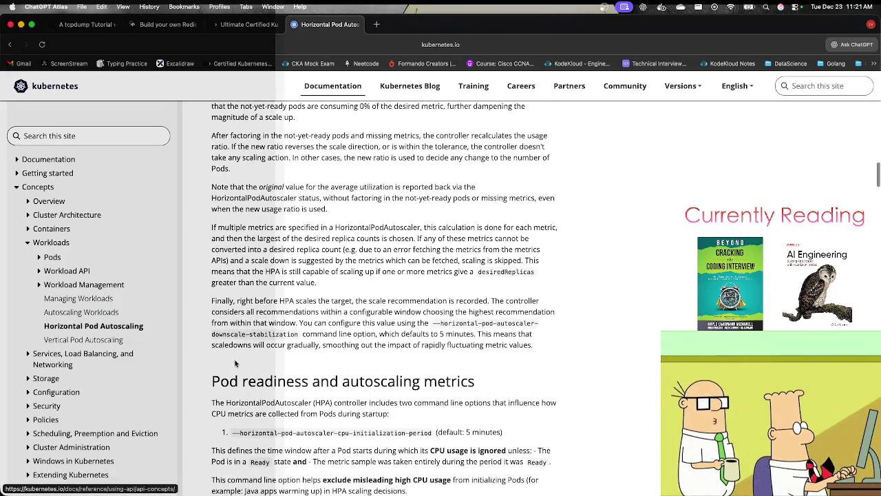
Read down to the Configurable scaling behavior section, then return to the exam lab.
{"action": "scroll", "coordinate": [235, 363], "scroll_direction": "down", "scroll_amount": 15}
{"action": "scroll", "coordinate": [235, 363], "scroll_direction": "down", "scroll_amount": 10}
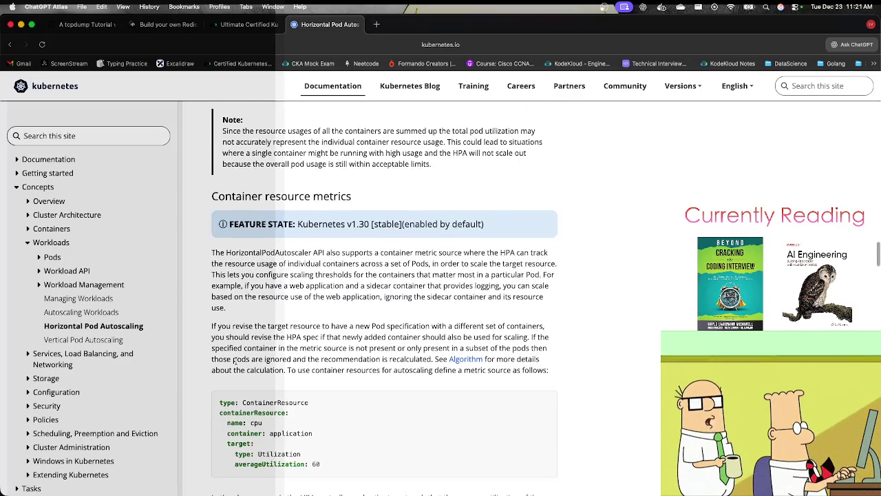
{"action": "scroll", "coordinate": [235, 361], "scroll_direction": "down", "scroll_amount": 5}
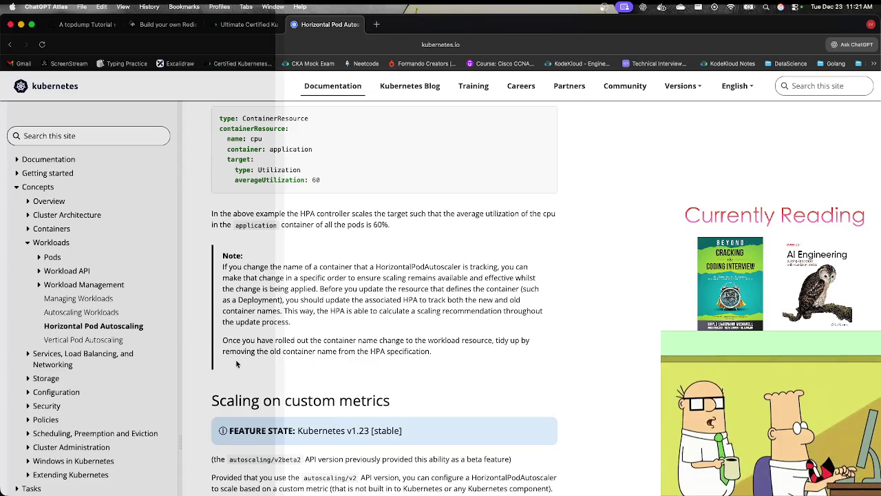
{"action": "scroll", "coordinate": [236, 363], "scroll_direction": "down", "scroll_amount": 5}
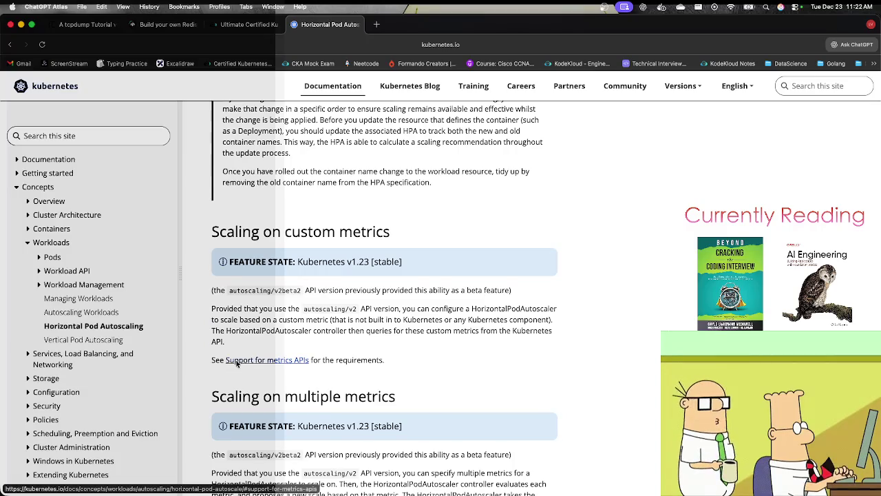
{"action": "scroll", "coordinate": [236, 364], "scroll_direction": "down", "scroll_amount": 5}
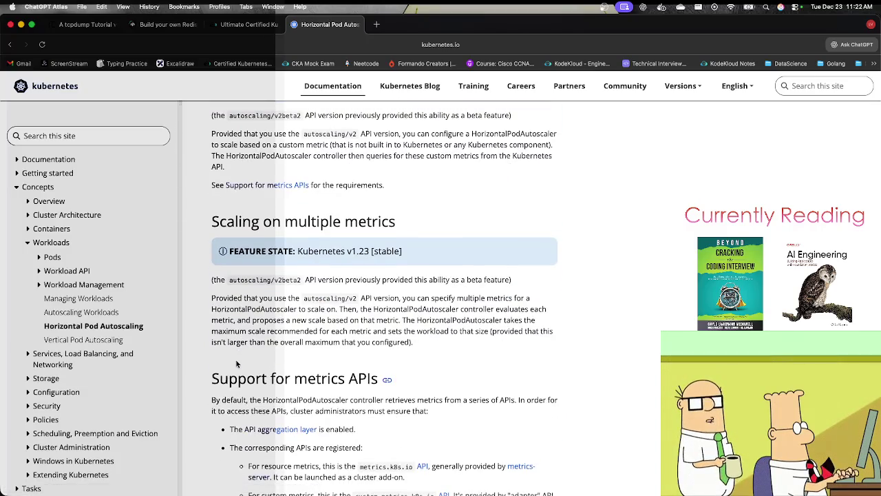
{"action": "scroll", "coordinate": [236, 364], "scroll_direction": "down", "scroll_amount": 5}
{"action": "scroll", "coordinate": [236, 363], "scroll_direction": "down", "scroll_amount": 10}
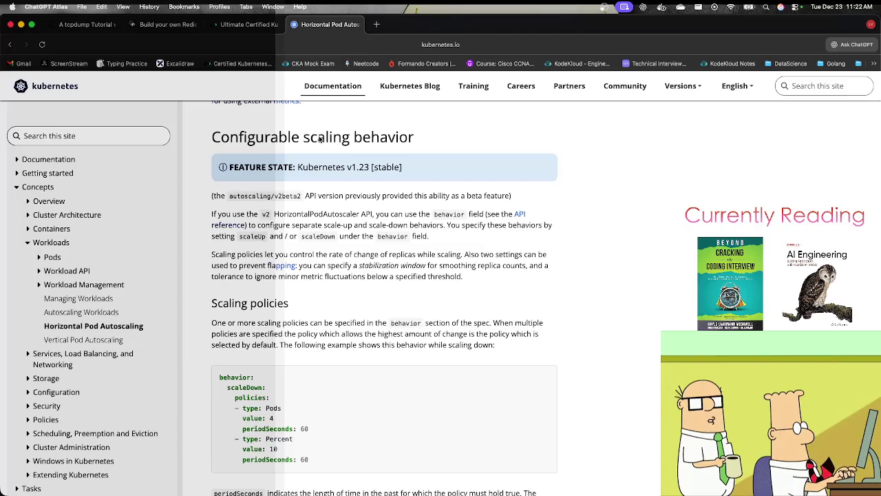
{"action": "left_click", "coordinate": [248, 26]}
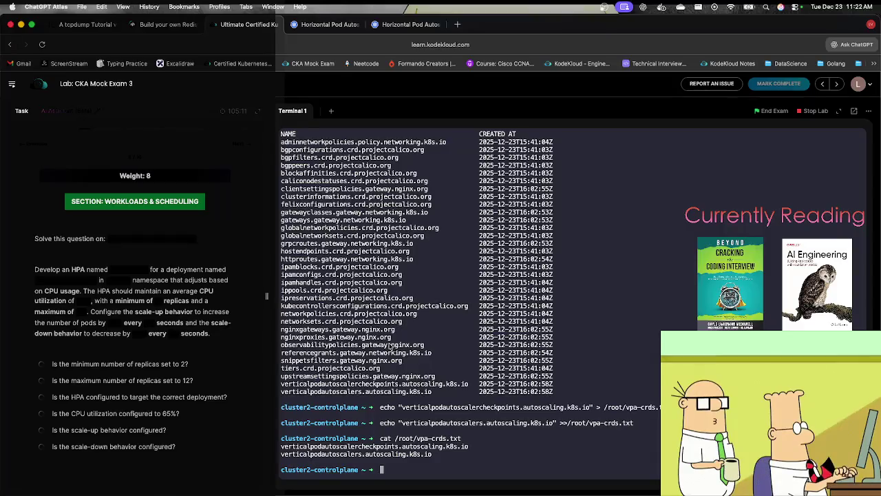
Leave cluster2-controlplane, ssh into cluster1-controlplane, and clear the screen.
{"action": "type", "text": "exit"}
{"action": "key", "text": "Return"}
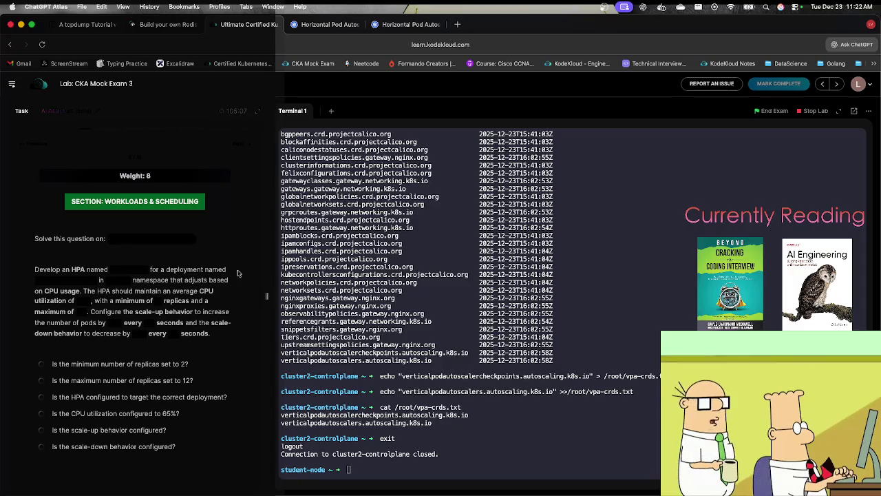
{"action": "left_click", "coordinate": [152, 238]}
{"action": "key", "text": "Return"}
{"action": "type", "text": "clear"}
{"action": "key", "text": "Return"}
Check kubectl autoscale usage and its --help text, then start a fresh kubectl autoscale command.
{"action": "type", "text": "kubectl autoscale"}
{"action": "key", "text": "Return"}
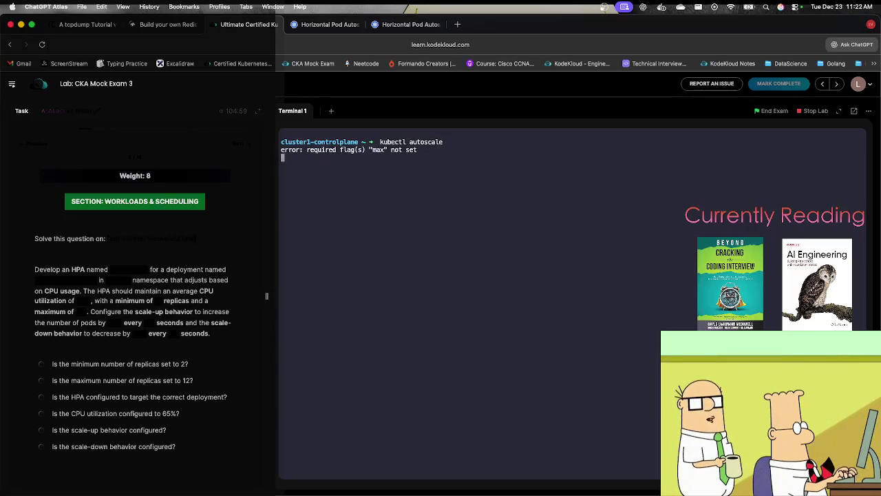
{"action": "key", "text": "Up"}
{"action": "type", "text": "--help"}
{"action": "key", "text": "Return"}
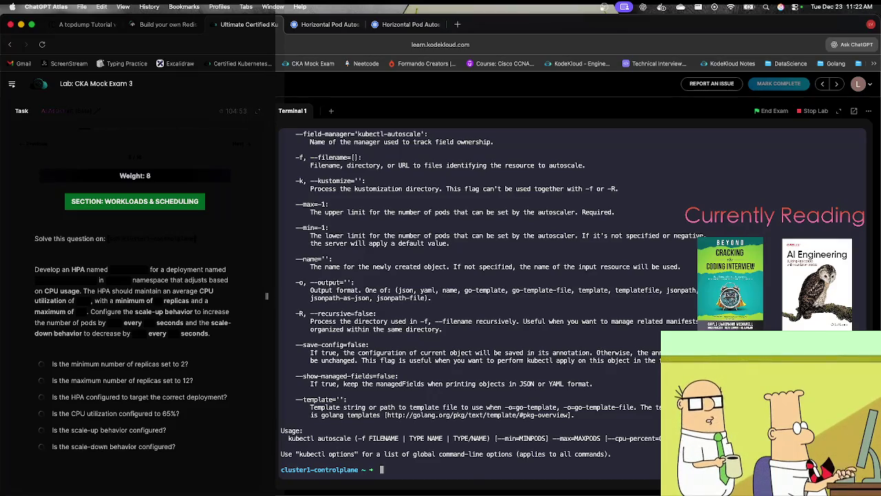
{"action": "key", "text": "Up"}
{"action": "key", "text": "BackSpace"}
{"action": "key", "text": "BackSpace"}
{"action": "key", "text": "BackSpace"}
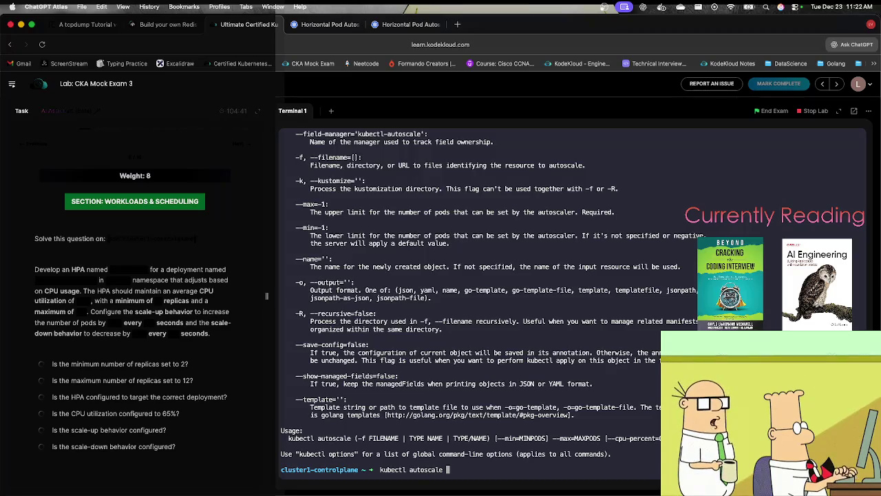
Append --name=web-ui-hpa to the autoscale command, pasting the name from the task.
{"action": "type", "text": "--name"}
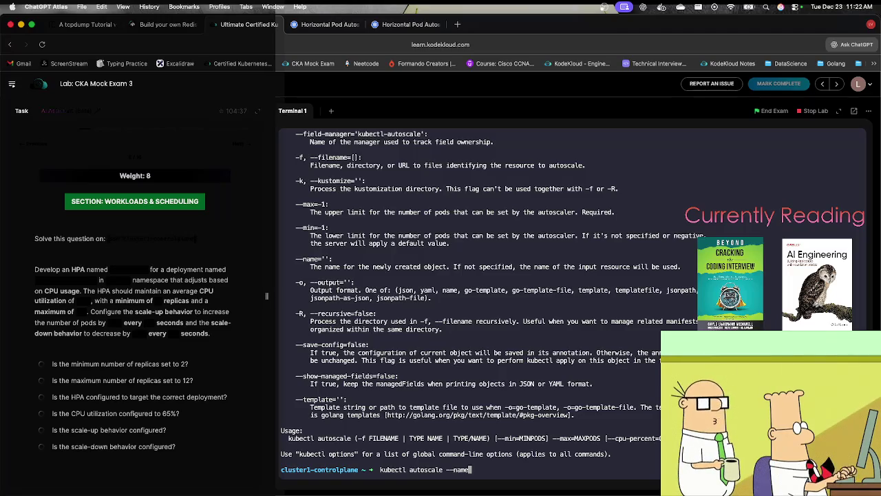
{"action": "type", "text": "="}
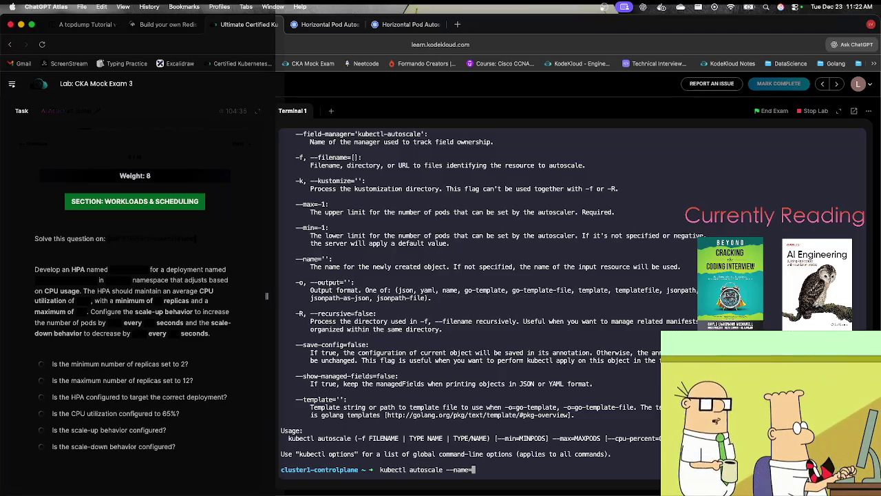
{"action": "left_click_drag", "start_coordinate": [112, 271], "coordinate": [146, 274]}
{"action": "left_click", "coordinate": [423, 347]}
{"action": "key", "text": "super+v"}
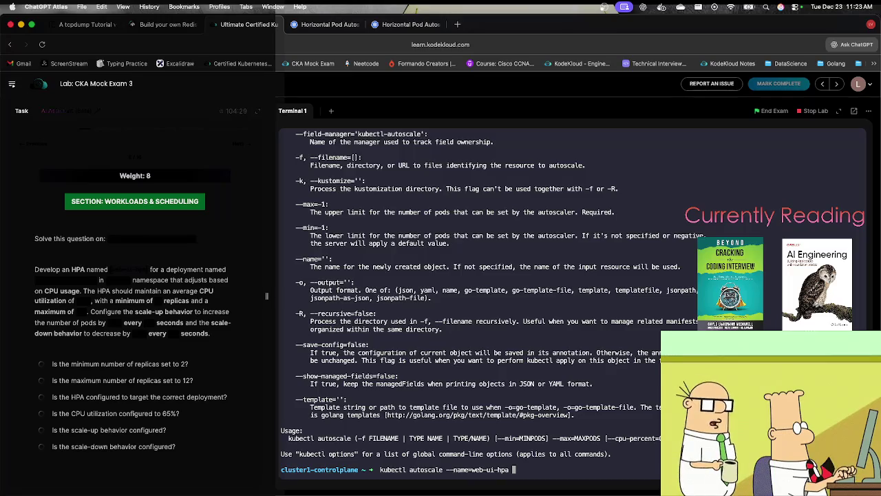
{"action": "type", "text": "deploy"}
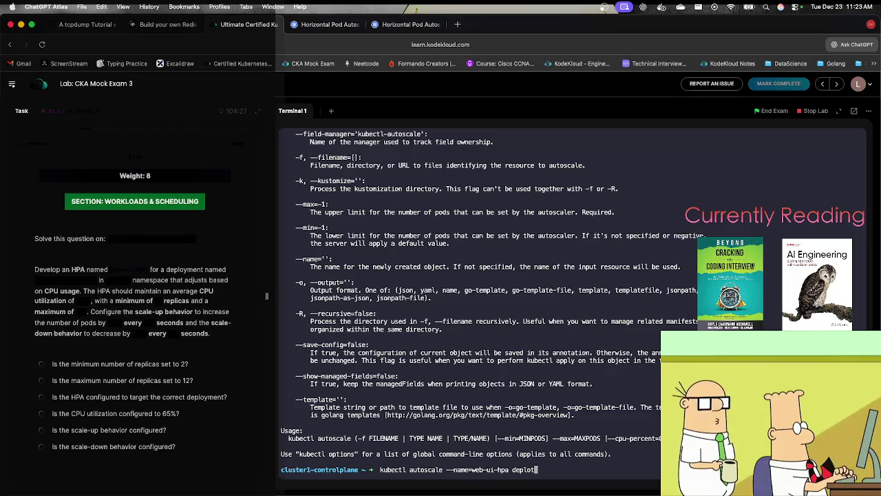
{"action": "type", "text": "ment"}
{"action": "key", "text": "BackSpace"}
{"action": "key", "text": "BackSpace"}
{"action": "key", "text": "BackSpace"}
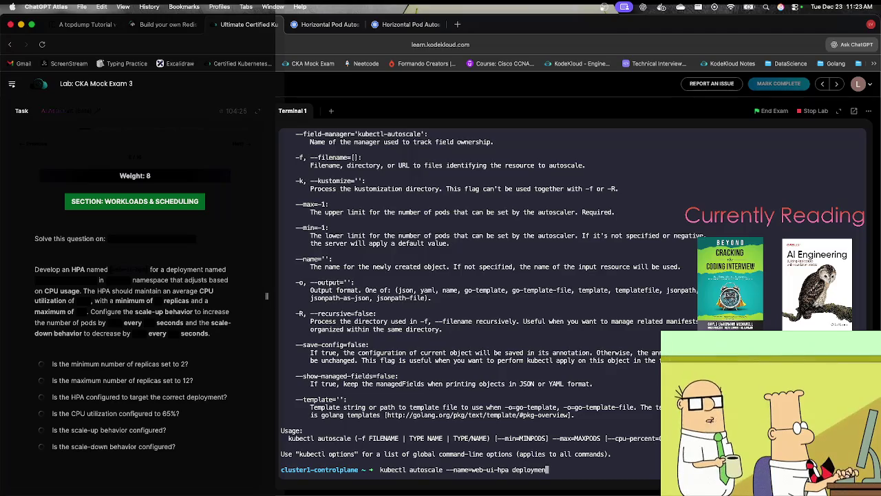
Insert the target deployment/web-ui-deployment before the --name flag.
{"action": "key", "text": "alt+Left"}
{"action": "key", "text": "alt+Left"}
{"action": "key", "text": "alt+Left"}
{"action": "key", "text": "Left"}
{"action": "key", "text": "Left"}
{"action": "type", "text": "deployment"}
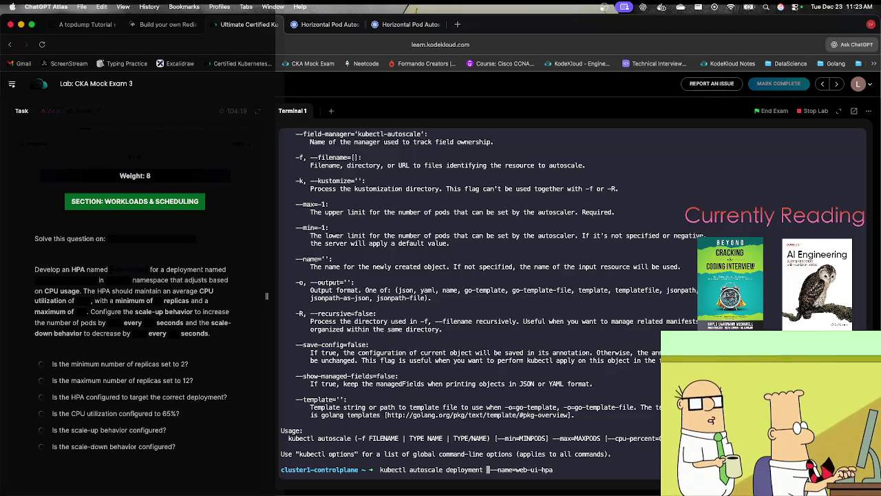
{"action": "key", "text": "BackSpace"}
{"action": "type", "text": "/"}
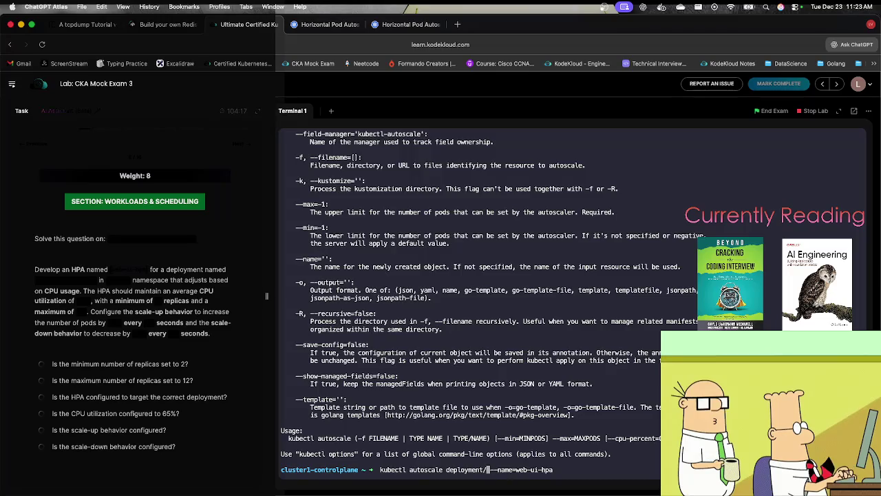
{"action": "left_click_drag", "start_coordinate": [38, 282], "coordinate": [93, 283]}
{"action": "key", "text": "super+c"}
{"action": "left_click", "coordinate": [491, 363]}
{"action": "key", "text": "super+v"}
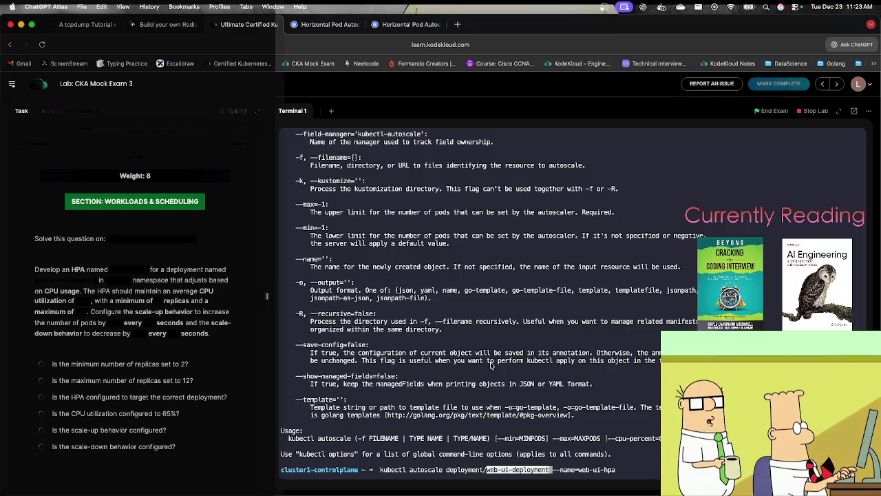
Add the namespace flag -n ck1967 copied from the question.
{"action": "type", "text": "-n"}
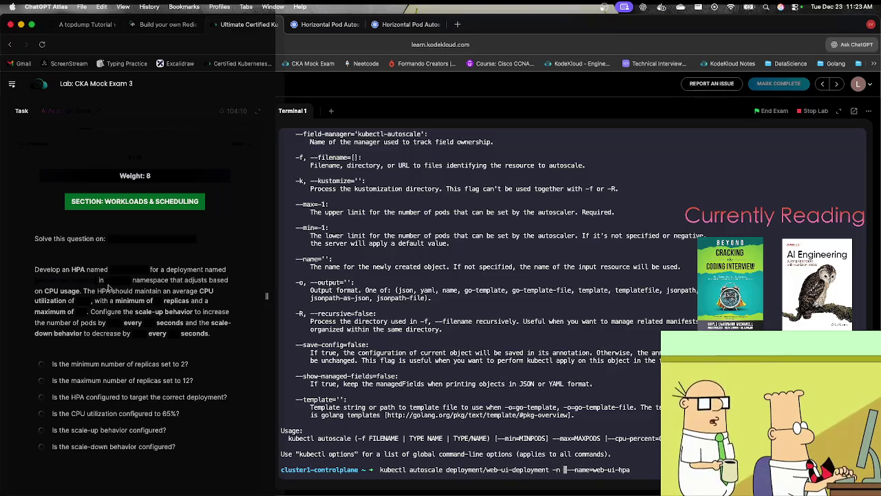
{"action": "left_click_drag", "start_coordinate": [105, 283], "coordinate": [130, 284]}
{"action": "key", "text": "super+c"}
{"action": "left_click", "coordinate": [481, 361]}
{"action": "key", "text": "super+v"}
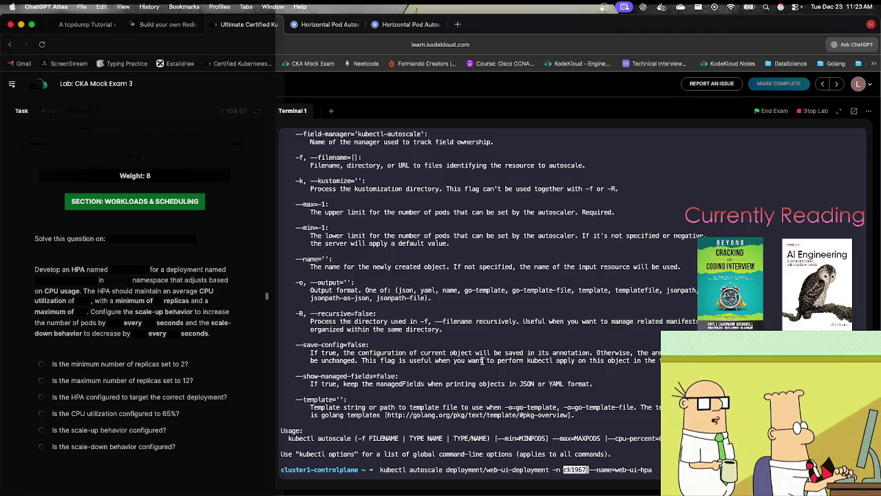
Look up the --min and --cpu-percent flags in the autoscale usage help.
{"action": "key", "text": "Right"}
{"action": "key", "text": "Right"}
{"action": "key", "text": "Right"}
{"action": "key", "text": "Right"}
{"action": "key", "text": "Right"}
{"action": "key", "text": "Right"}
{"action": "key", "text": "Right"}
{"action": "key", "text": "Right"}
{"action": "key", "text": "Right"}
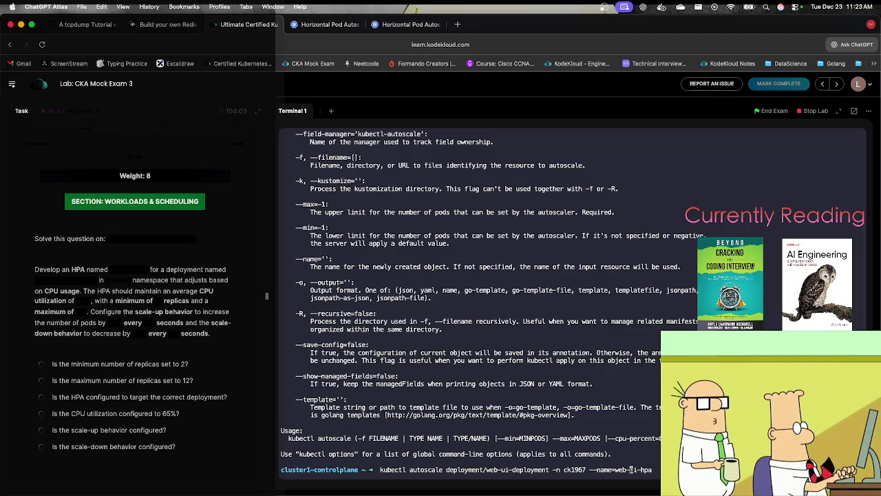
{"action": "key", "text": "Right"}
{"action": "left_click_drag", "start_coordinate": [498, 438], "coordinate": [511, 438]}
{"action": "type", "text": "--"}
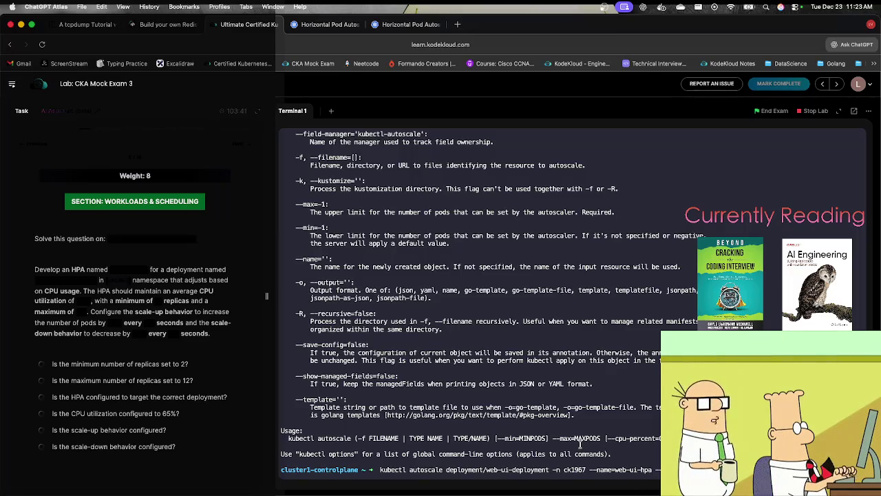
{"action": "left_click_drag", "start_coordinate": [607, 438], "coordinate": [657, 434]}
{"action": "left_click", "coordinate": [657, 433]}
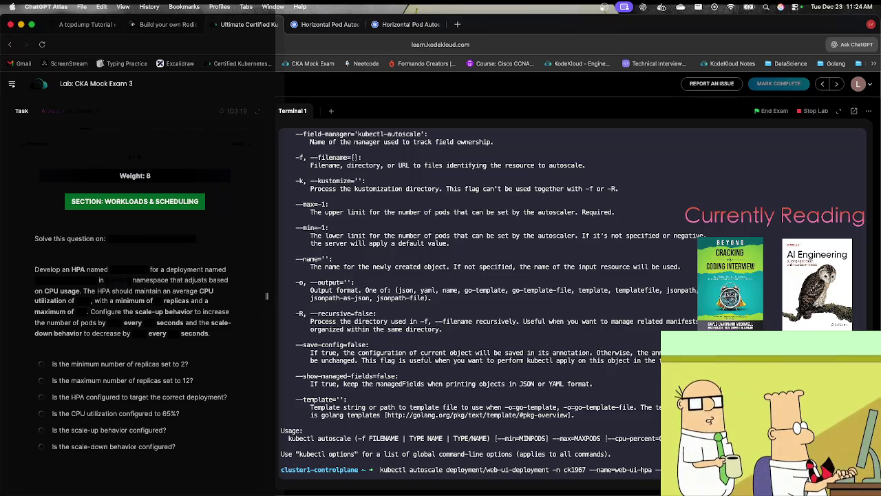
Save the dry-run HPA YAML to hpa.yml, review it in vi, and start Terminal 2.
{"action": "type", "text": "aml"}
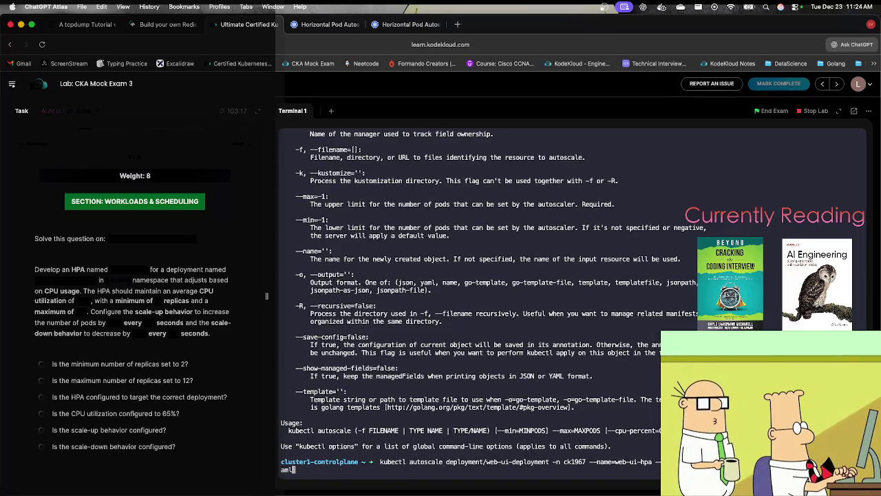
{"action": "type", "text": " >"}
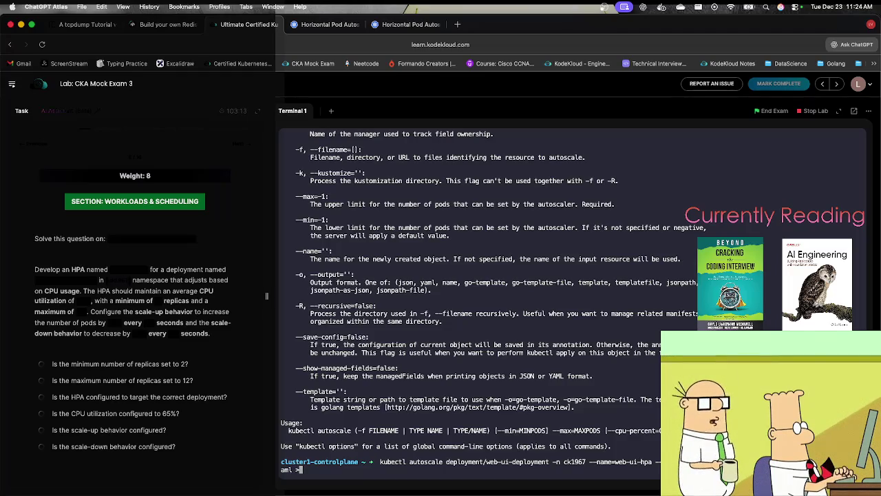
{"action": "type", "text": " hpa."}
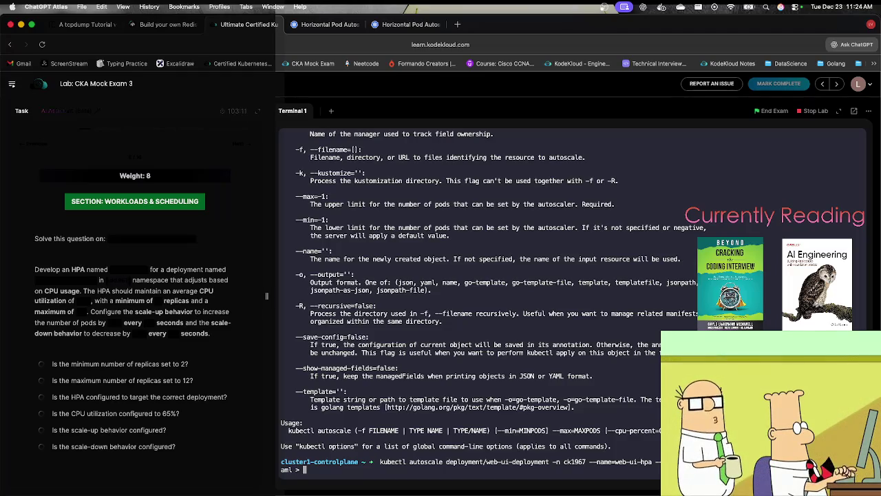
{"action": "type", "text": "yml"}
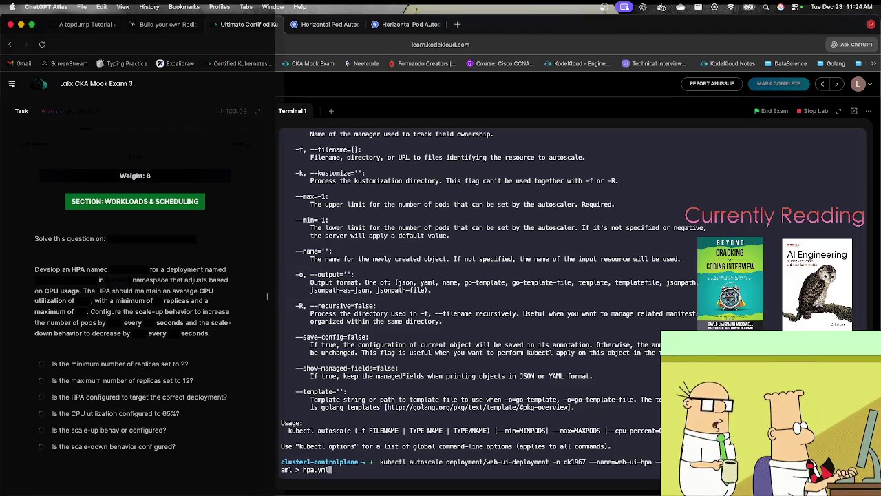
{"action": "key", "text": "Return"}
{"action": "type", "text": "vi hpa"}
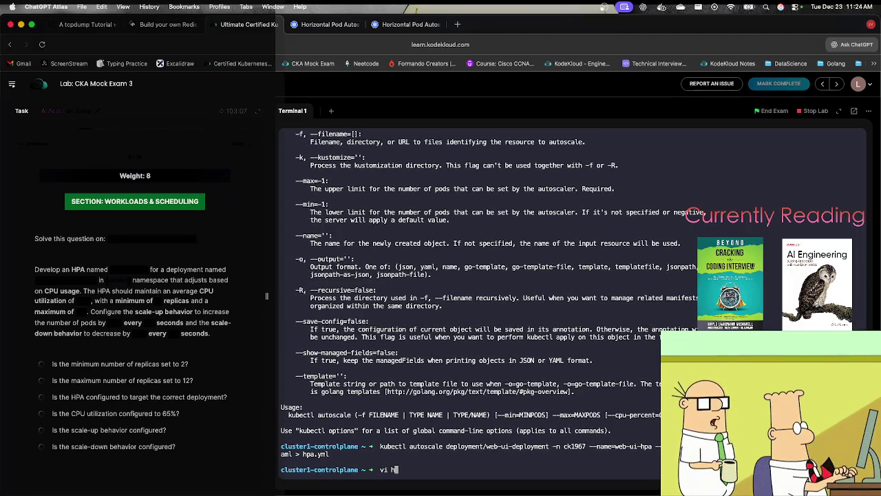
{"action": "key", "text": "Return"}
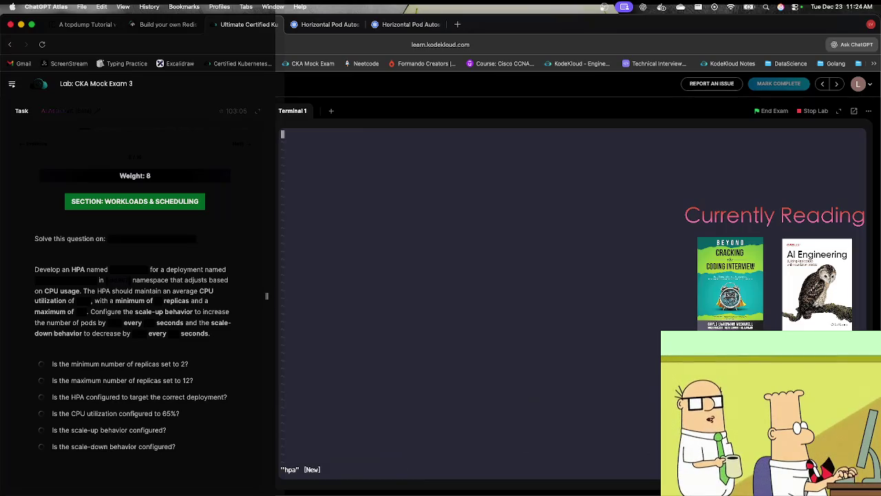
{"action": "type", "text": ":q"}
{"action": "key", "text": "Return"}
{"action": "key", "text": "Up"}
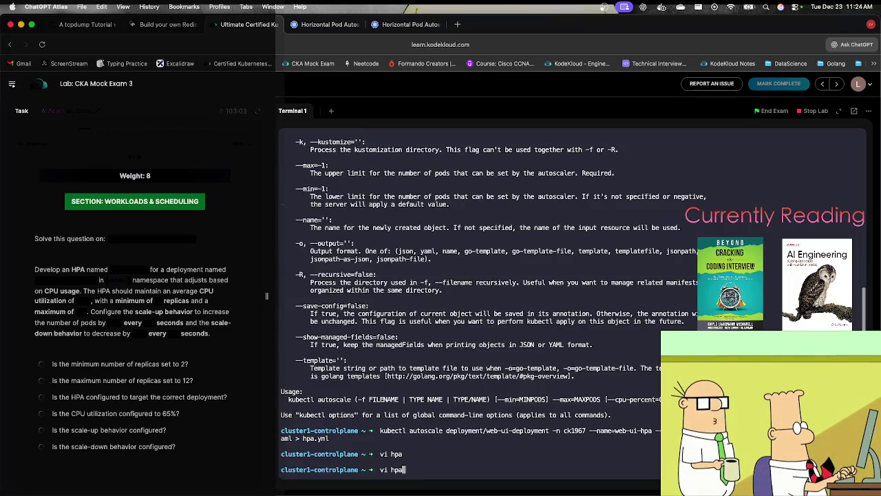
{"action": "type", "text": ".yml"}
{"action": "key", "text": "Return"}
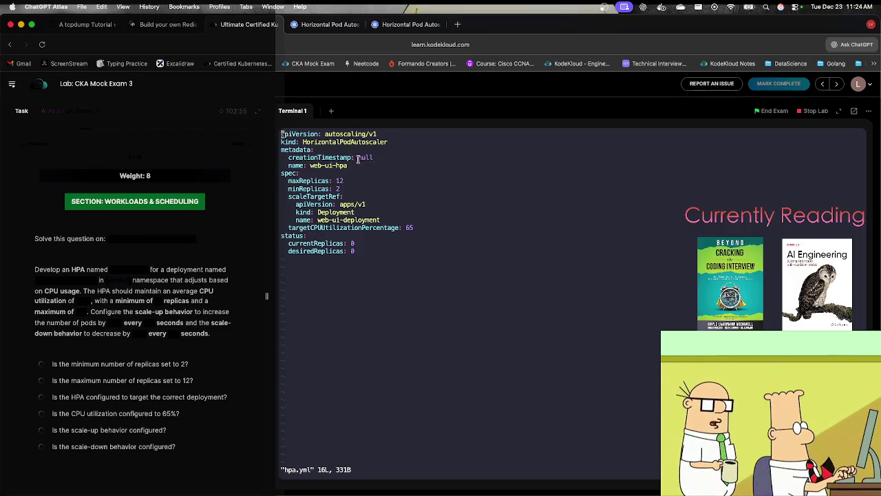
{"action": "left_click", "coordinate": [332, 111]}
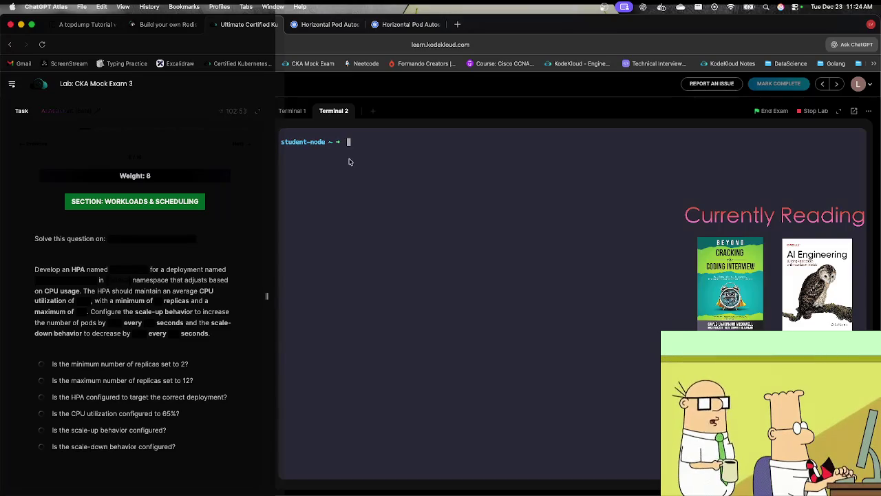
SSH into cluster1-controlplane from Terminal 2 using the task's command, then clear the screen.
{"action": "left_click", "coordinate": [138, 240]}
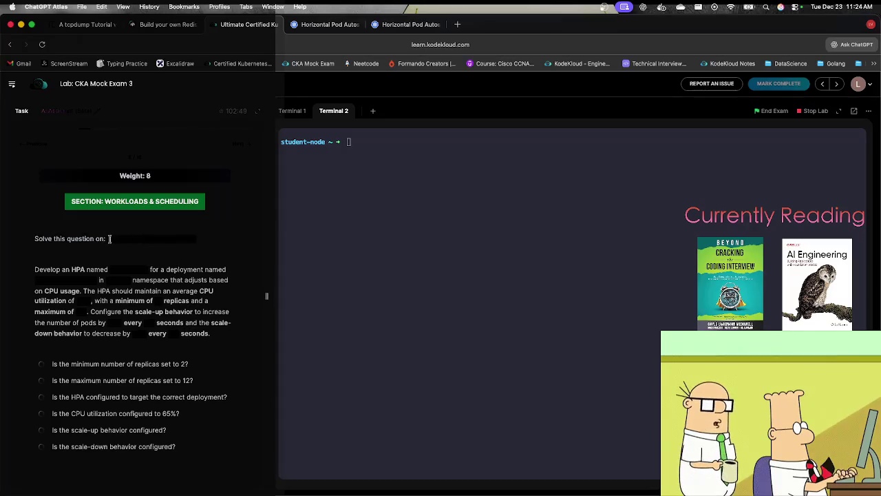
{"action": "left_click", "coordinate": [323, 239]}
{"action": "key", "text": "super+v"}
{"action": "key", "text": "Return"}
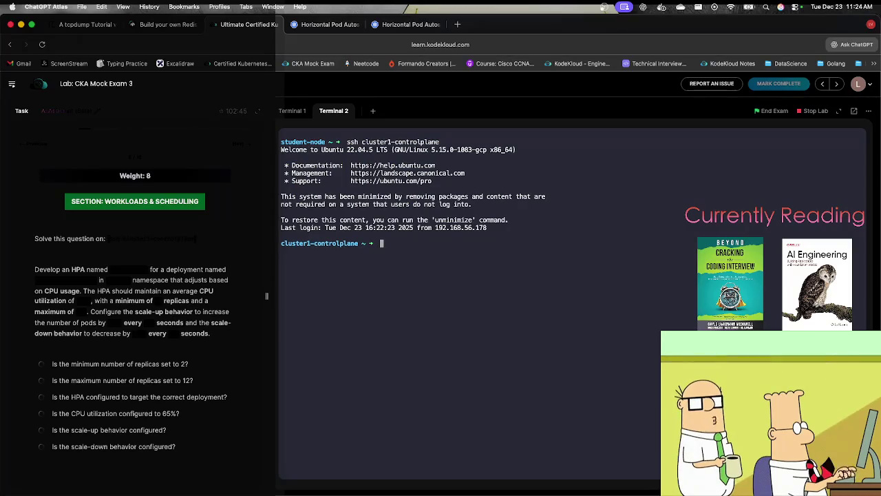
{"action": "type", "text": "clear"}
{"action": "key", "text": "Return"}
Show the HPA spec field documentation with kubectl explain hpa.spec.
{"action": "type", "text": "kubec"}
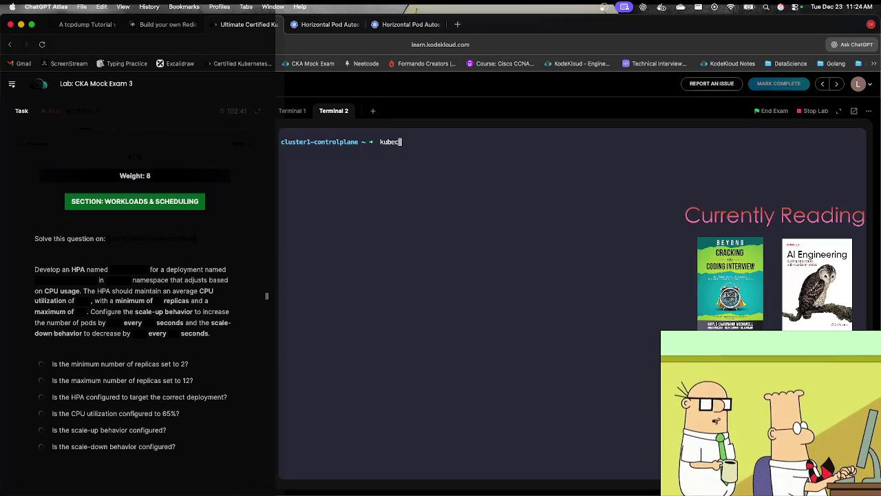
{"action": "type", "text": "tl"}
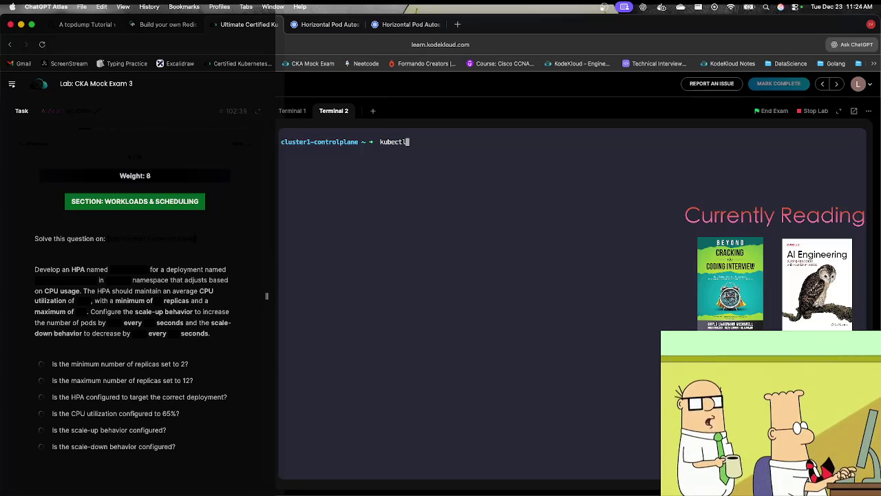
{"action": "type", "text": "l explai"}
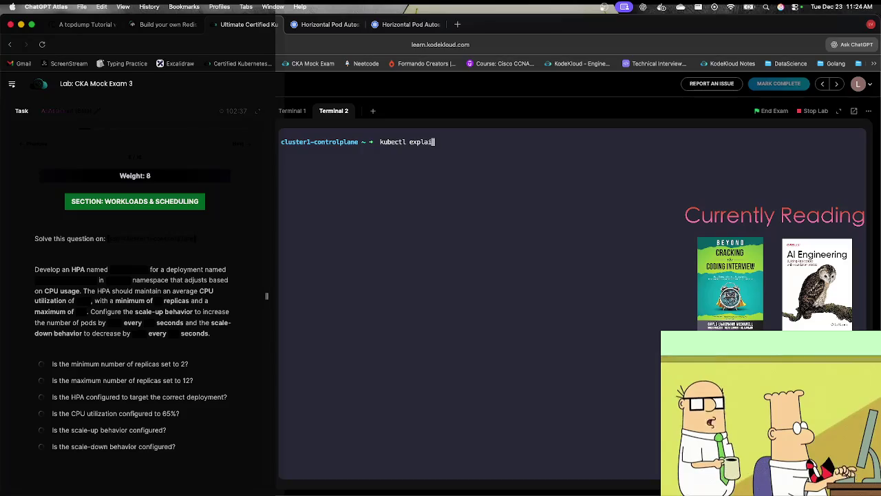
{"action": "type", "text": "n hpa.spec"}
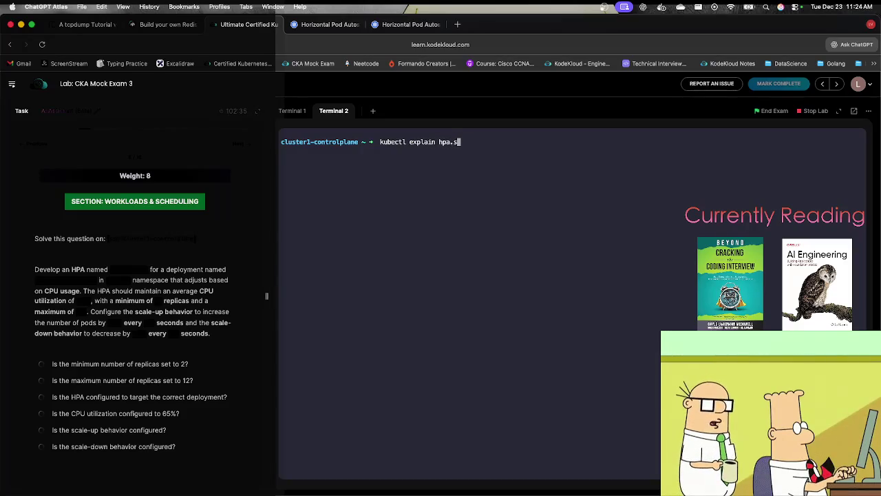
{"action": "key", "text": "Return"}
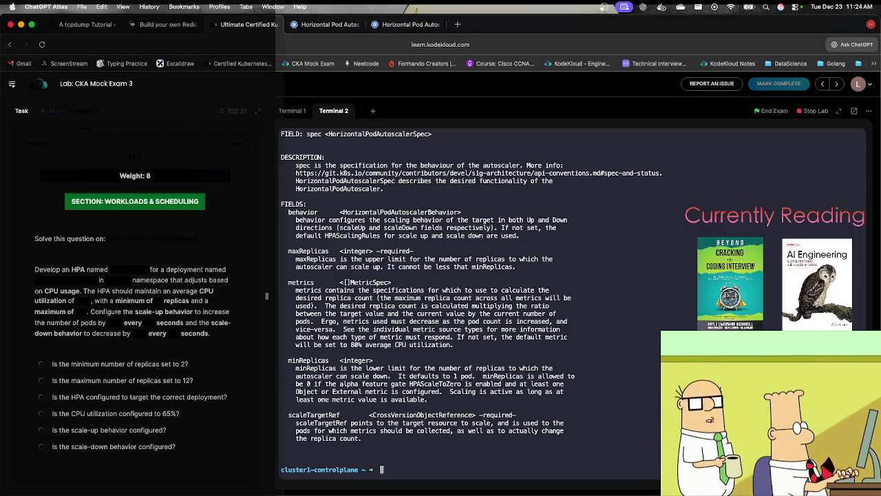
{"action": "key", "text": "Up"}
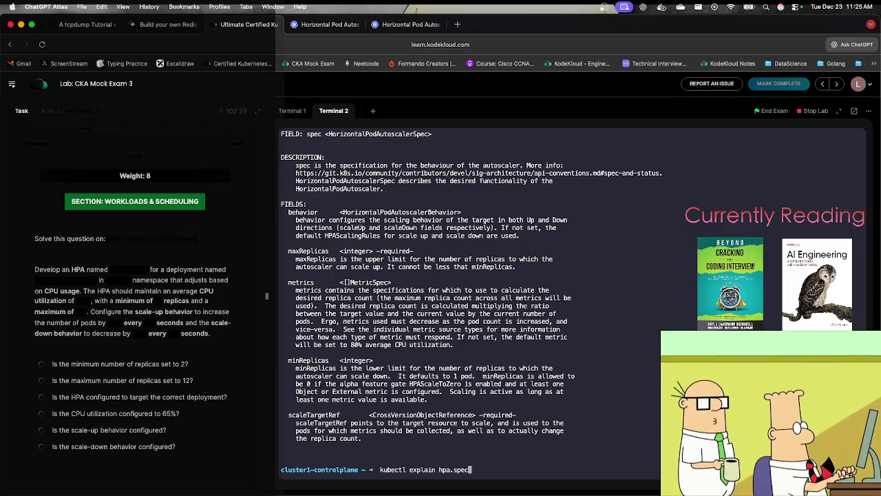
Show the documentation for hpa.spec.metrics, fixing the misspelled field name.
{"action": "type", "text": ".metrcs"}
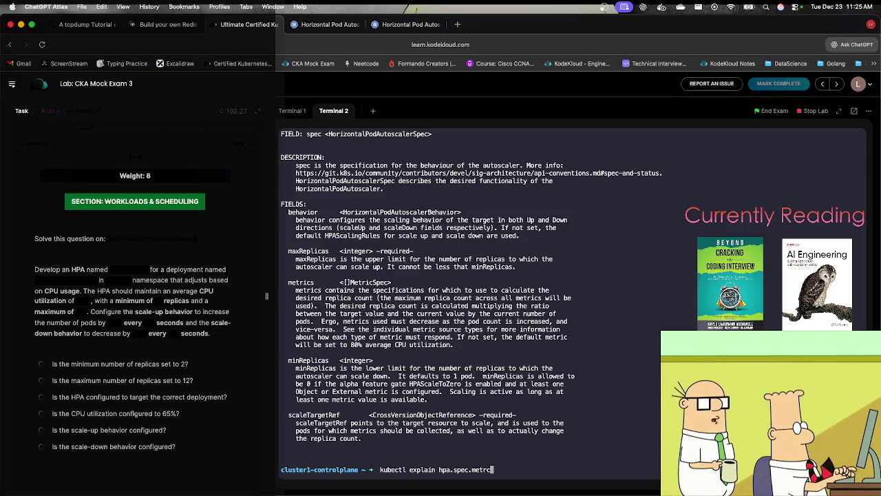
{"action": "key", "text": "Return"}
{"action": "key", "text": "Up"}
{"action": "key", "text": "BackSpace"}
{"action": "key", "text": "BackSpace"}
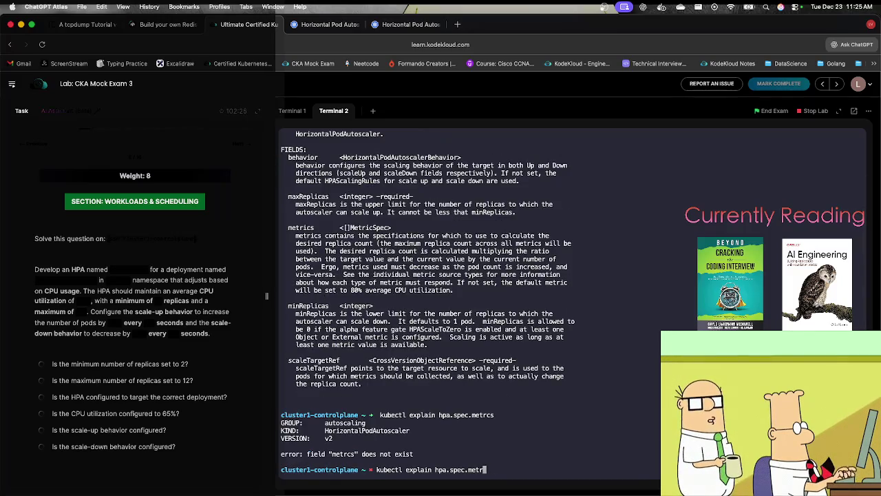
{"action": "type", "text": "ics"}
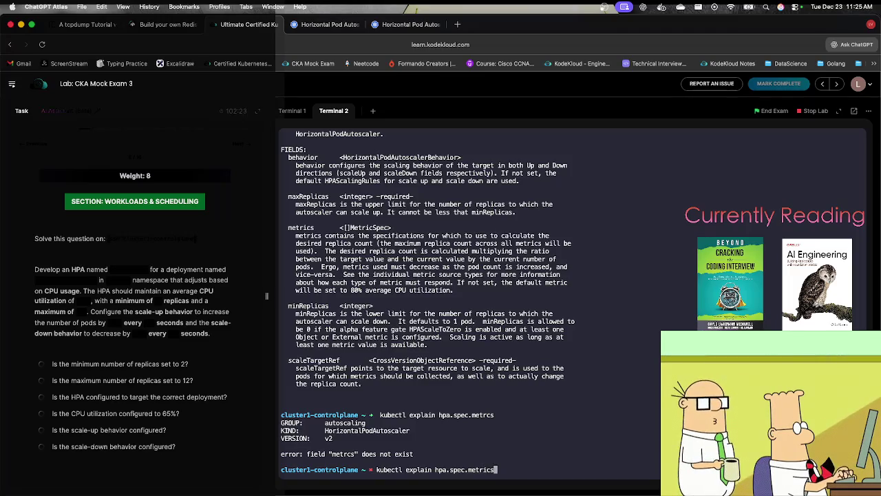
{"action": "key", "text": "Return"}
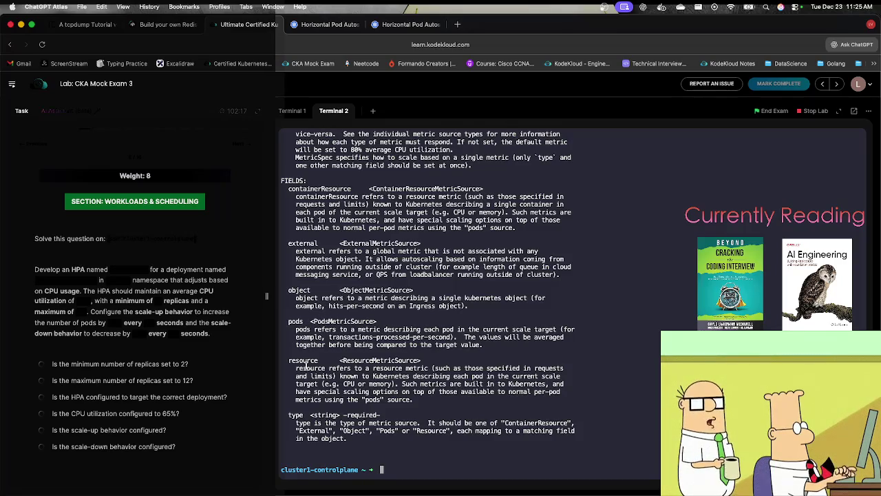
Select the v2 API version and ask ChatGPT whether kubectl autoscale can create v2 HPAs.
{"action": "scroll", "coordinate": [306, 367], "scroll_direction": "up", "scroll_amount": 2}
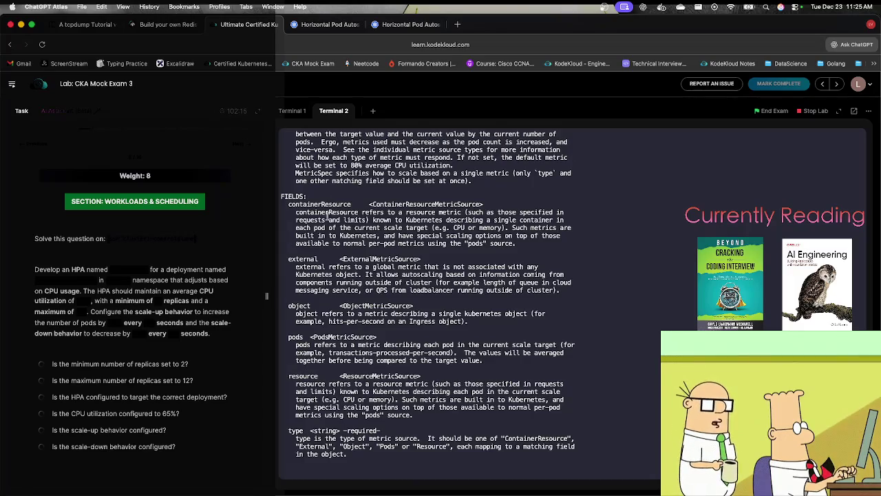
{"action": "scroll", "coordinate": [320, 211], "scroll_direction": "up", "scroll_amount": 1}
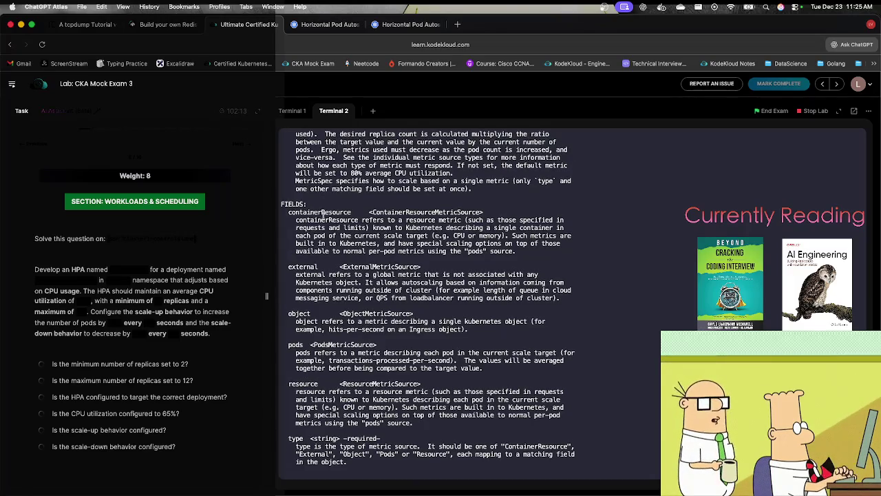
{"action": "scroll", "coordinate": [320, 213], "scroll_direction": "up", "scroll_amount": 4}
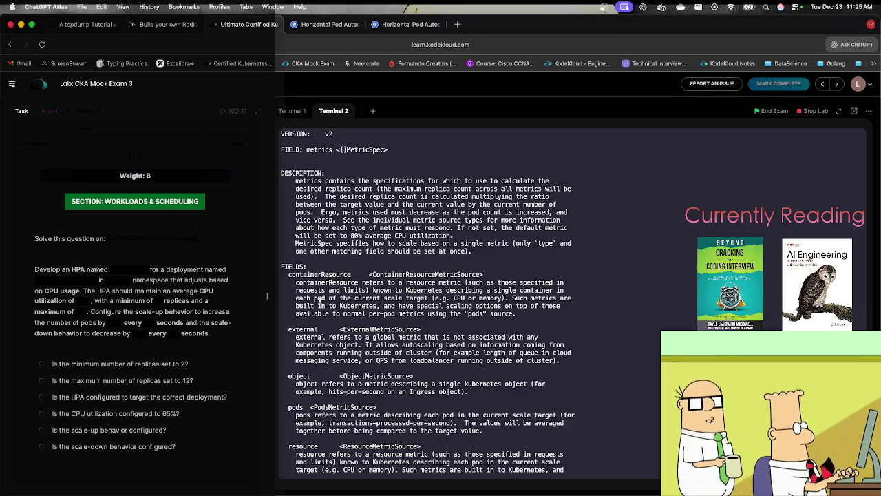
{"action": "scroll", "coordinate": [319, 300], "scroll_direction": "up", "scroll_amount": 5}
{"action": "left_click_drag", "start_coordinate": [332, 205], "coordinate": [330, 206]}
{"action": "double_click", "coordinate": [329, 205]}
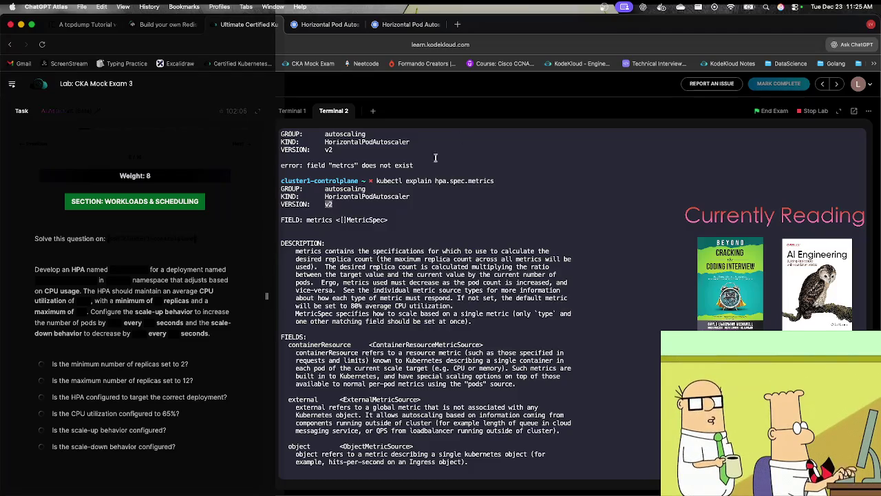
{"action": "left_click", "coordinate": [856, 45]}
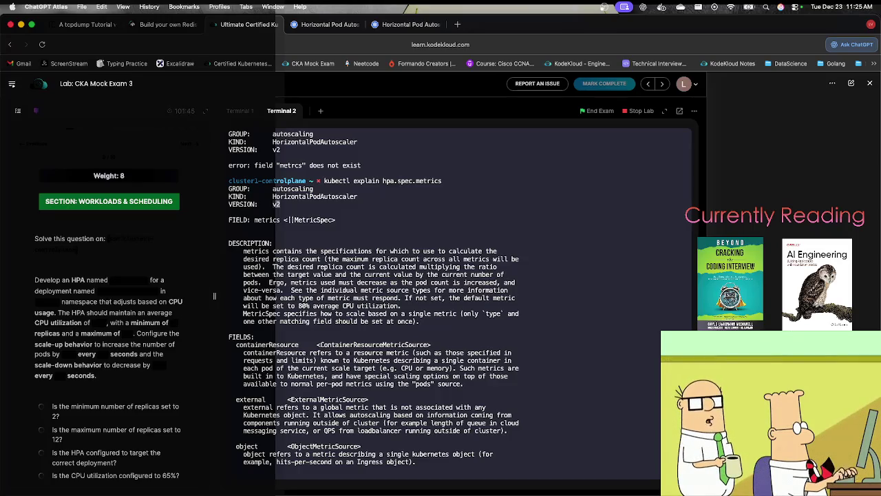
{"action": "key", "text": "Return"}
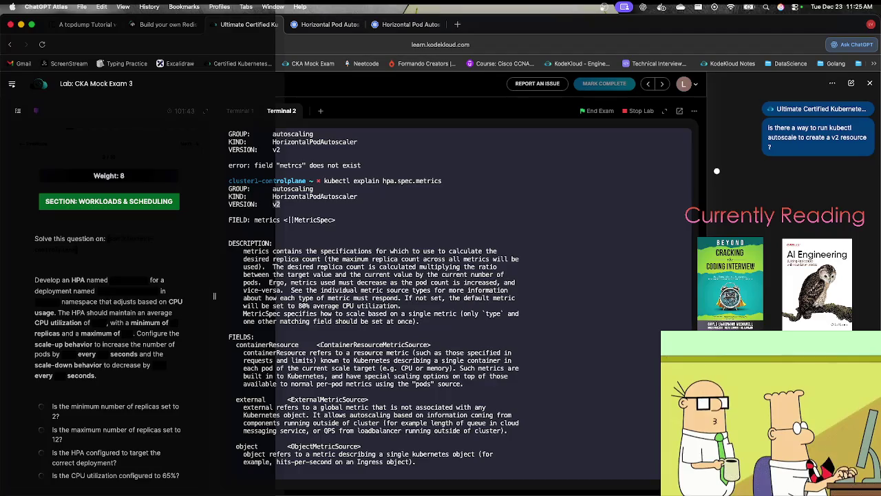
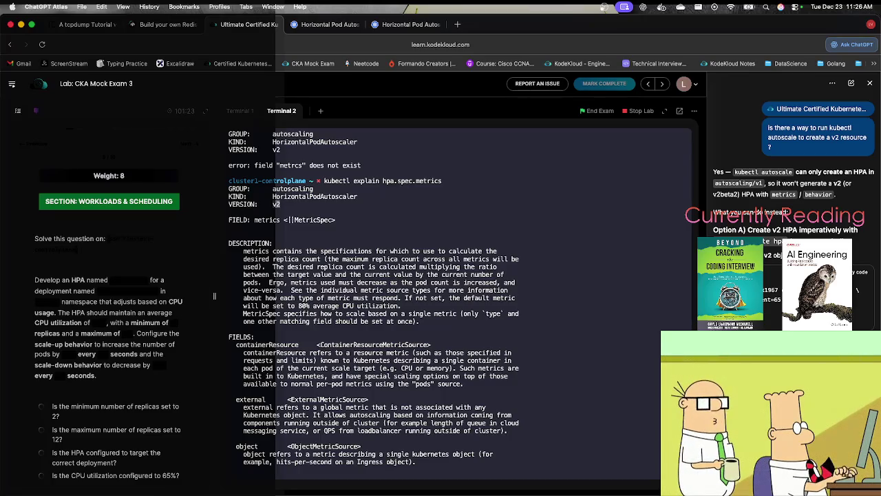
Switch to the Kubernetes HPA docs tab showing the configurable scaling behavior section.
{"action": "scroll", "coordinate": [792, 207], "scroll_direction": "down", "scroll_amount": 10}
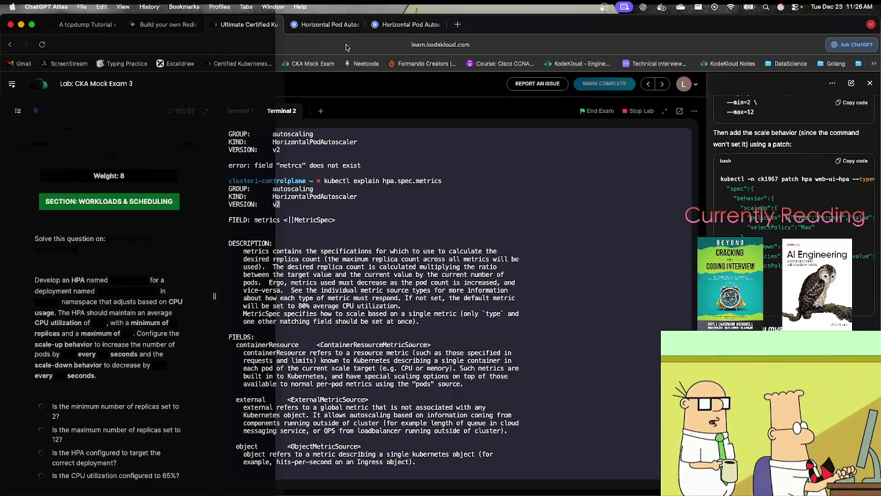
{"action": "left_click", "coordinate": [322, 26]}
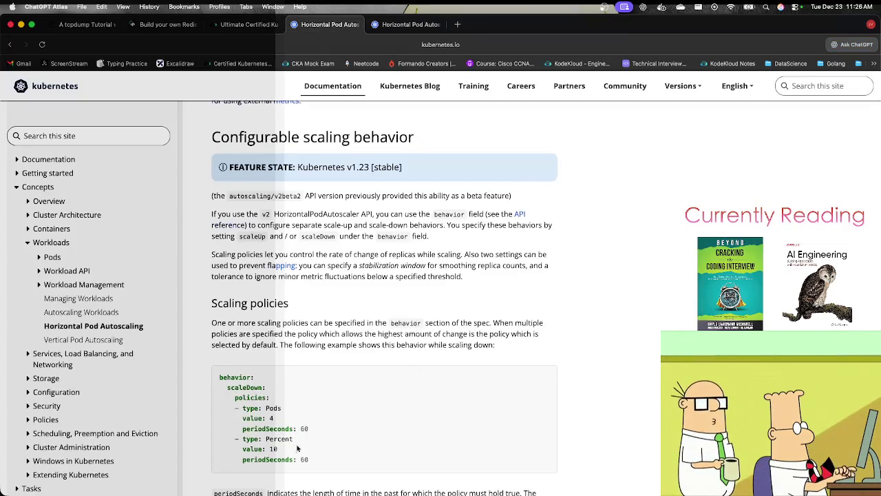
Cycle through the open browser tabs and return to the HPA scaling behavior docs.
{"action": "left_click", "coordinate": [379, 27]}
{"action": "left_click", "coordinate": [329, 26]}
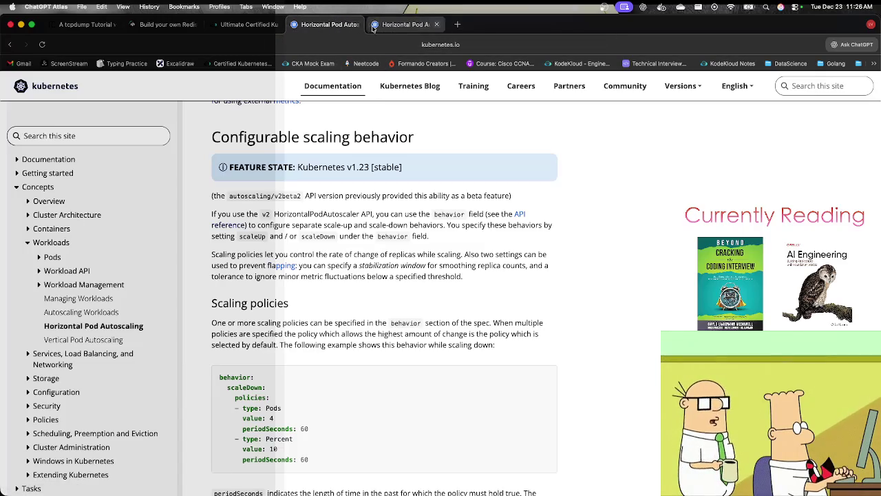
{"action": "left_click", "coordinate": [174, 28]}
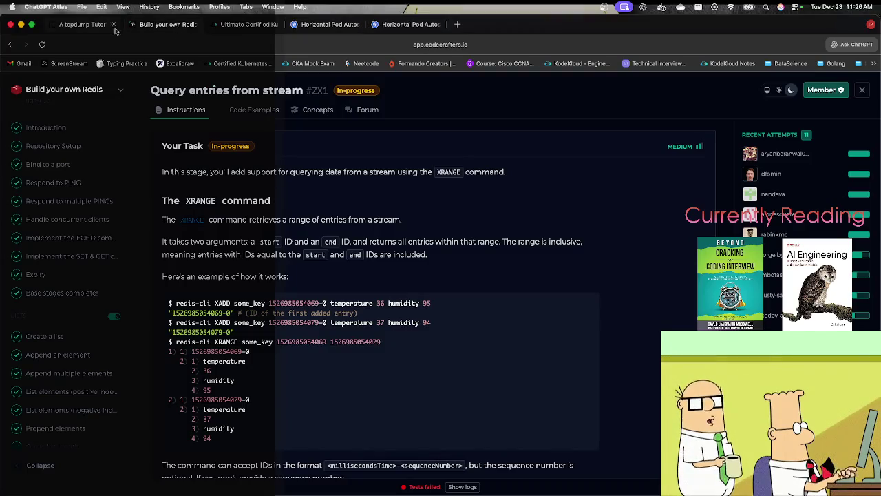
{"action": "left_click", "coordinate": [83, 28]}
{"action": "left_click", "coordinate": [250, 25]}
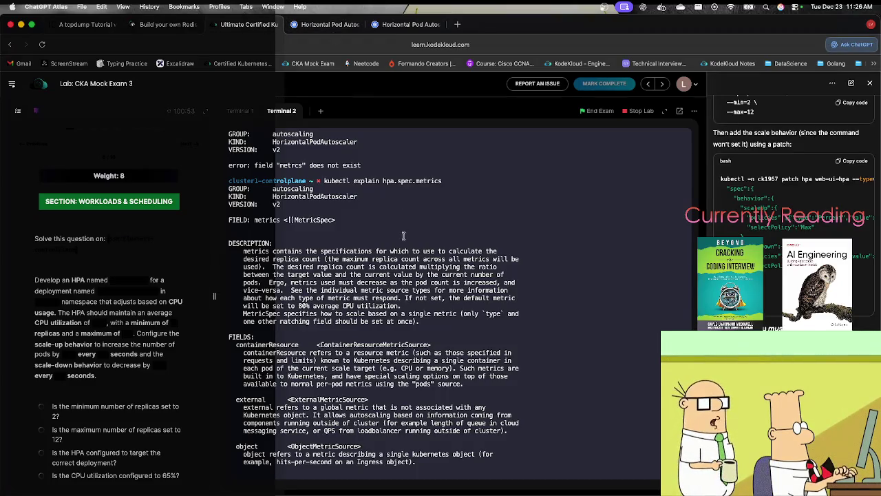
{"action": "left_click", "coordinate": [327, 24]}
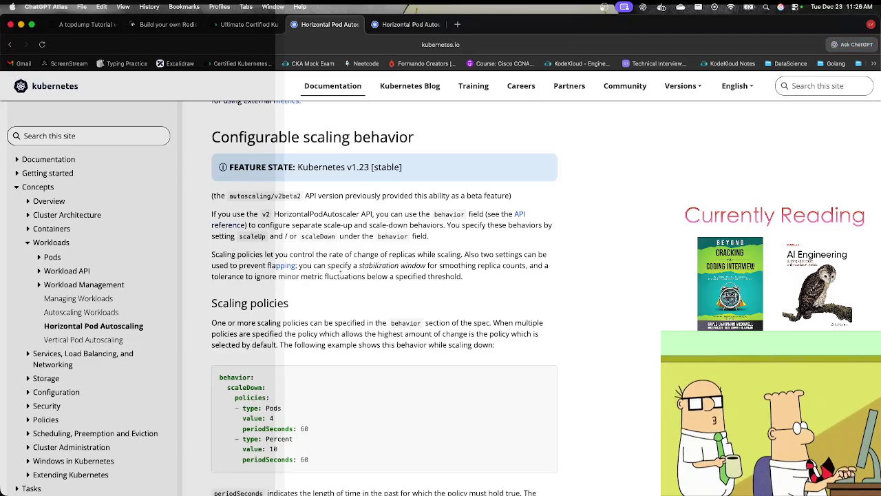
Open the HorizontalPodAutoscaler autoscaling/v2 API reference in a new tab.
{"action": "left_click", "coordinate": [241, 229]}
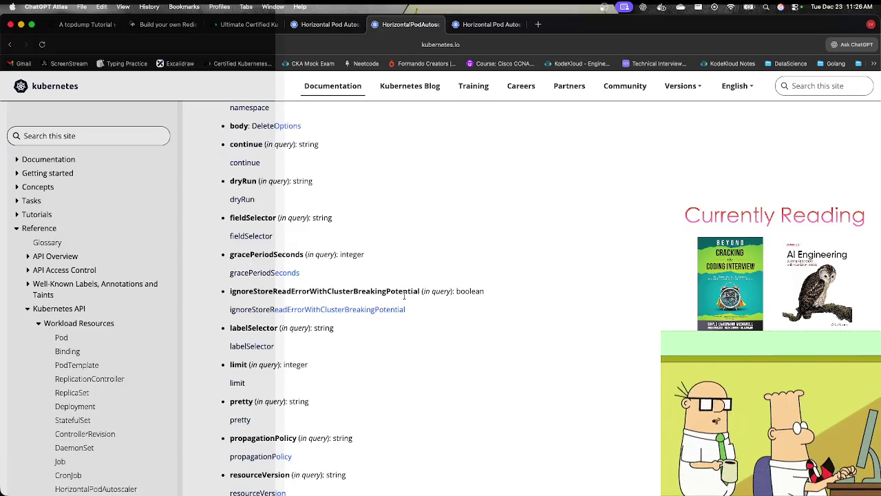
{"action": "scroll", "coordinate": [405, 295], "scroll_direction": "down", "scroll_amount": 10}
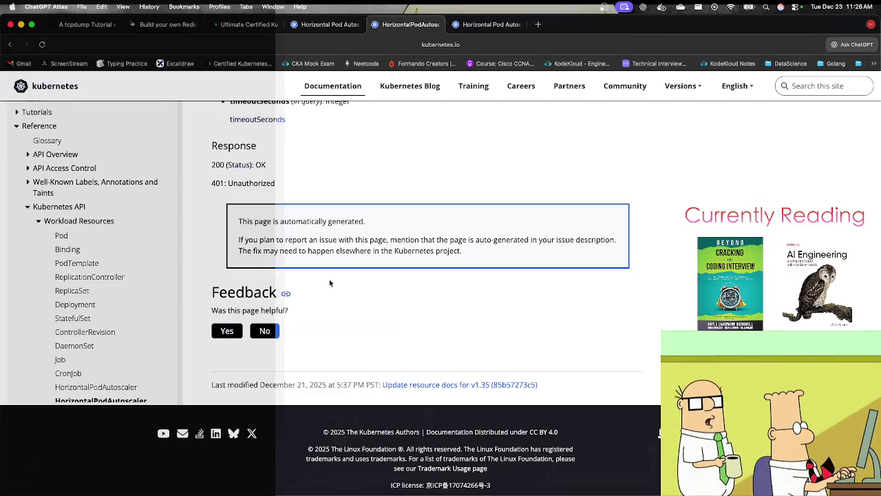
{"action": "scroll", "coordinate": [285, 275], "scroll_direction": "up", "scroll_amount": 5}
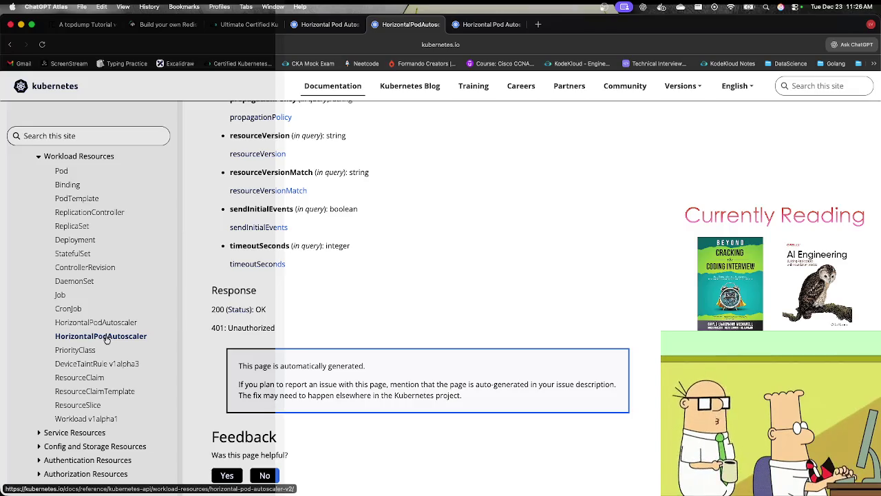
{"action": "left_click", "coordinate": [107, 337]}
Scroll the HorizontalPodAutoscaler v2 reference down to the metrics containerResource field.
{"action": "scroll", "coordinate": [284, 356], "scroll_direction": "down", "scroll_amount": 3}
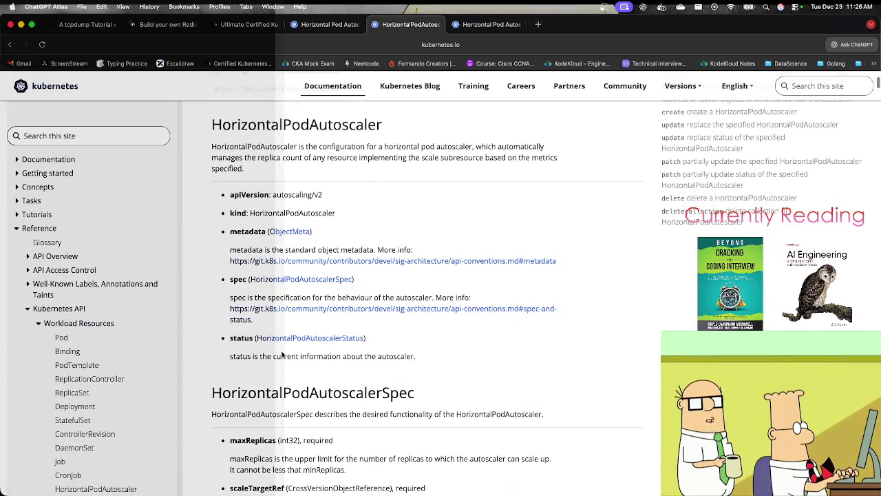
{"action": "scroll", "coordinate": [291, 345], "scroll_direction": "down", "scroll_amount": 5}
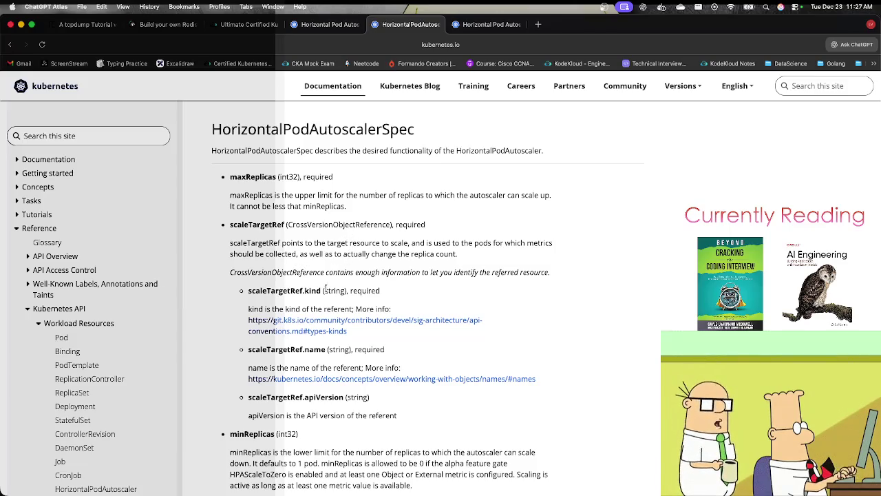
{"action": "scroll", "coordinate": [319, 326], "scroll_direction": "down", "scroll_amount": 1}
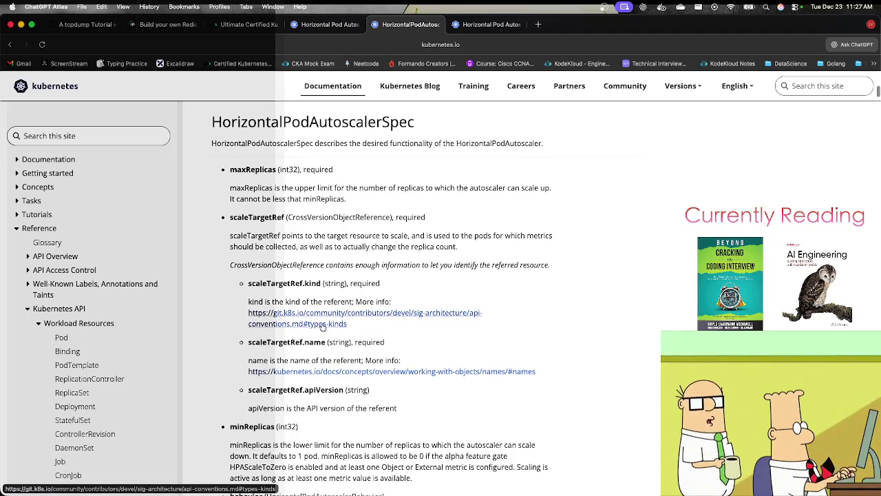
{"action": "scroll", "coordinate": [468, 362], "scroll_direction": "down", "scroll_amount": 5}
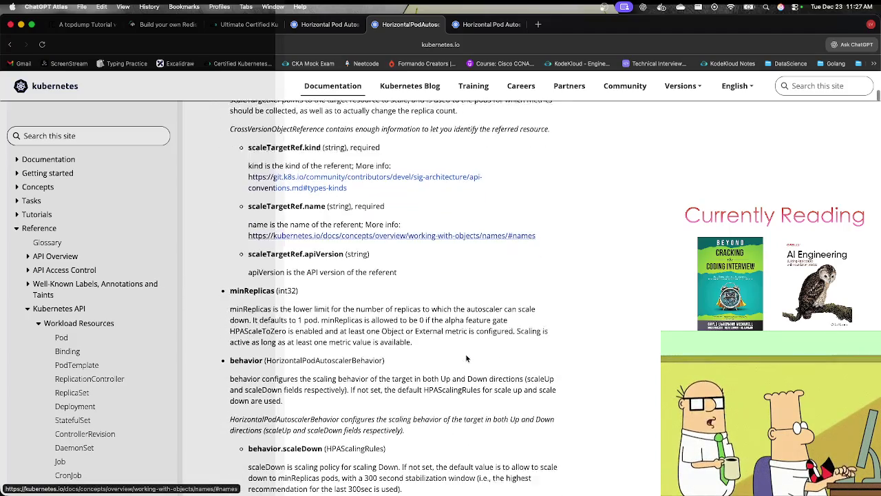
{"action": "scroll", "coordinate": [465, 360], "scroll_direction": "down", "scroll_amount": 5}
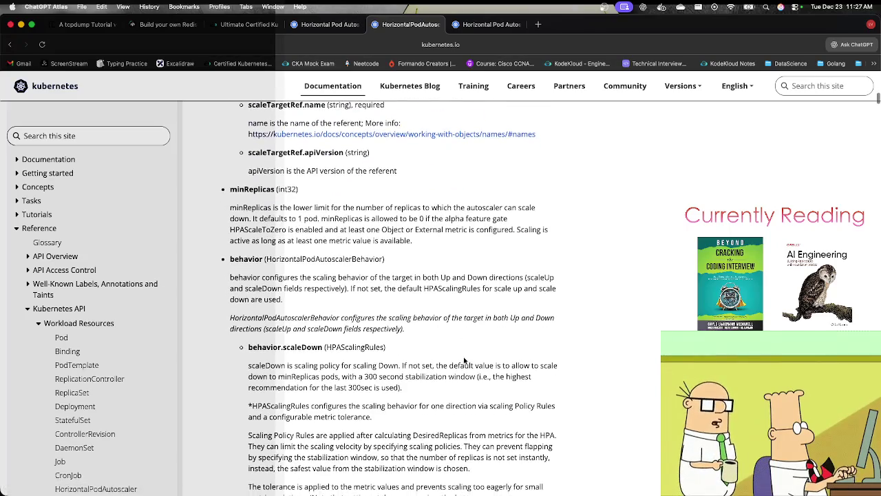
{"action": "scroll", "coordinate": [454, 359], "scroll_direction": "down", "scroll_amount": 20}
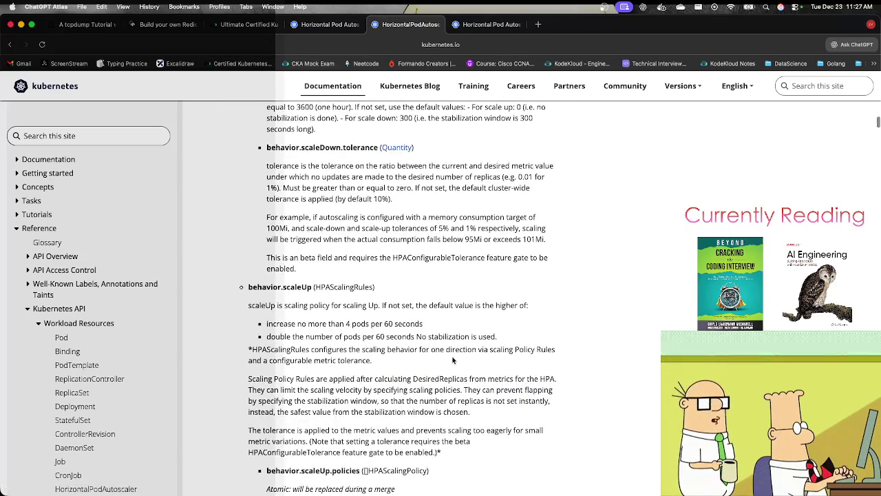
{"action": "scroll", "coordinate": [454, 360], "scroll_direction": "down", "scroll_amount": 18}
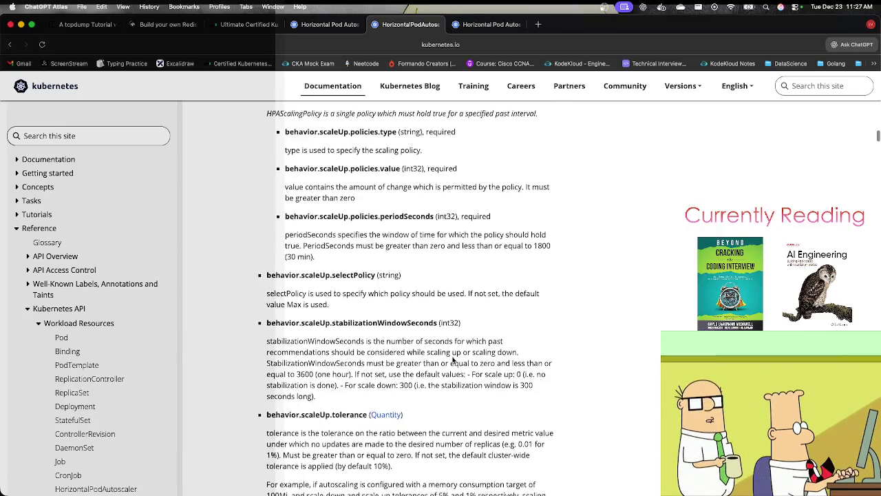
{"action": "scroll", "coordinate": [453, 360], "scroll_direction": "down", "scroll_amount": 6}
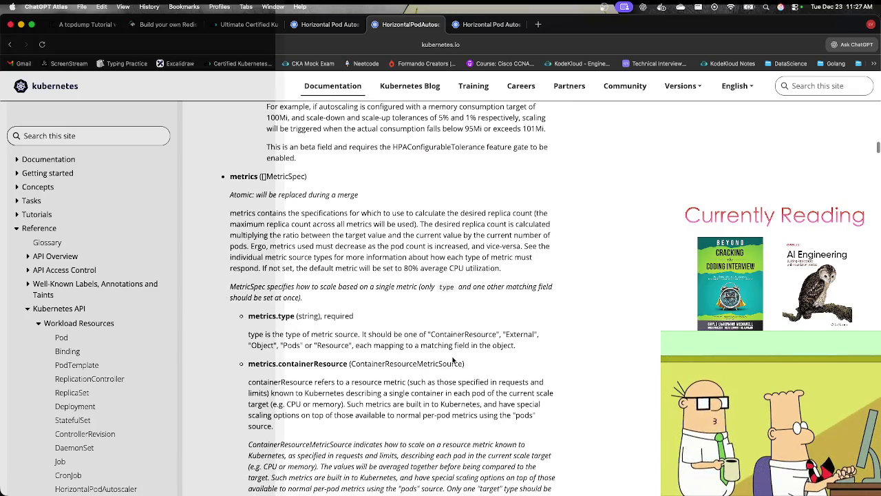
{"action": "scroll", "coordinate": [300, 364], "scroll_direction": "down", "scroll_amount": 2}
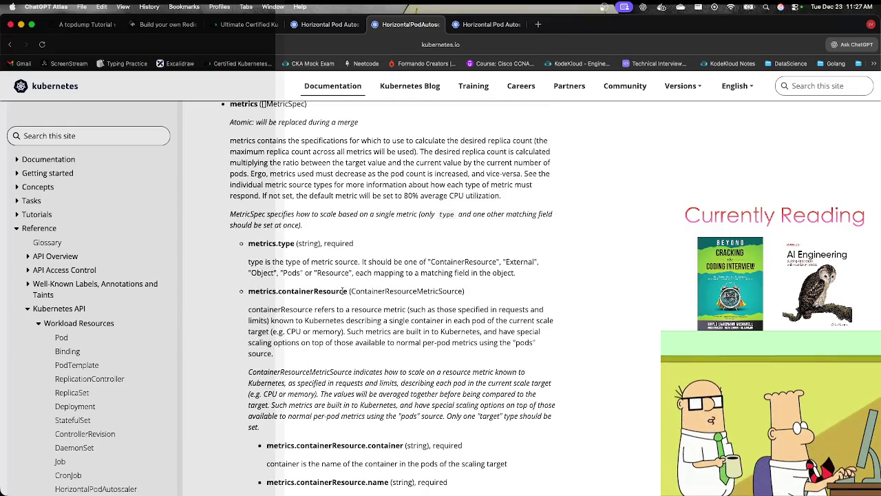
{"action": "double_click", "coordinate": [333, 291]}
Review the containerResource container field and the target.type field.
{"action": "scroll", "coordinate": [331, 292], "scroll_direction": "down", "scroll_amount": 1}
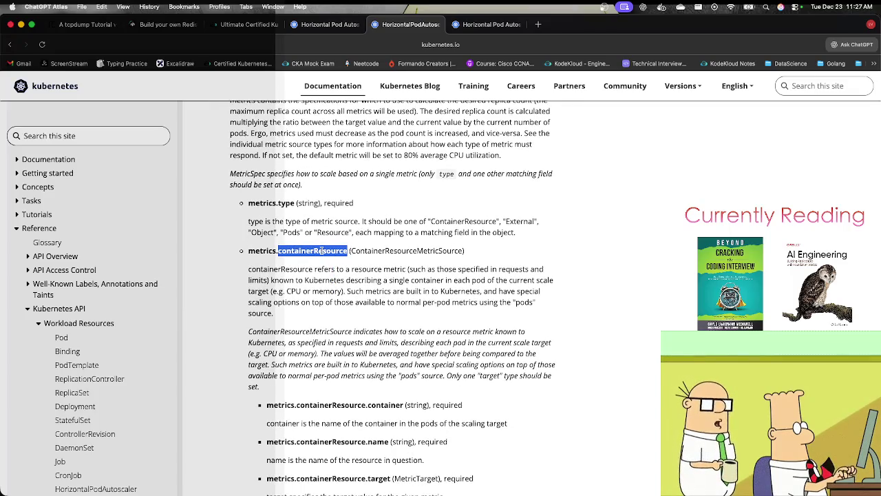
{"action": "scroll", "coordinate": [373, 405], "scroll_direction": "down", "scroll_amount": 2}
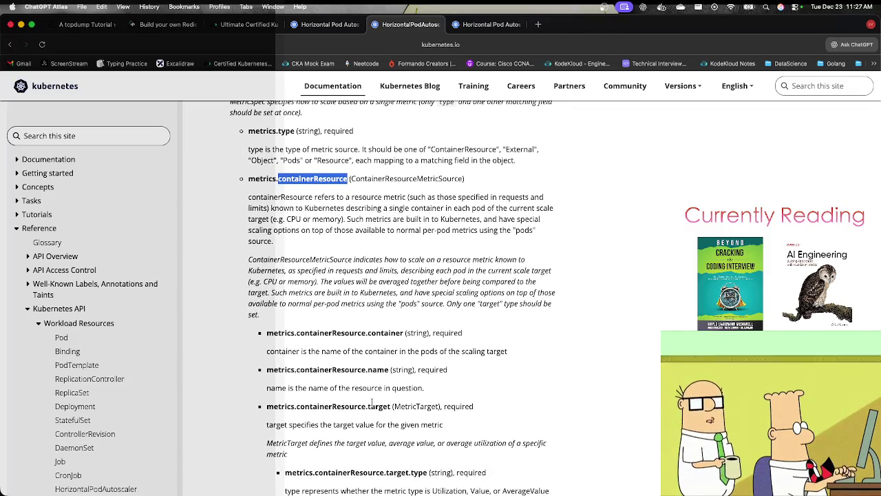
{"action": "double_click", "coordinate": [378, 333]}
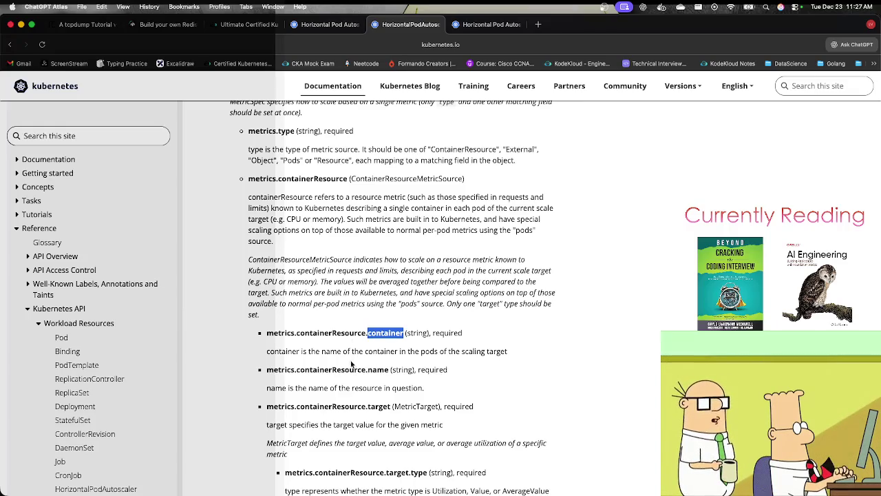
{"action": "scroll", "coordinate": [365, 371], "scroll_direction": "down", "scroll_amount": 3}
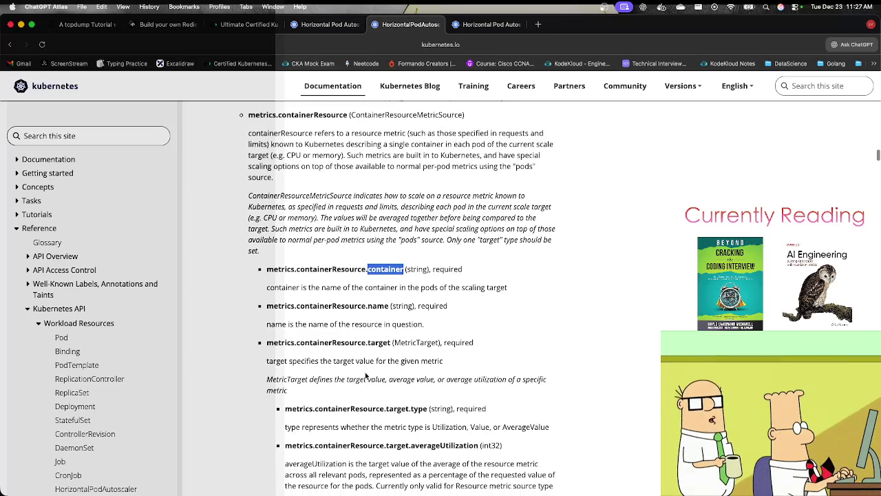
{"action": "scroll", "coordinate": [389, 417], "scroll_direction": "down", "scroll_amount": 10}
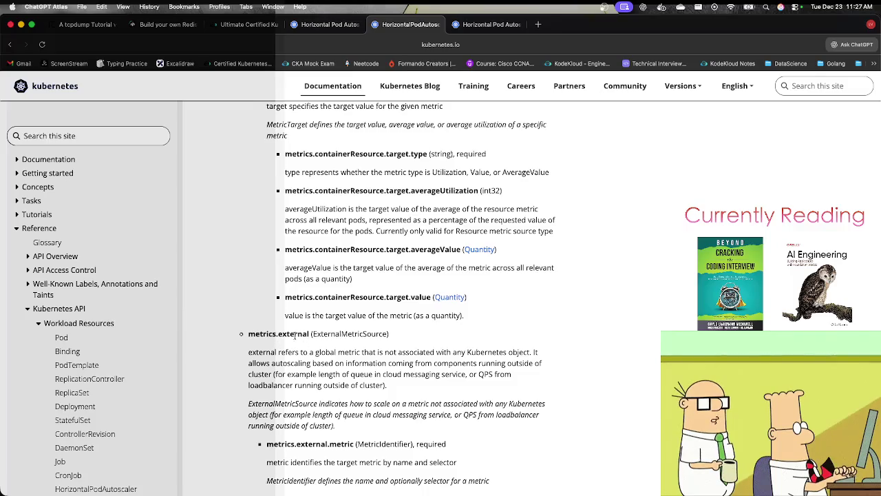
{"action": "scroll", "coordinate": [296, 361], "scroll_direction": "up", "scroll_amount": 3}
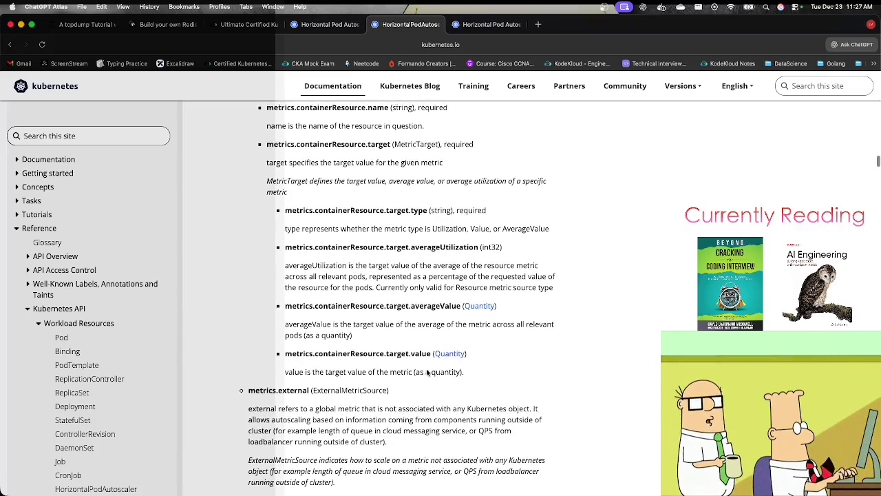
{"action": "scroll", "coordinate": [418, 342], "scroll_direction": "up", "scroll_amount": 2}
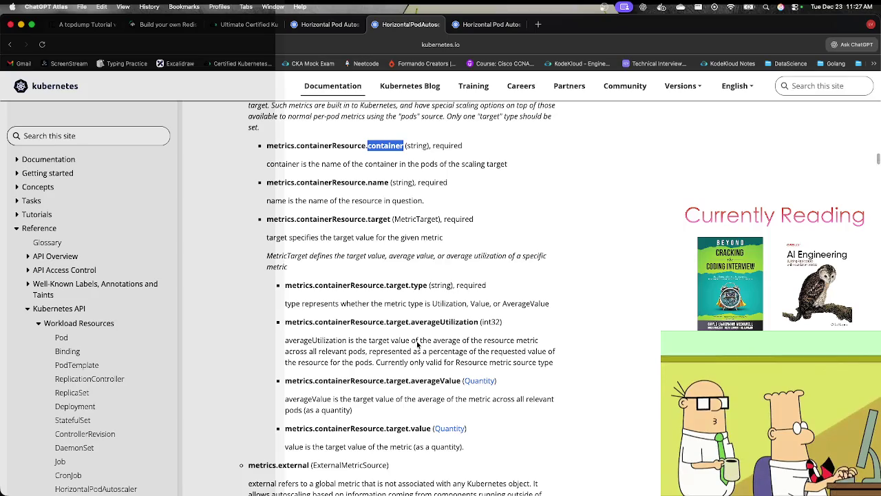
{"action": "scroll", "coordinate": [441, 323], "scroll_direction": "up", "scroll_amount": 2}
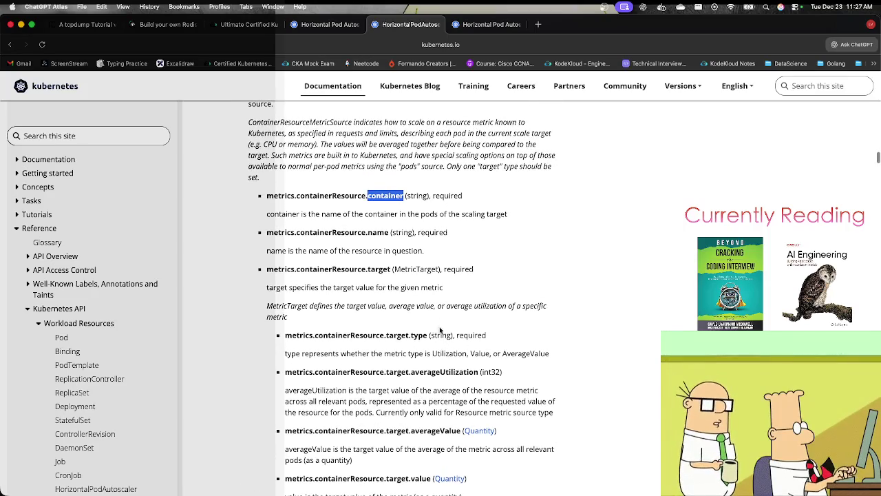
{"action": "left_click_drag", "start_coordinate": [428, 337], "coordinate": [411, 338]}
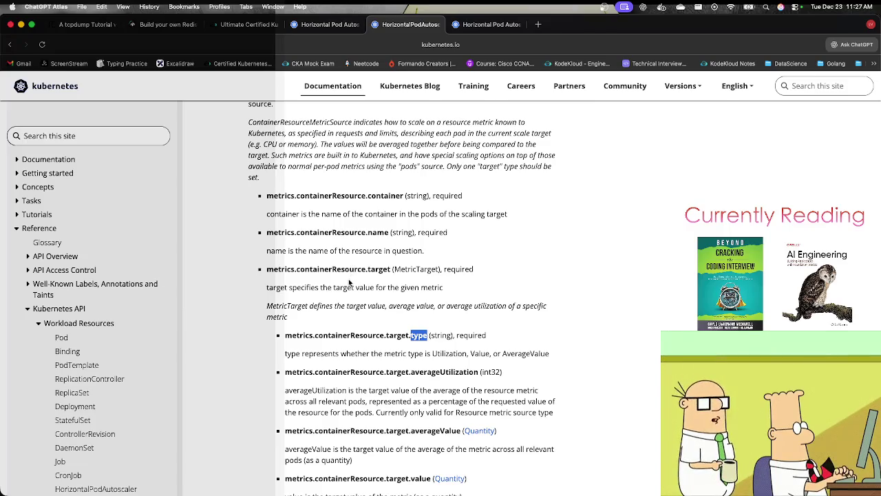
{"action": "scroll", "coordinate": [351, 275], "scroll_direction": "up", "scroll_amount": 1}
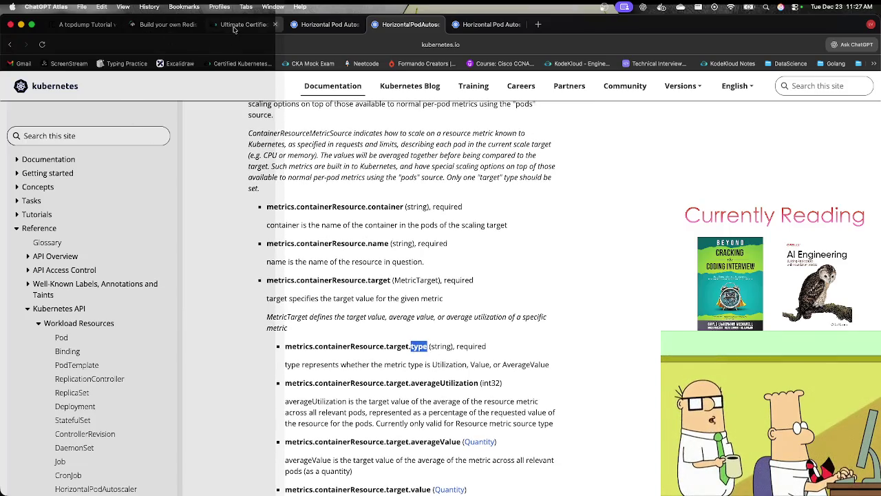
Return to the lab terminal showing the web-ui-hpa manifest (min 2, max 12, 65% CPU).
{"action": "left_click", "coordinate": [238, 25]}
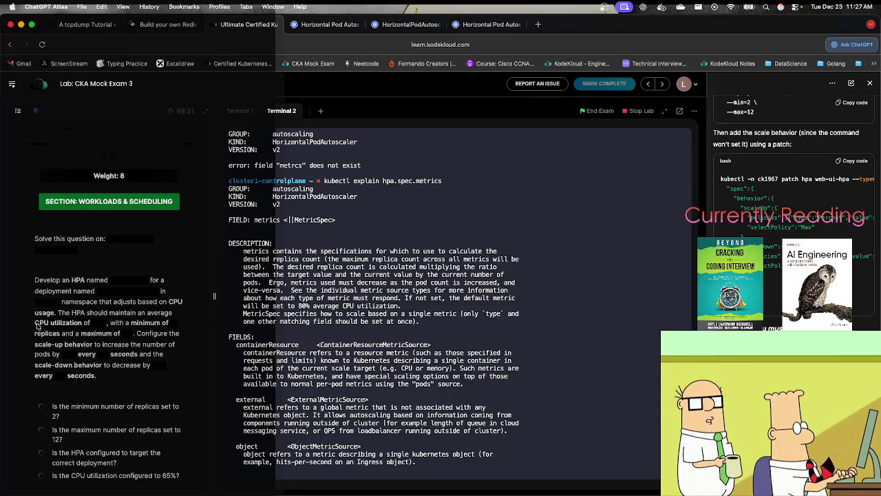
{"action": "left_click", "coordinate": [336, 25]}
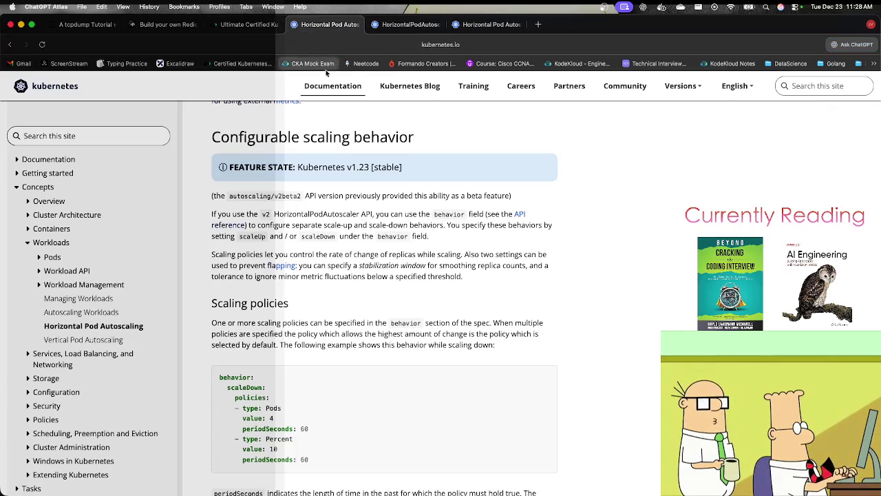
{"action": "left_click", "coordinate": [371, 26]}
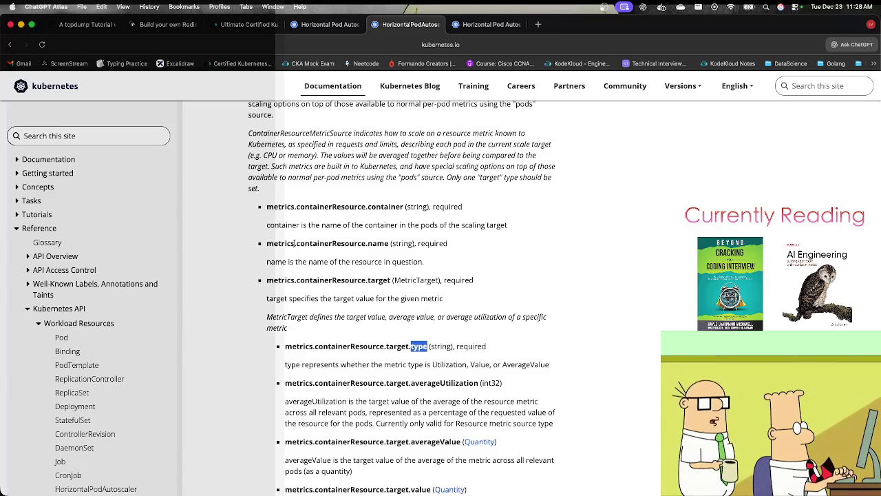
{"action": "left_click", "coordinate": [248, 25]}
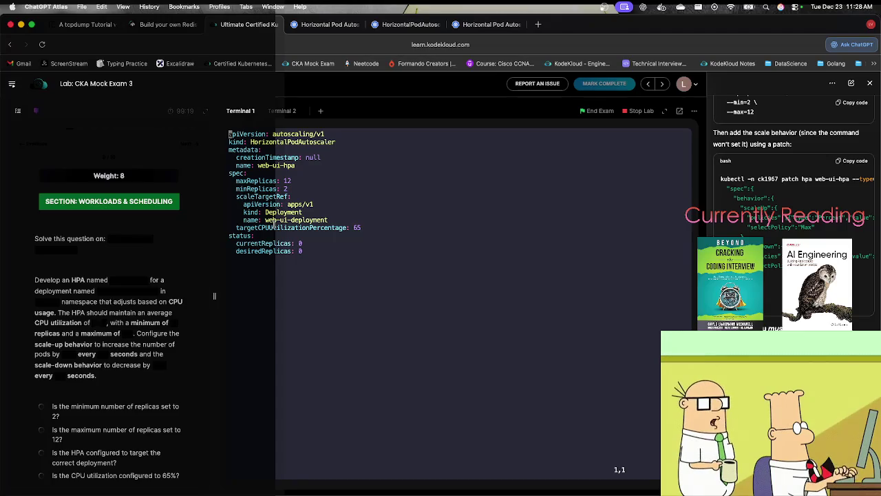
Copy the word containerResource from the hpa.spec.metrics explain output in the second terminal.
{"action": "left_click", "coordinate": [282, 111]}
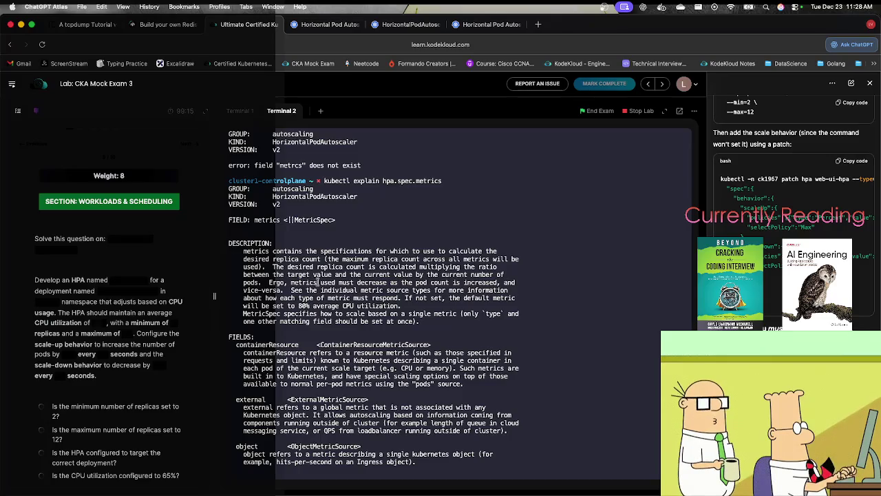
{"action": "double_click", "coordinate": [423, 183]}
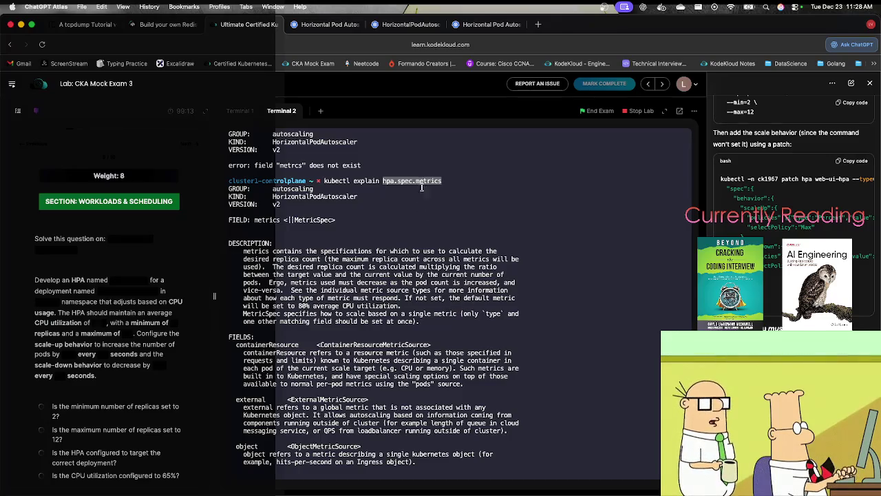
{"action": "scroll", "coordinate": [370, 300], "scroll_direction": "down", "scroll_amount": 1}
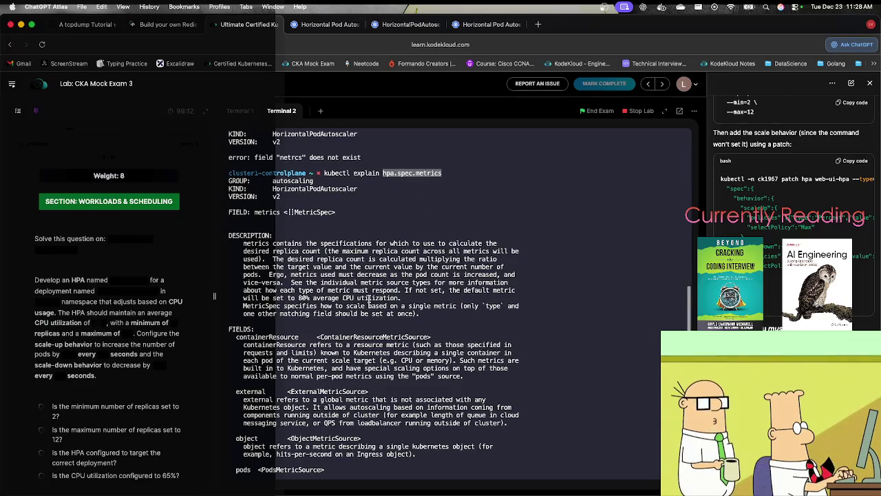
{"action": "double_click", "coordinate": [288, 336]}
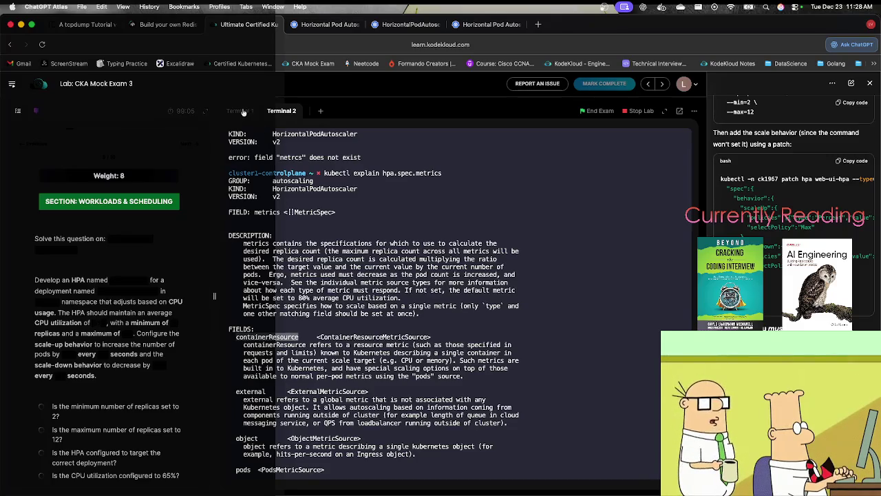
{"action": "right_click", "coordinate": [277, 340]}
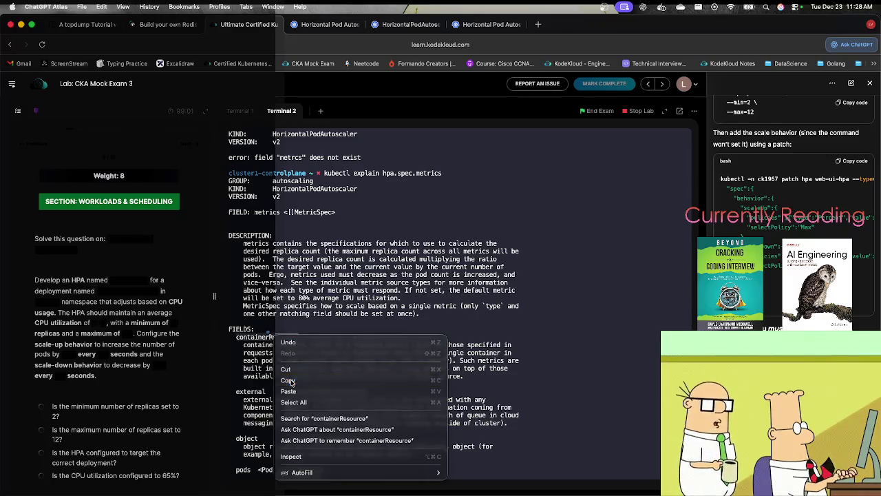
{"action": "left_click", "coordinate": [287, 380]}
Run kubectl explain hpa.spec.metrics.containerResource to list its container, name and target fields.
{"action": "key", "text": "Up"}
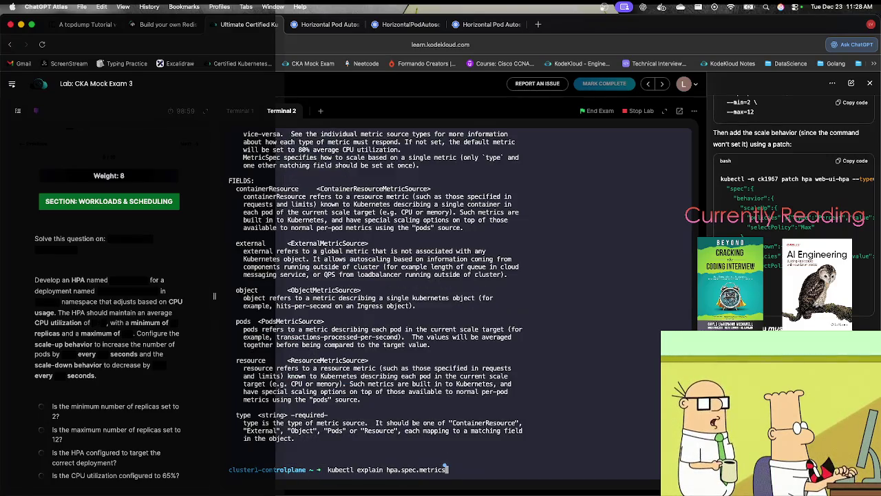
{"action": "type", "text": ".containerResource"}
{"action": "key", "text": "Return"}
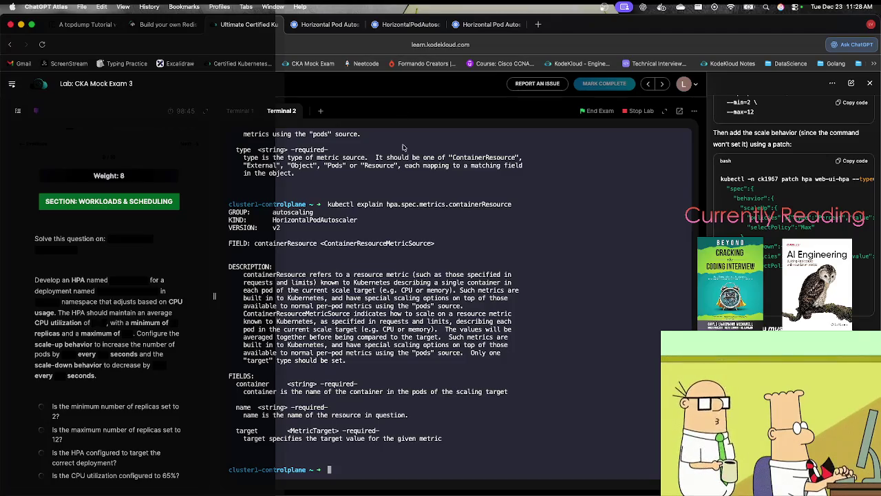
{"action": "left_click", "coordinate": [240, 112]}
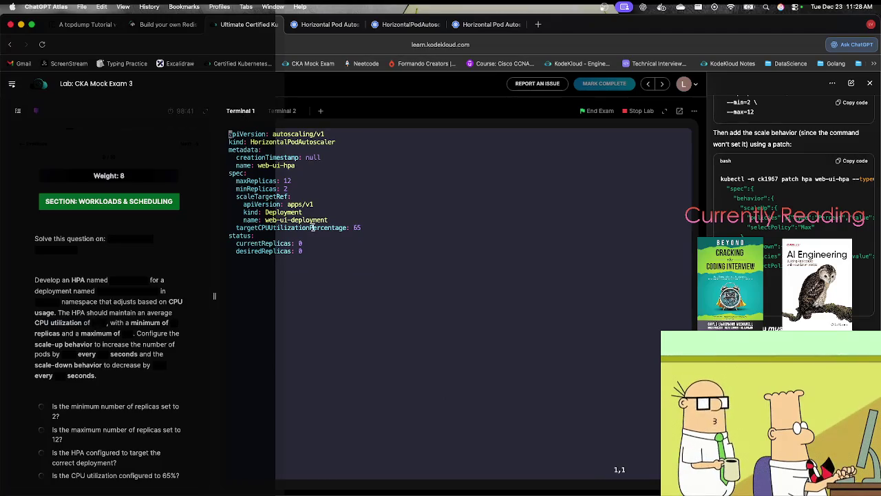
Open a new empty line under spec: in the web-ui-hpa manifest in vim.
{"action": "key", "text": "j"}
{"action": "key", "text": "j"}
{"action": "key", "text": "j"}
{"action": "key", "text": "l"}
{"action": "key", "text": "l"}
{"action": "key", "text": "l"}
{"action": "key", "text": "a"}
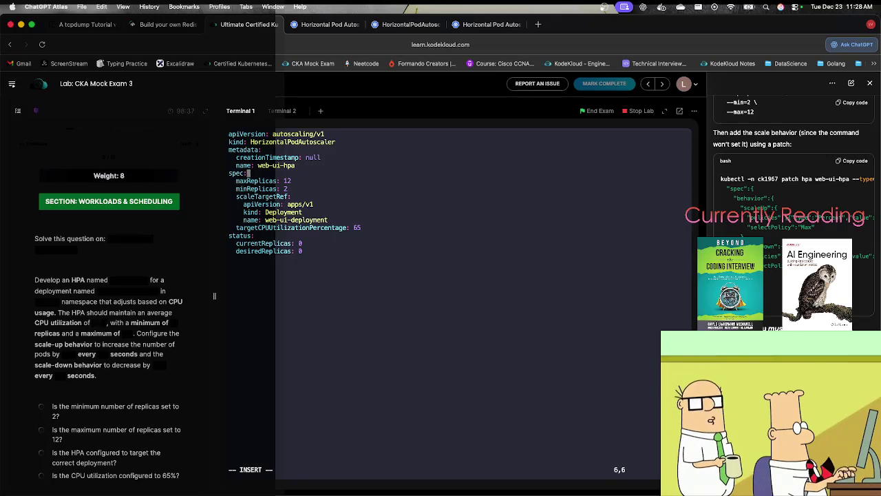
{"action": "key", "text": "Return"}
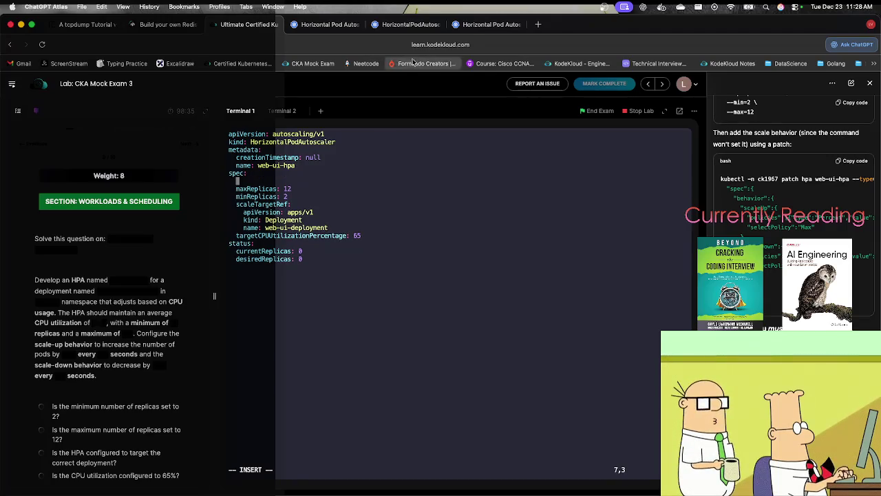
{"action": "left_click", "coordinate": [323, 24]}
{"action": "left_click", "coordinate": [276, 25]}
Copy metrics.containerResource from the explain output and paste it under spec: in vim.
{"action": "left_click", "coordinate": [278, 112]}
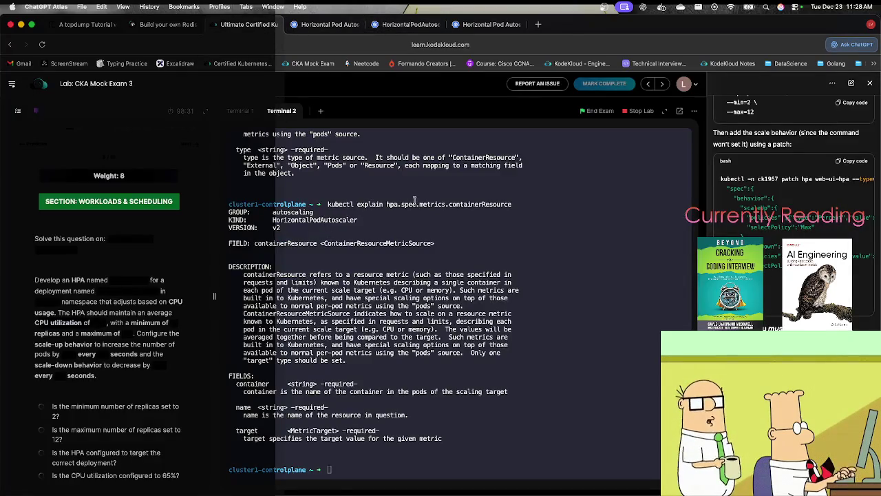
{"action": "double_click", "coordinate": [471, 204]}
{"action": "left_click", "coordinate": [379, 196]}
{"action": "left_click_drag", "start_coordinate": [517, 204], "coordinate": [420, 203]}
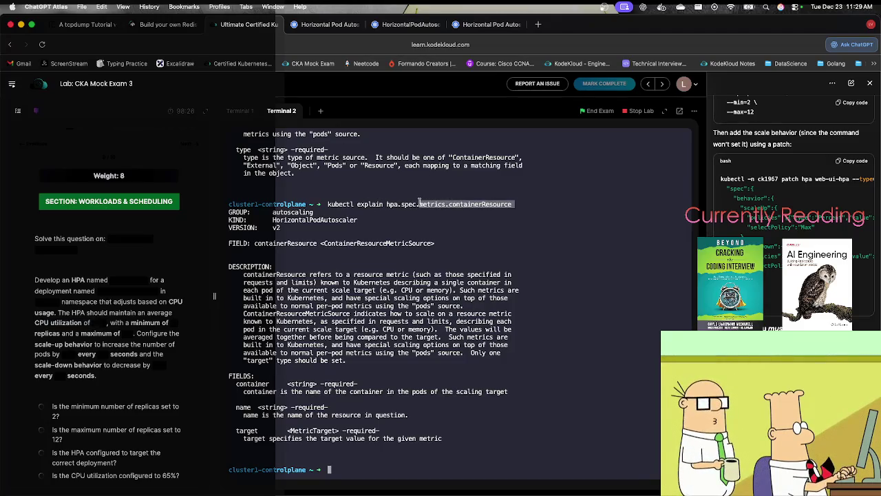
{"action": "left_click", "coordinate": [241, 111]}
{"action": "key", "text": "super+v"}
Turn the pasted text into metrics: and containerResource: on separate lines.
{"action": "key", "text": "Left"}
{"action": "key", "text": "Left"}
{"action": "key", "text": "Left"}
{"action": "key", "text": "Left"}
{"action": "key", "text": "BackSpace"}
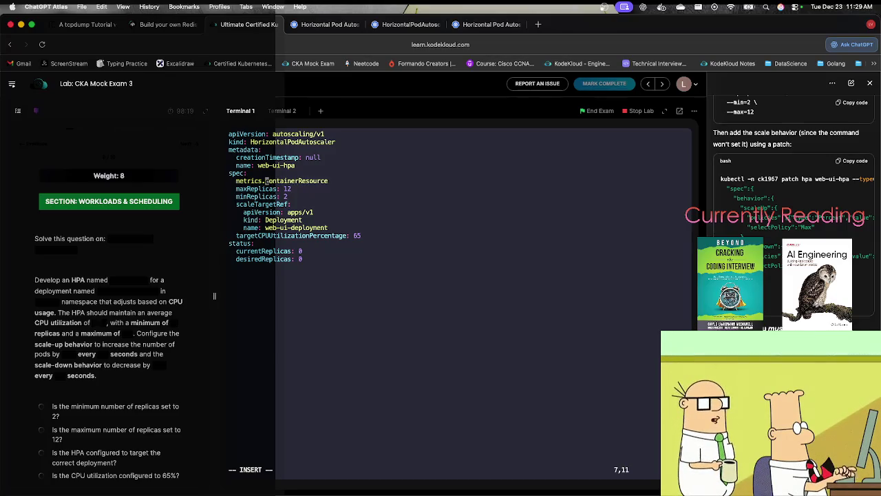
{"action": "type", "text": ":"}
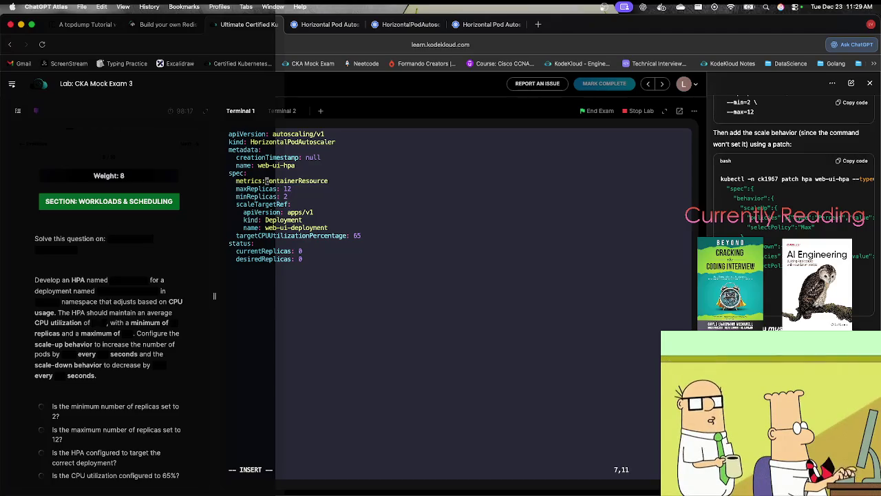
{"action": "key", "text": "Return"}
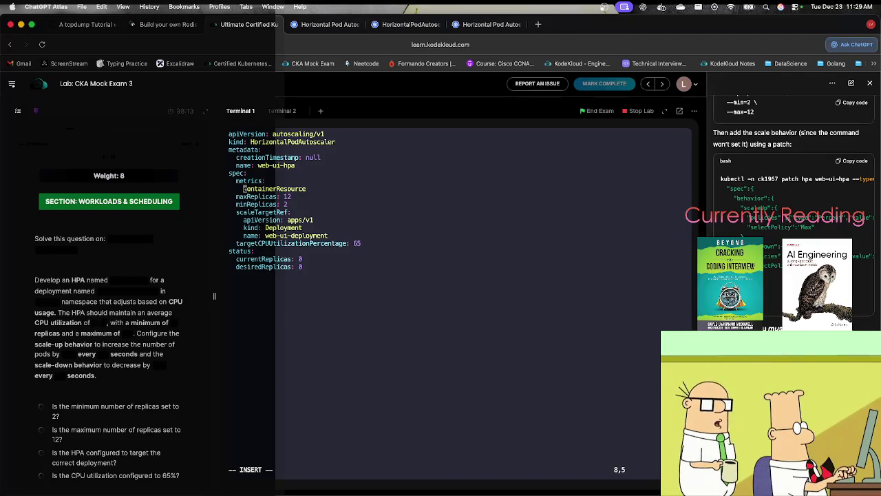
{"action": "key", "text": "Right"}
{"action": "key", "text": "Right"}
{"action": "key", "text": "Right"}
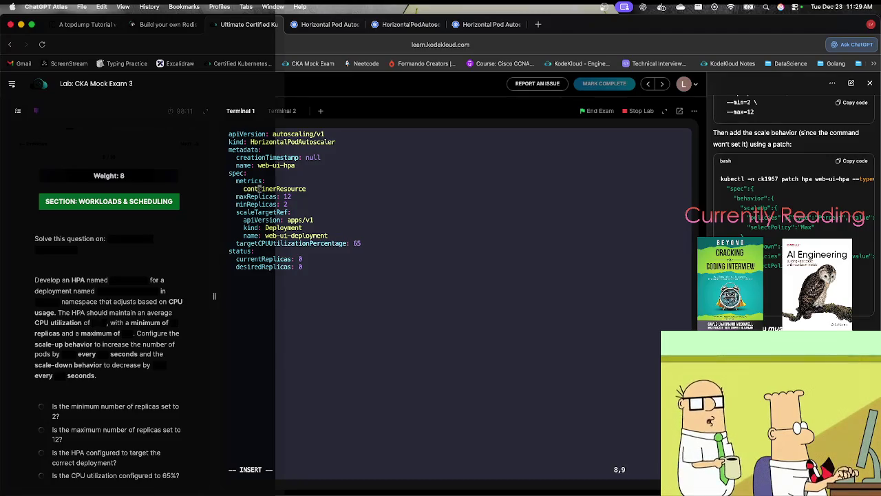
{"action": "key", "text": "Right"}
{"action": "type", "text": ":"}
Indent containerResource: under metrics: and open a new indented line beneath it.
{"action": "key", "text": "Left"}
{"action": "key", "text": "Left"}
{"action": "key", "text": "Left"}
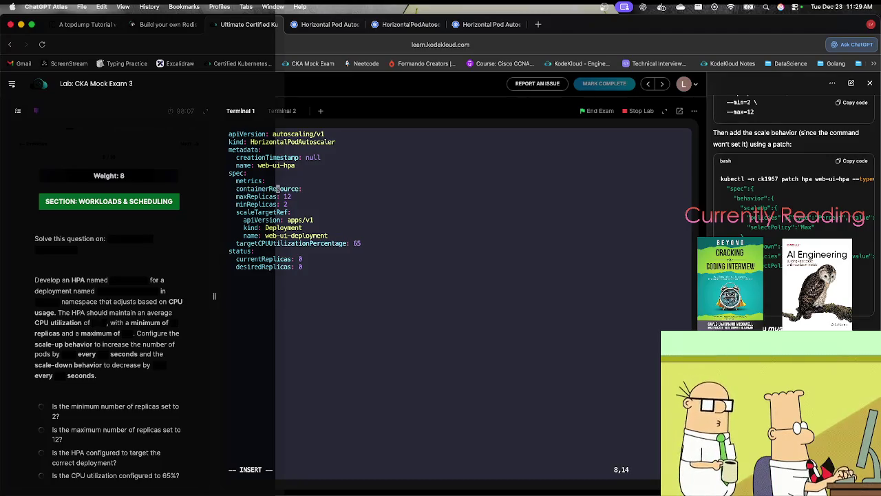
{"action": "key", "text": "ctrl+t"}
{"action": "key", "text": "Right"}
{"action": "key", "text": "Right"}
{"action": "key", "text": "Right"}
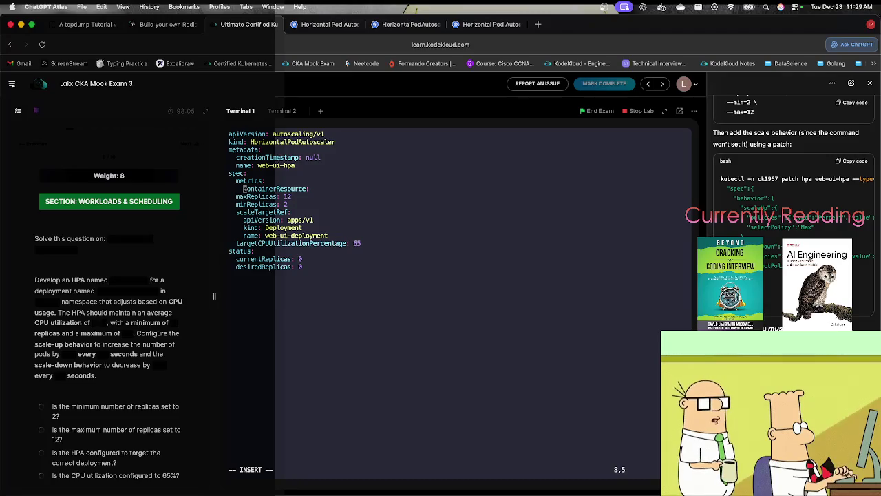
{"action": "key", "text": "Right"}
{"action": "key", "text": "Right"}
{"action": "key", "text": "Right"}
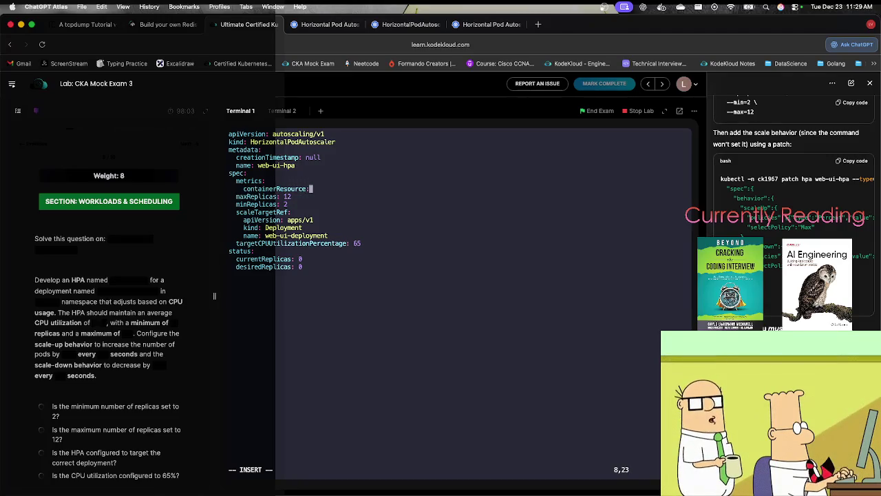
{"action": "key", "text": "Return"}
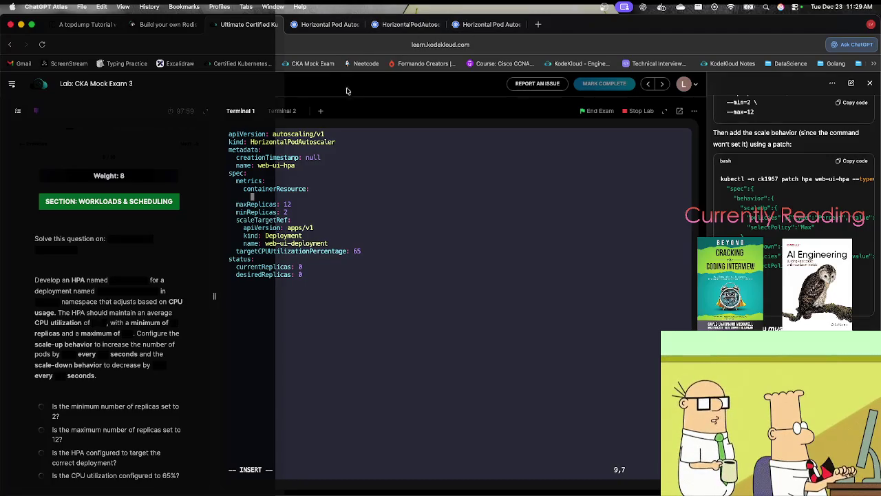
{"action": "left_click", "coordinate": [281, 110]}
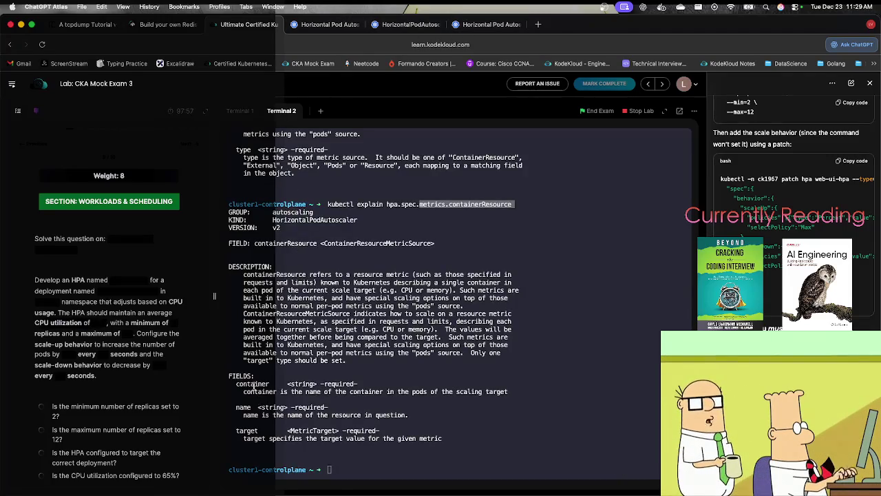
Run kubectl explain hpa.spec.metrics.containerResource.target in the second terminal.
{"action": "left_click", "coordinate": [255, 386]}
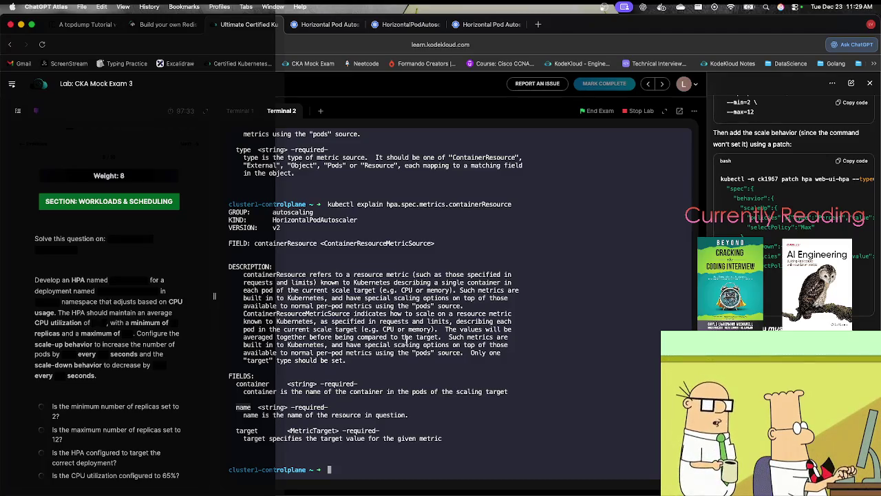
{"action": "double_click", "coordinate": [474, 203]}
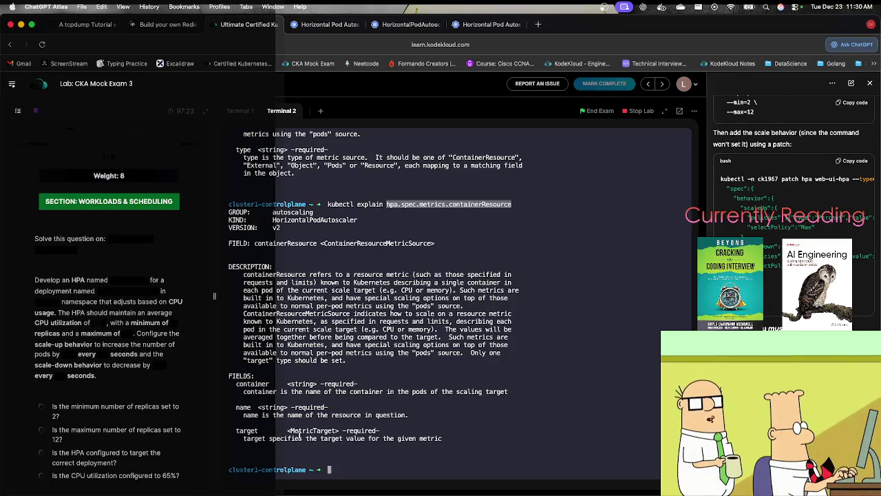
{"action": "left_click", "coordinate": [339, 433]}
{"action": "key", "text": "Up"}
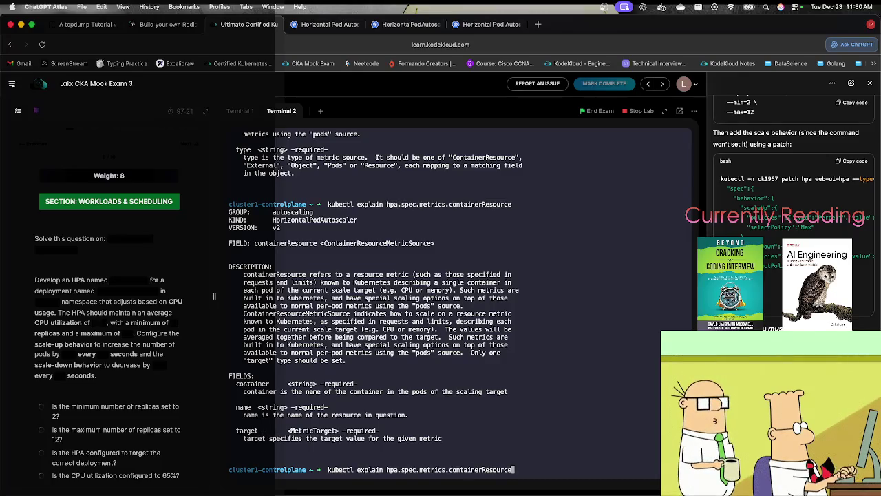
{"action": "type", "text": ".targe"}
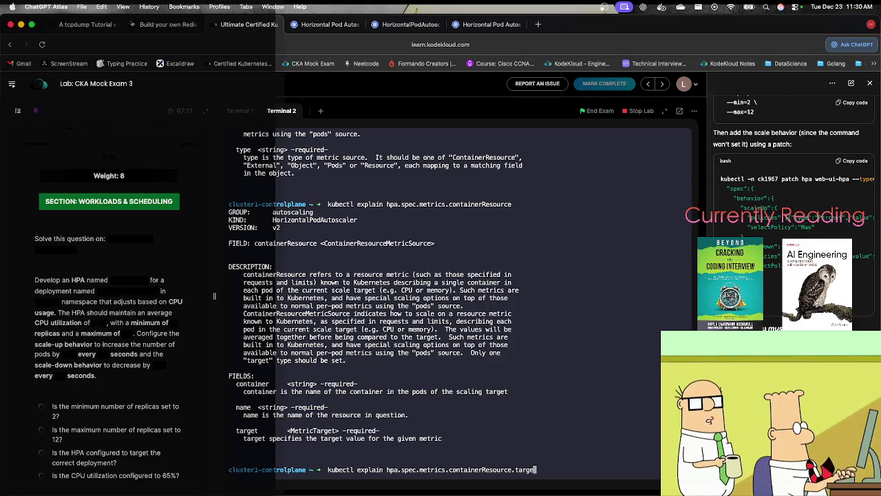
{"action": "type", "text": "t"}
{"action": "key", "text": "Return"}
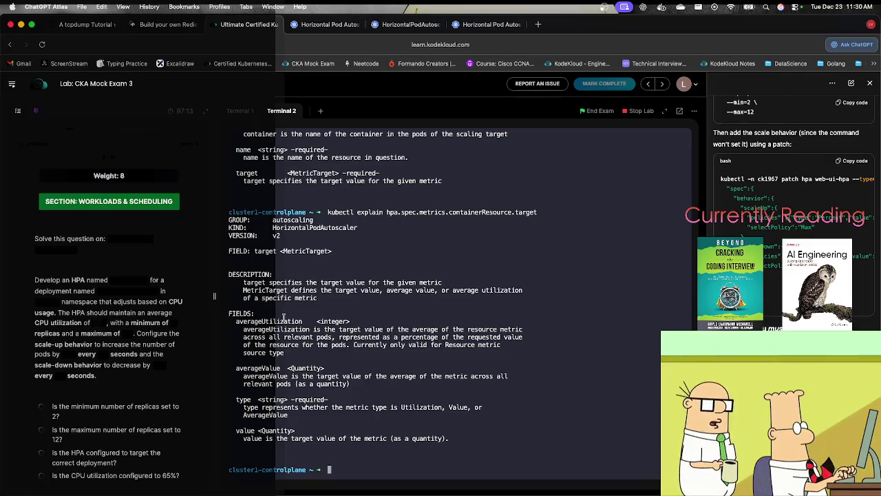
Search the Kubernetes docs for 'averageUtilization hpa' and open the HorizontalPodAutoscaler Walkthrough.
{"action": "left_click", "coordinate": [320, 24]}
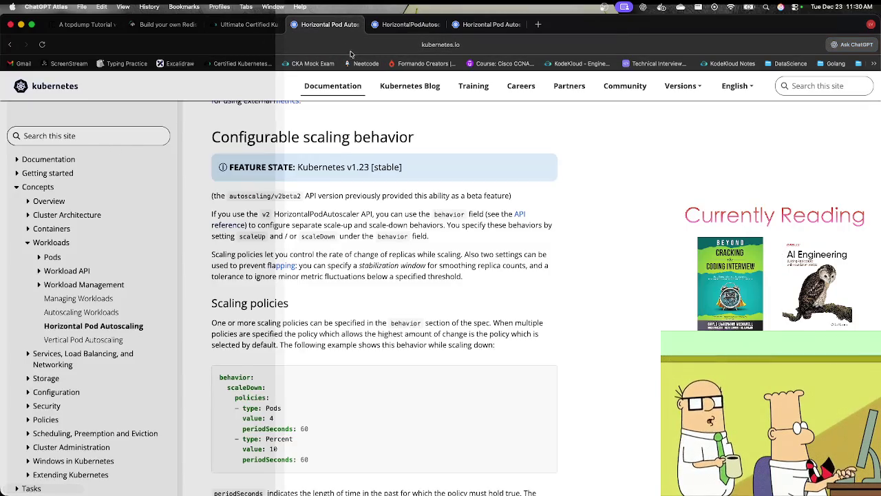
{"action": "key", "text": "ctrl+Tab"}
{"action": "type", "text": "averageUtilization "}
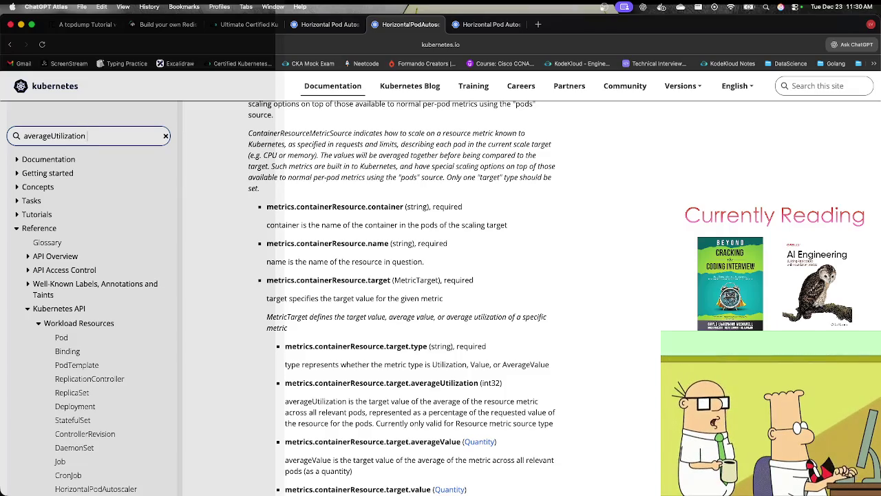
{"action": "type", "text": "hpa"}
{"action": "key", "text": "Return"}
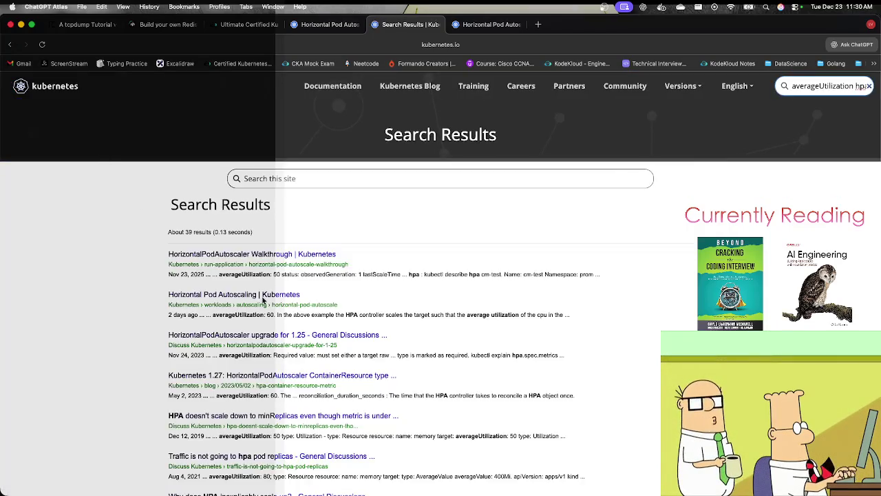
{"action": "left_click", "coordinate": [289, 255]}
Scroll the walkthrough down to the autoscaling/v2 example YAML.
{"action": "scroll", "coordinate": [322, 364], "scroll_direction": "down", "scroll_amount": 5}
{"action": "scroll", "coordinate": [320, 361], "scroll_direction": "down", "scroll_amount": 5}
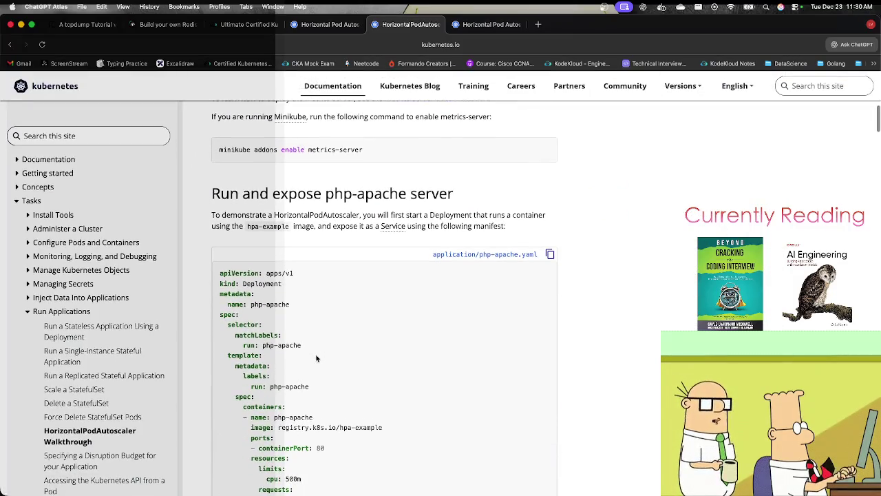
{"action": "scroll", "coordinate": [317, 358], "scroll_direction": "down", "scroll_amount": 8}
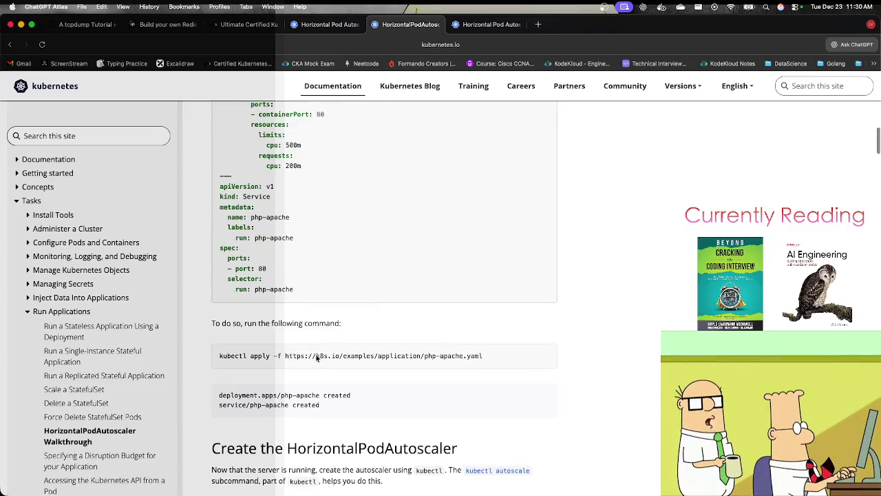
{"action": "scroll", "coordinate": [317, 357], "scroll_direction": "down", "scroll_amount": 13}
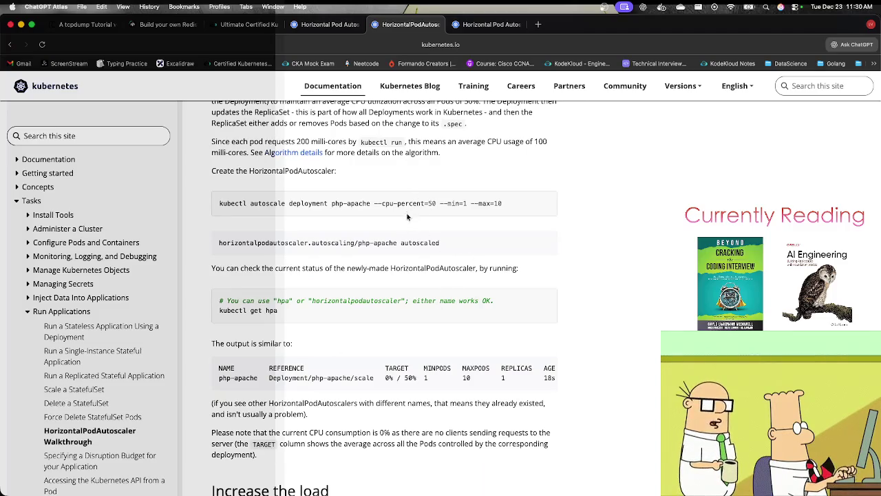
{"action": "scroll", "coordinate": [399, 245], "scroll_direction": "down", "scroll_amount": 18}
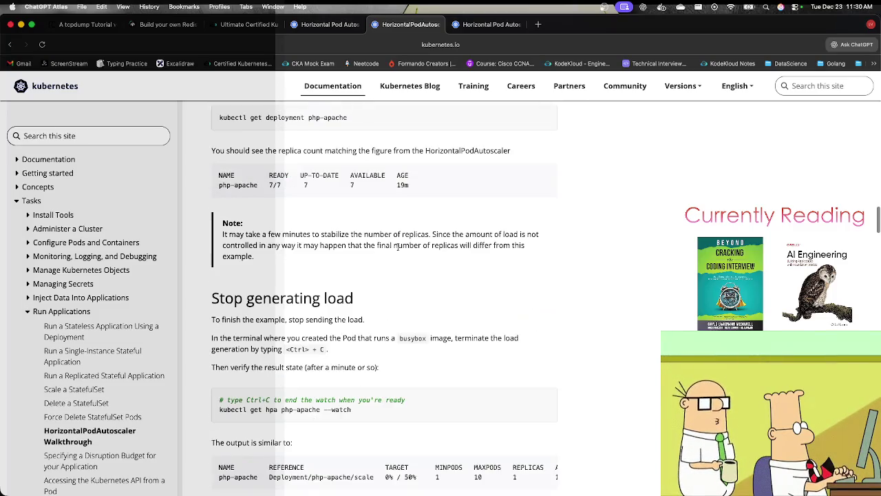
{"action": "scroll", "coordinate": [398, 246], "scroll_direction": "down", "scroll_amount": 16}
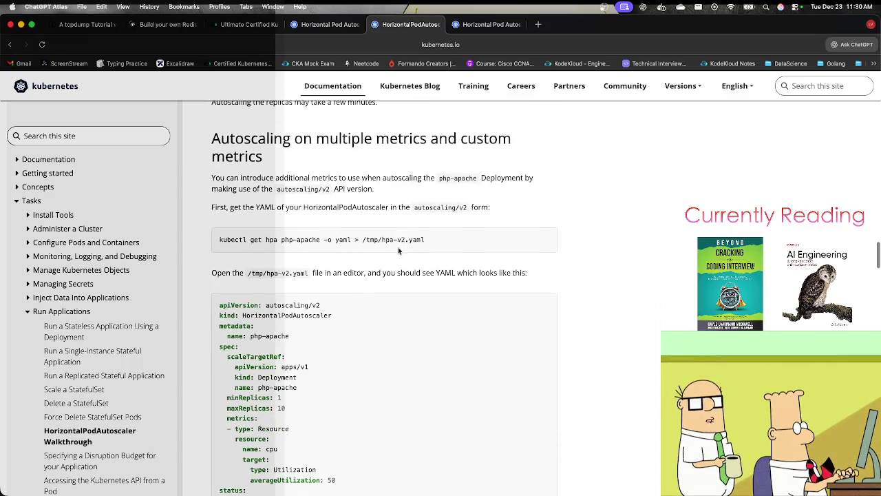
{"action": "scroll", "coordinate": [289, 372], "scroll_direction": "down", "scroll_amount": 2}
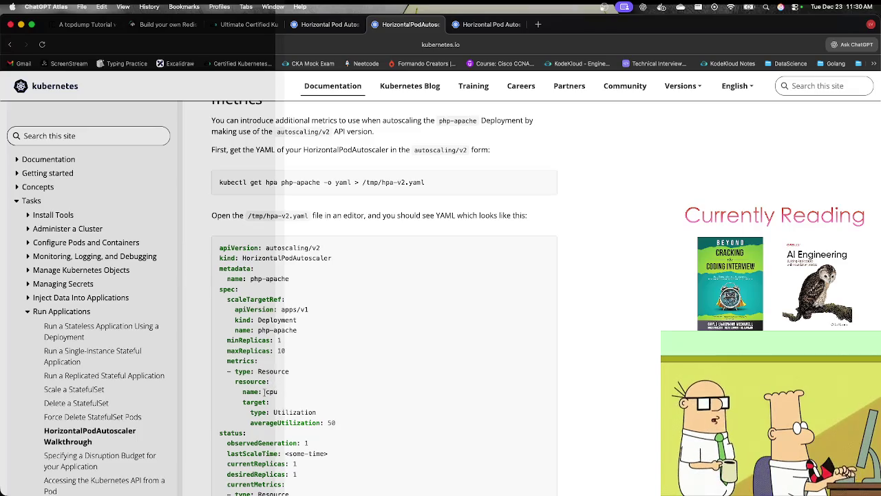
{"action": "double_click", "coordinate": [241, 360]}
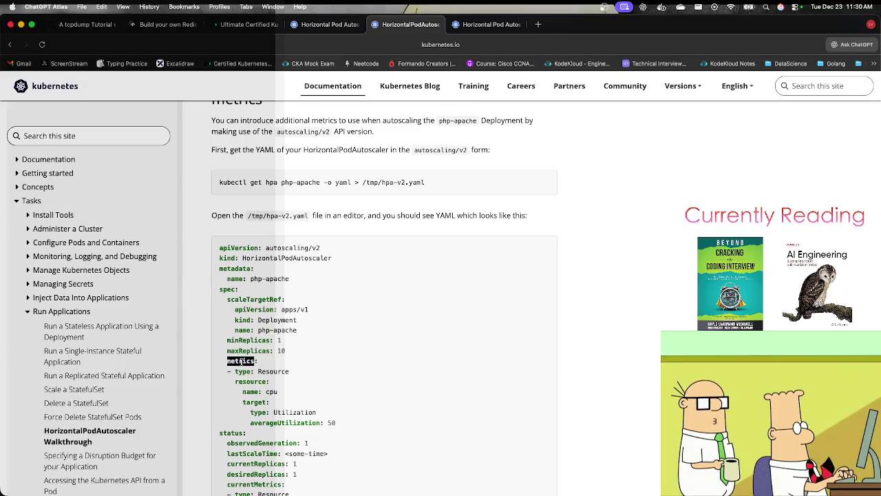
{"action": "left_click", "coordinate": [317, 250]}
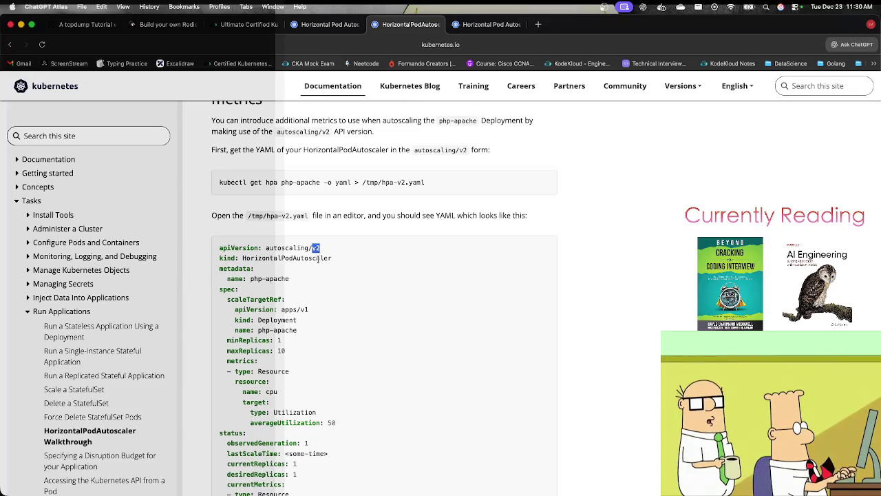
{"action": "left_click", "coordinate": [351, 434]}
Copy the cpu Resource metrics entries with averageUtilization 50 and return to the lab.
{"action": "mouse_move", "coordinate": [335, 422]}
{"action": "left_mouse_down"}
{"action": "mouse_move", "coordinate": [276, 413]}
{"action": "mouse_move", "coordinate": [245, 397]}
{"action": "mouse_move", "coordinate": [229, 373]}
{"action": "left_mouse_up"}
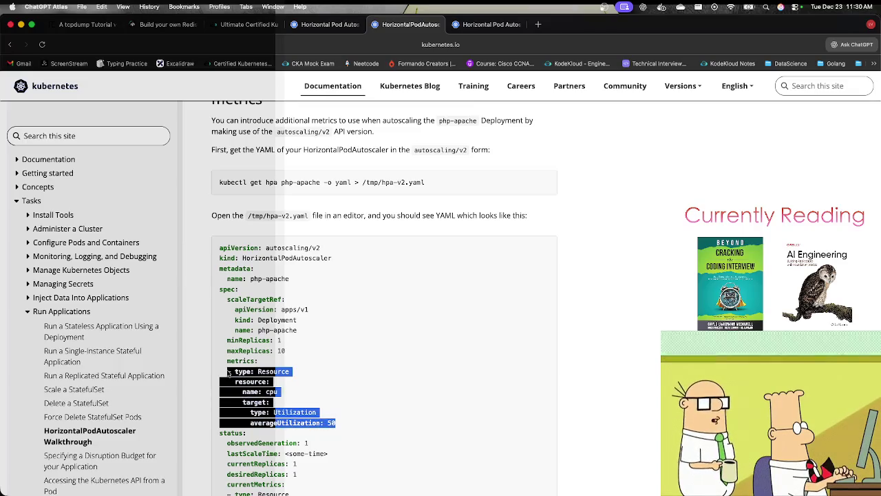
{"action": "right_click", "coordinate": [230, 372]}
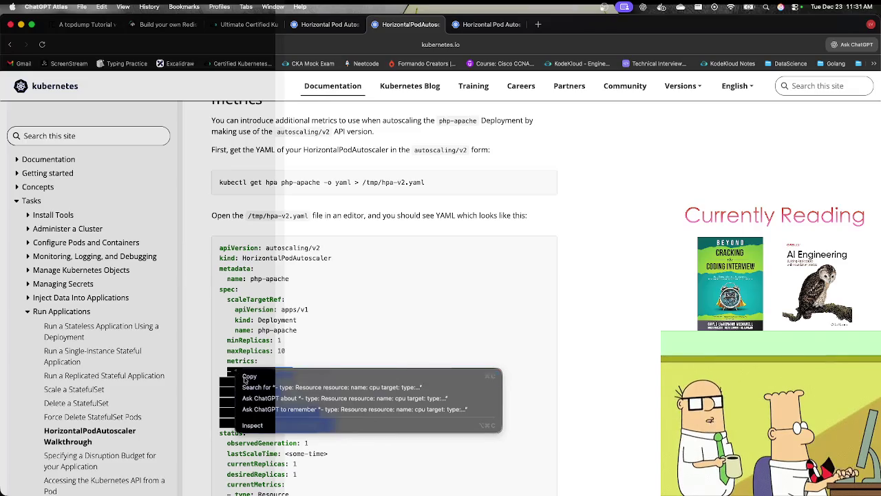
{"action": "left_click", "coordinate": [245, 376]}
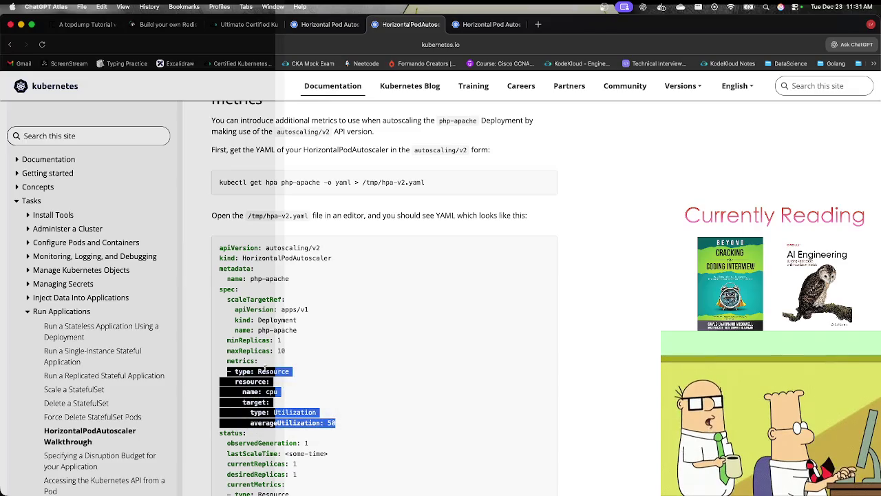
{"action": "left_click", "coordinate": [224, 26]}
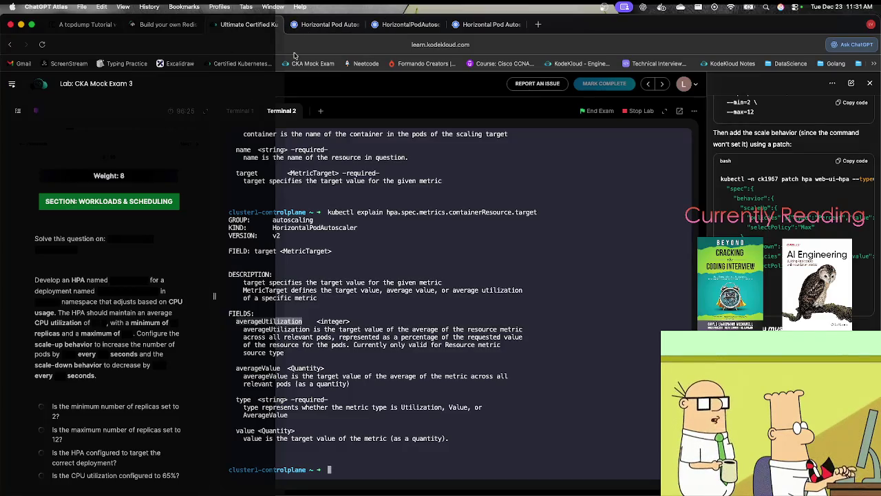
Replace the containerResource line with the copied cpu Resource metrics block in vim.
{"action": "left_click", "coordinate": [241, 111]}
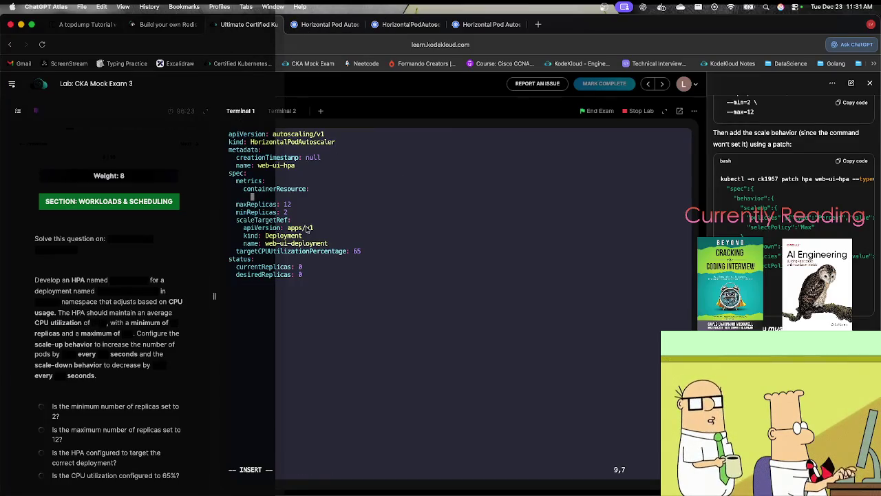
{"action": "key", "text": "Escape"}
{"action": "key", "text": "k"}
{"action": "key", "text": "d"}
{"action": "key", "text": "d"}
{"action": "key", "text": "i"}
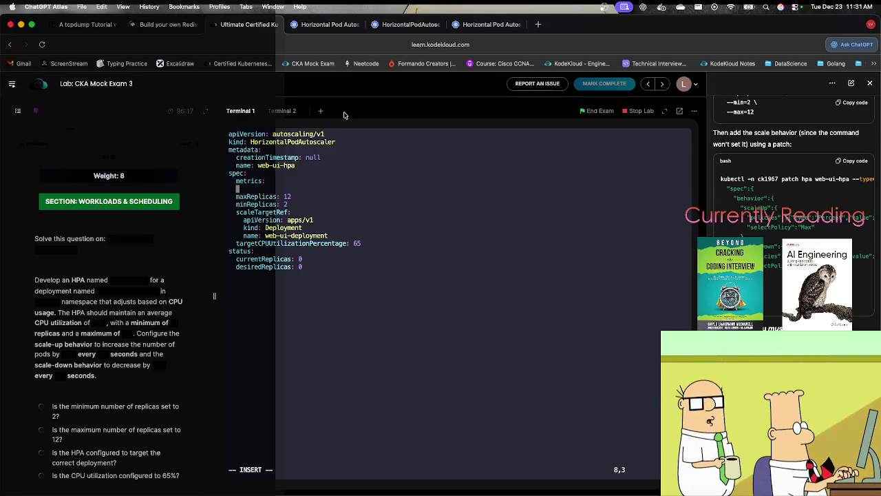
{"action": "left_click", "coordinate": [407, 25]}
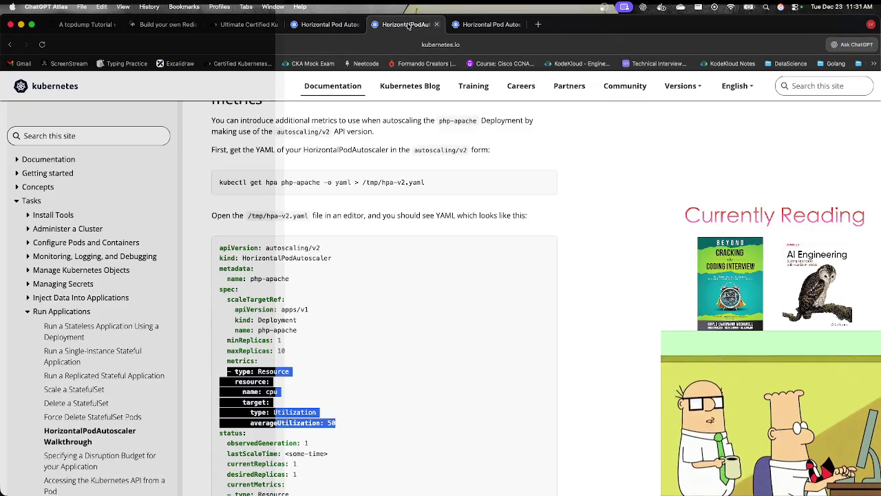
{"action": "left_click", "coordinate": [248, 25]}
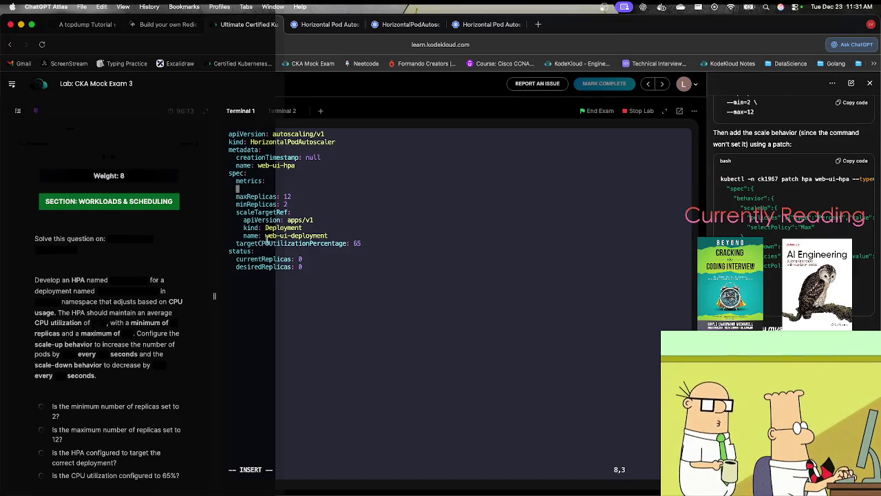
{"action": "type", "text": "- type: Resource     resource:       name: cpu       target:         type: Utilization         averageUtilization: 50"}
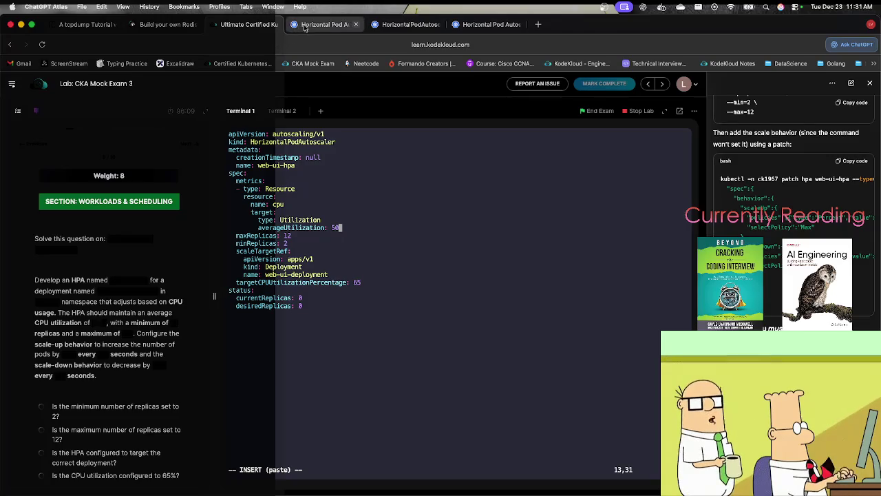
Close the HPA walkthrough tab and change averageUtilization from 50 to 65.
{"action": "left_click", "coordinate": [493, 27]}
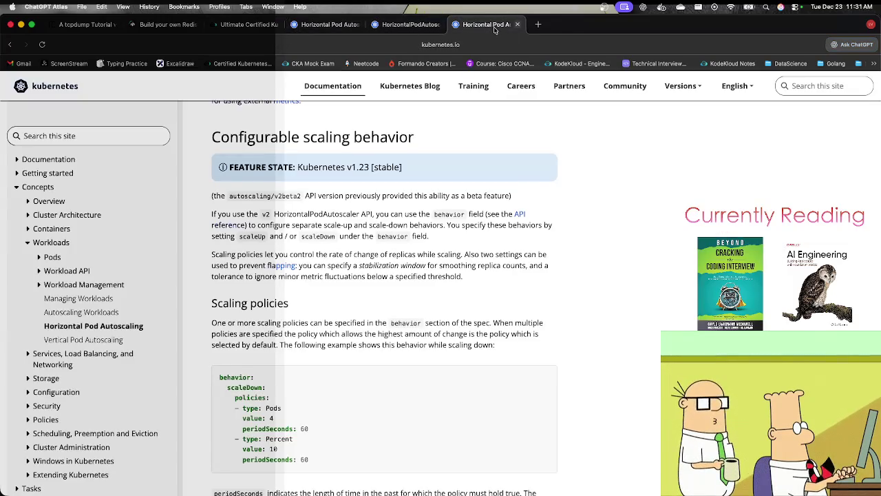
{"action": "left_click", "coordinate": [408, 24]}
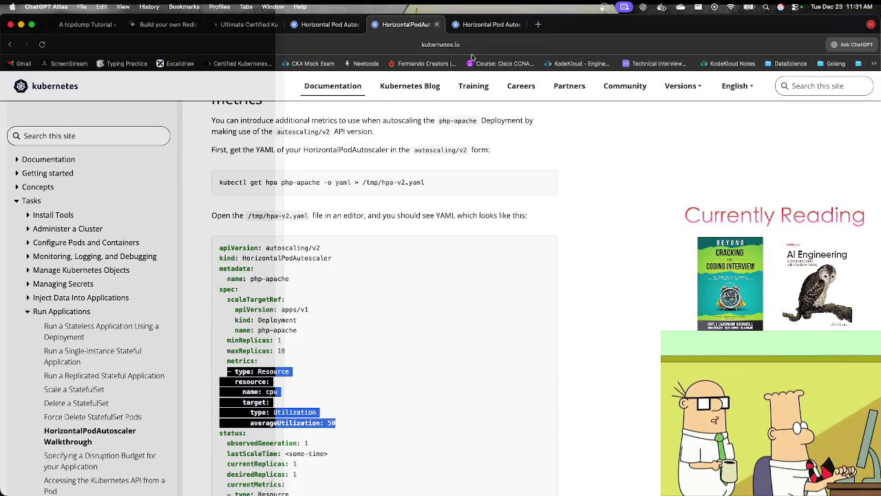
{"action": "key", "text": "super+w"}
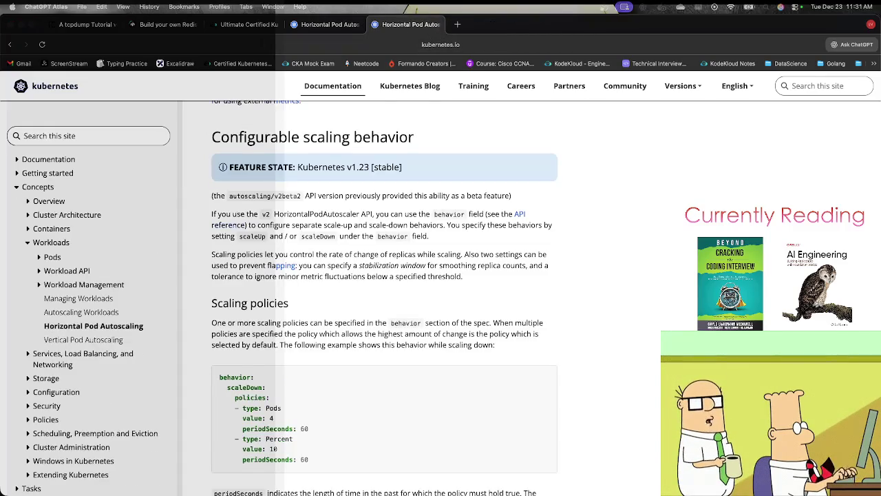
{"action": "left_click", "coordinate": [237, 25]}
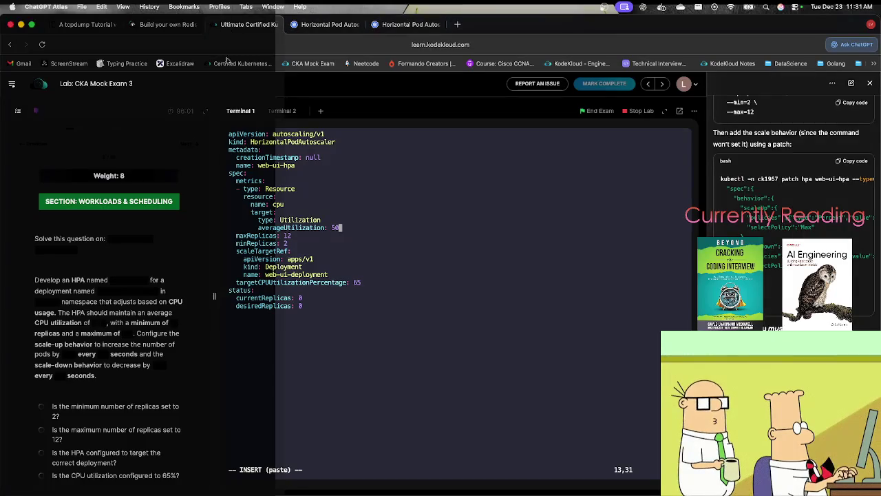
{"action": "key", "text": "Up"}
{"action": "key", "text": "Up"}
{"action": "key", "text": "Up"}
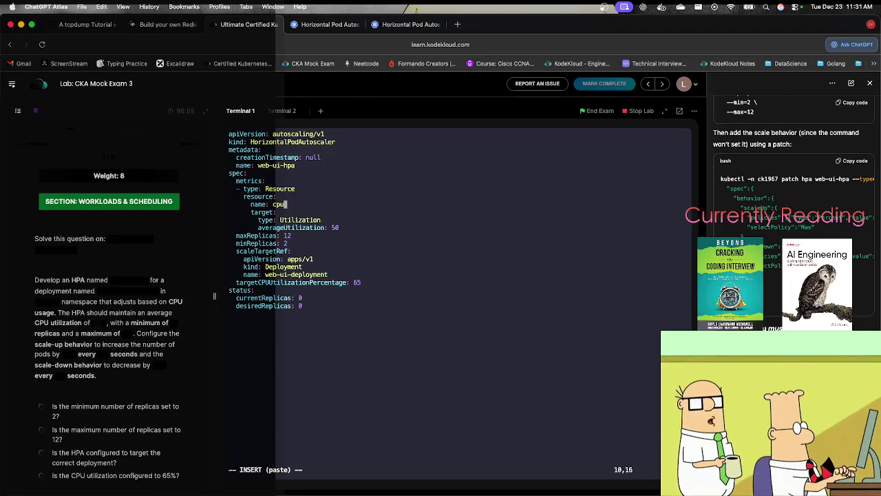
{"action": "key", "text": "Down"}
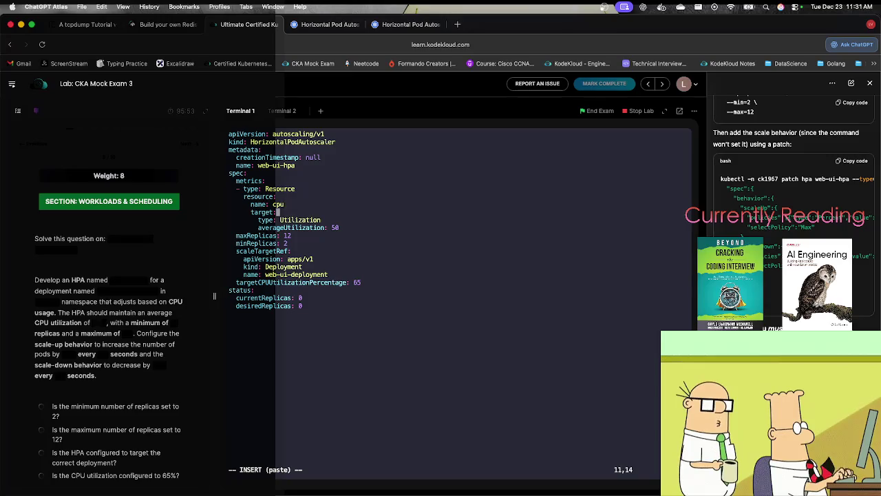
{"action": "key", "text": "Down"}
{"action": "key", "text": "Down"}
{"action": "key", "text": "Down"}
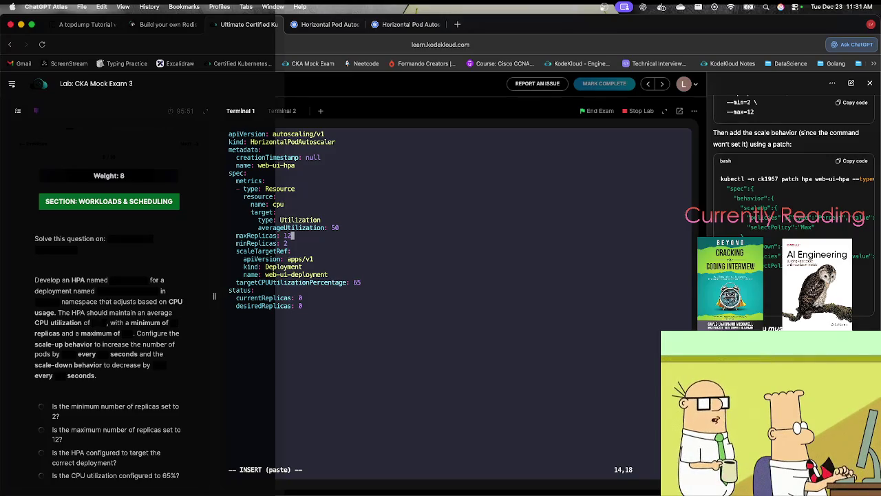
{"action": "key", "text": "Up"}
{"action": "key", "text": "BackSpace"}
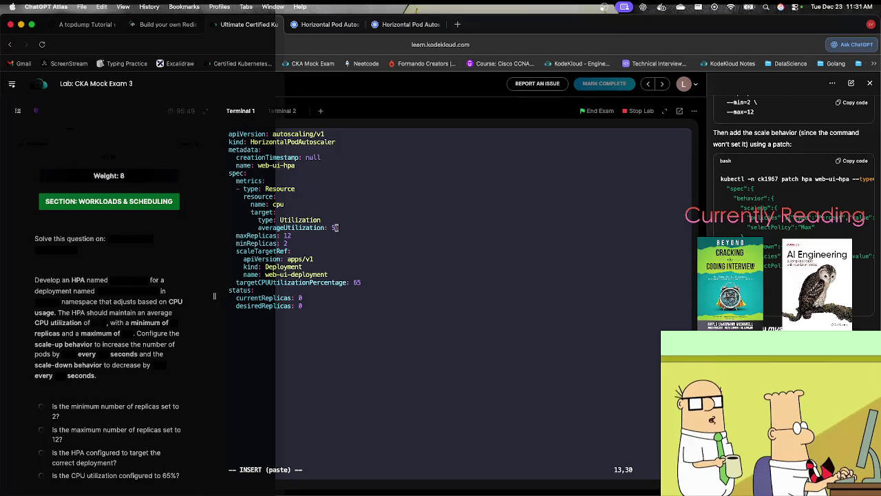
{"action": "type", "text": "6"}
{"action": "key", "text": "BackSpace"}
{"action": "key", "text": "BackSpace"}
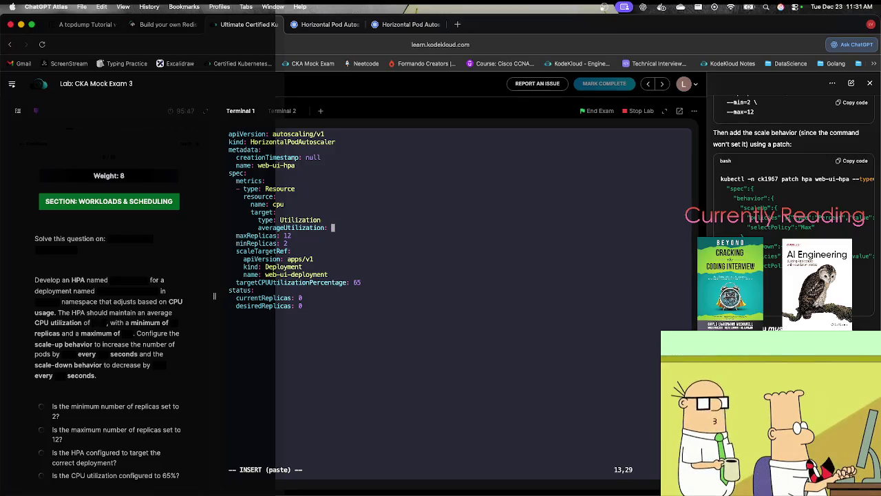
{"action": "type", "text": "65"}
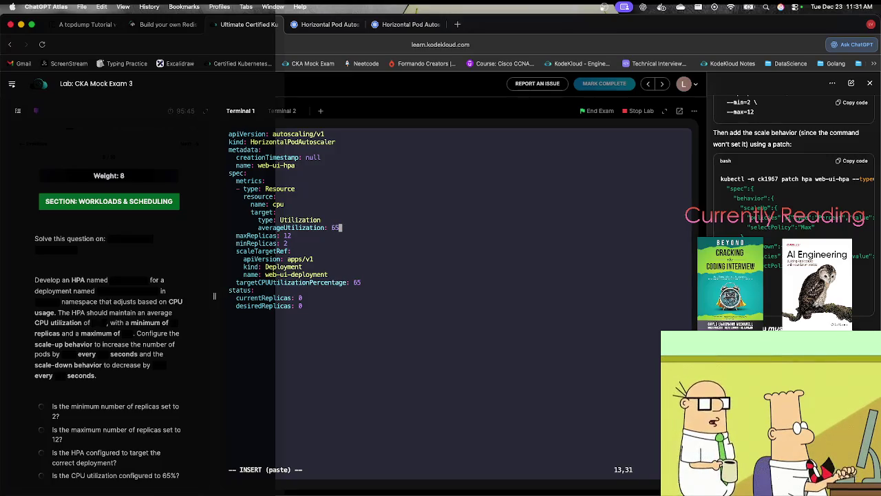
Delete the old targetCPUUtilizationPercentage line from the manifest.
{"action": "key", "text": "Up"}
{"action": "key", "text": "Up"}
{"action": "key", "text": "Up"}
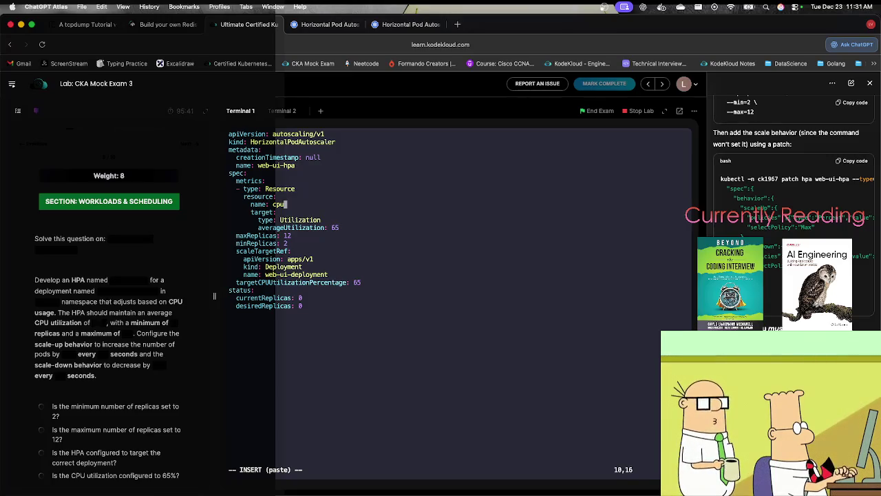
{"action": "key", "text": "Down"}
{"action": "key", "text": "Down"}
{"action": "key", "text": "Down"}
{"action": "key", "text": "Down"}
{"action": "key", "text": "Escape"}
{"action": "key", "text": "d"}
{"action": "key", "text": "d"}
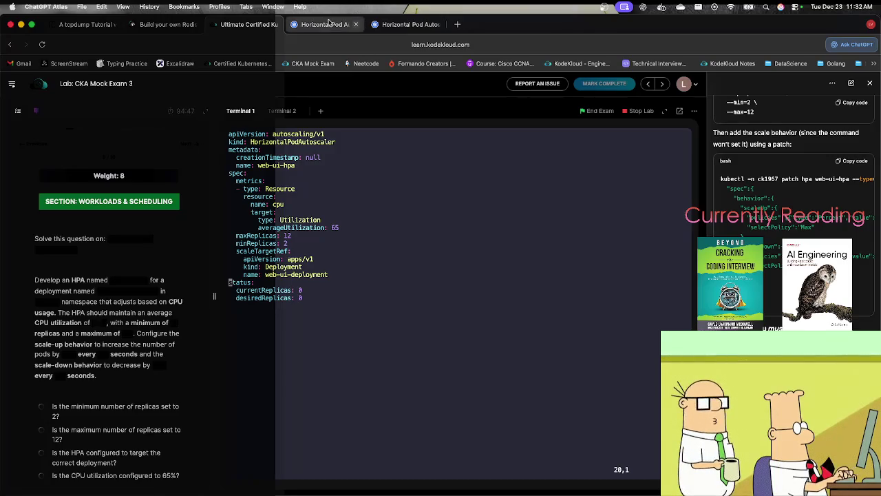
{"action": "left_click", "coordinate": [346, 24]}
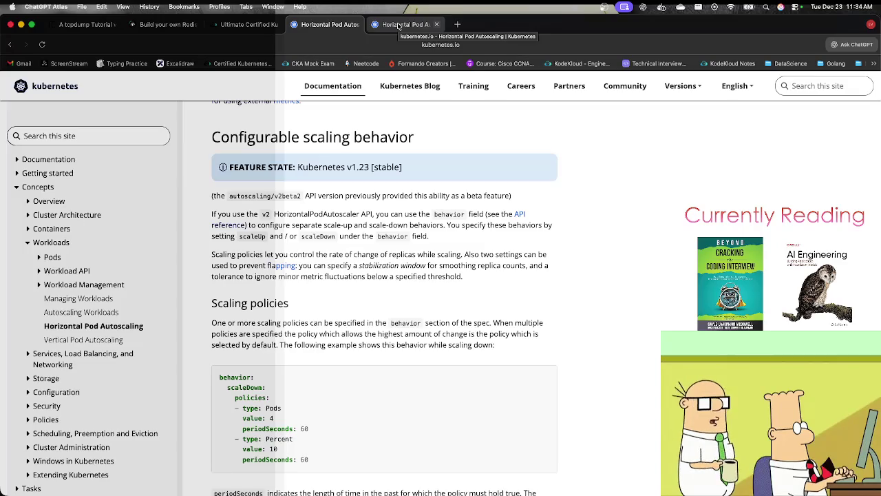
{"action": "left_click", "coordinate": [269, 25]}
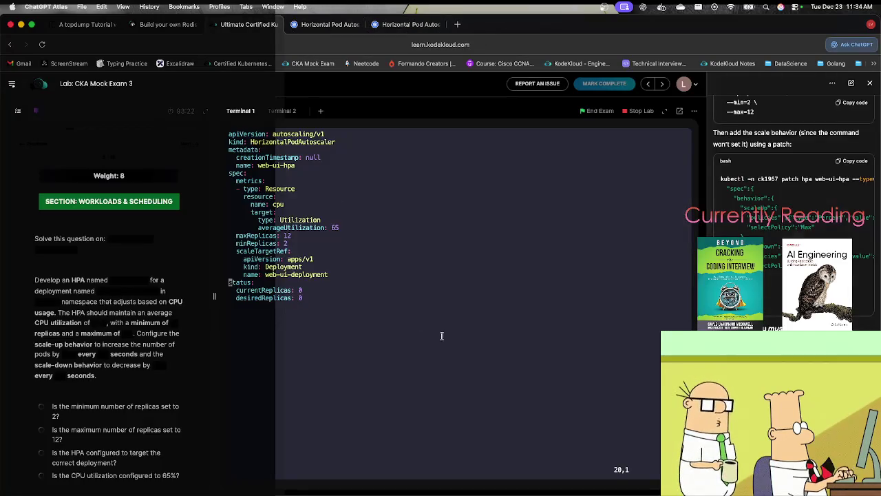
Run kubectl explain hpa.spec in the second terminal.
{"action": "left_click", "coordinate": [284, 113]}
{"action": "key", "text": "Up"}
{"action": "key", "text": "BackSpace"}
{"action": "key", "text": "BackSpace"}
{"action": "key", "text": "BackSpace"}
{"action": "key", "text": "BackSpace"}
{"action": "key", "text": "BackSpace"}
{"action": "key", "text": "BackSpace"}
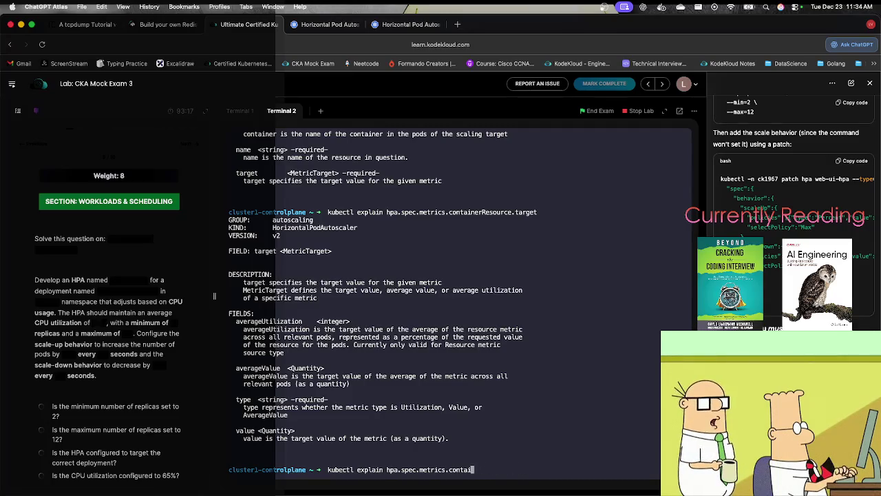
{"action": "key", "text": "BackSpace"}
{"action": "key", "text": "BackSpace"}
{"action": "key", "text": "BackSpace"}
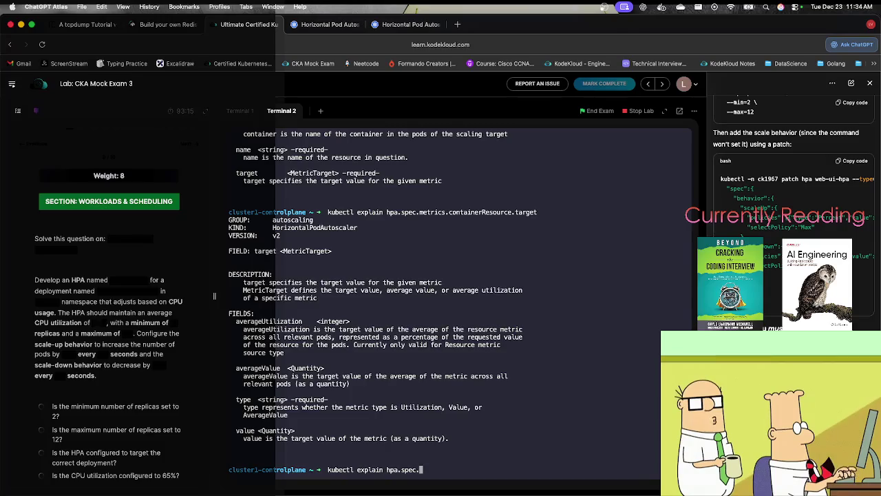
{"action": "key", "text": "Return"}
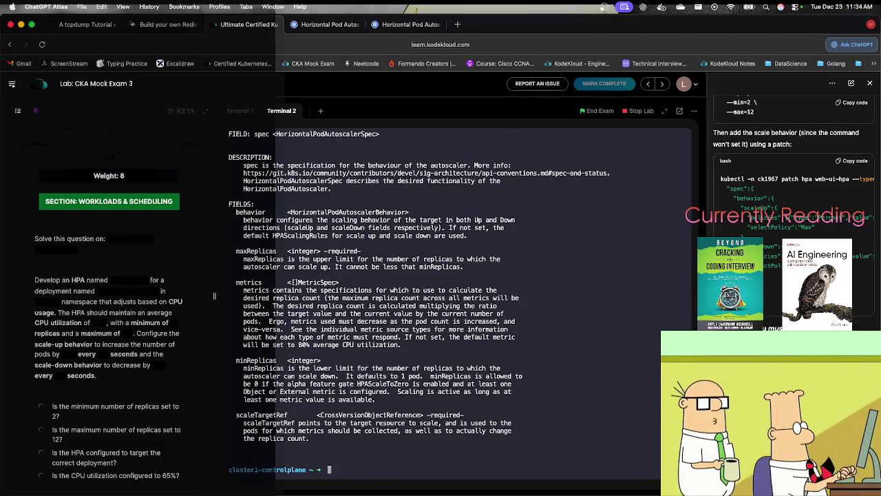
Run kubectl explain hpa.spec.behavior to list its scaleUp and scaleDown policies.
{"action": "key", "text": "Up"}
{"action": "type", "text": ".m"}
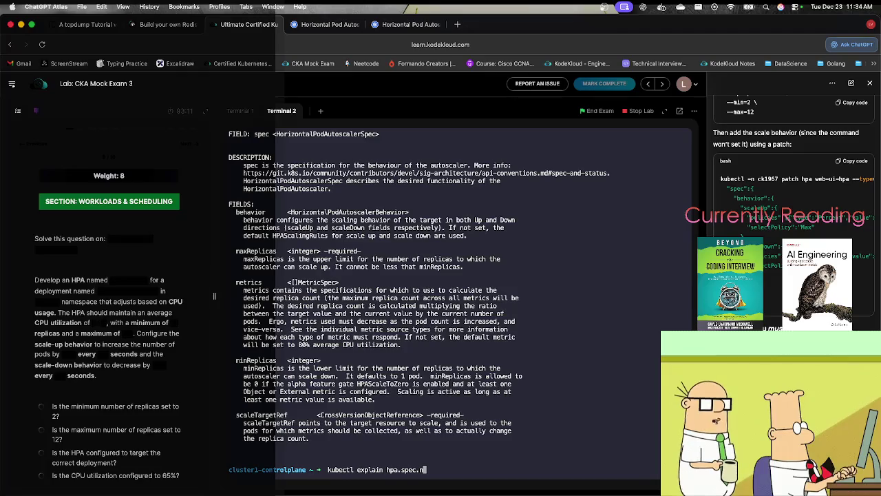
{"action": "type", "text": "ehav"}
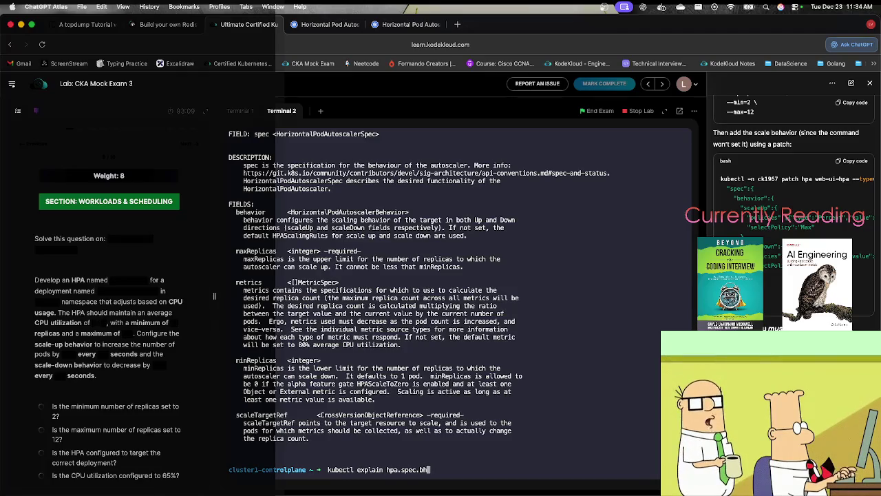
{"action": "type", "text": "ior"}
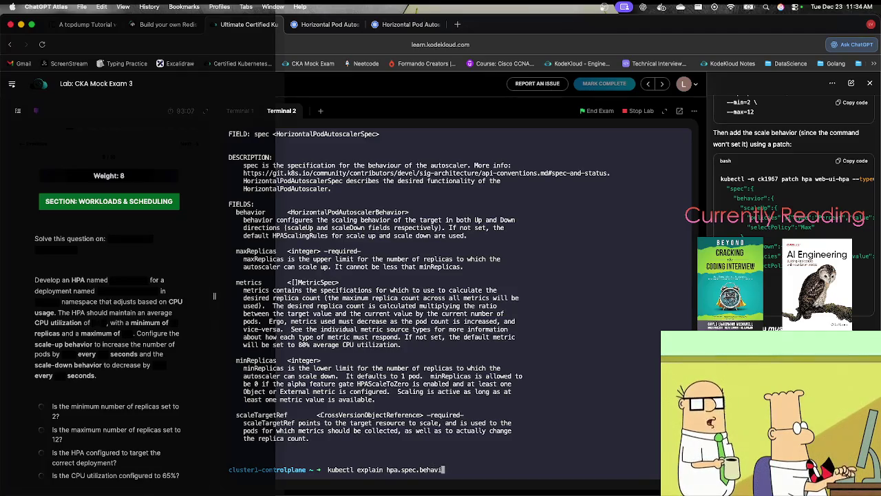
{"action": "key", "text": "Return"}
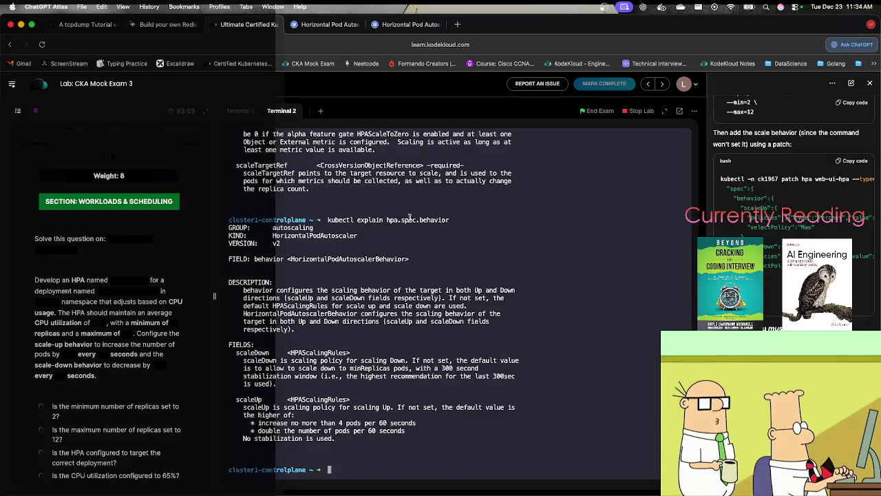
{"action": "left_click", "coordinate": [302, 25]}
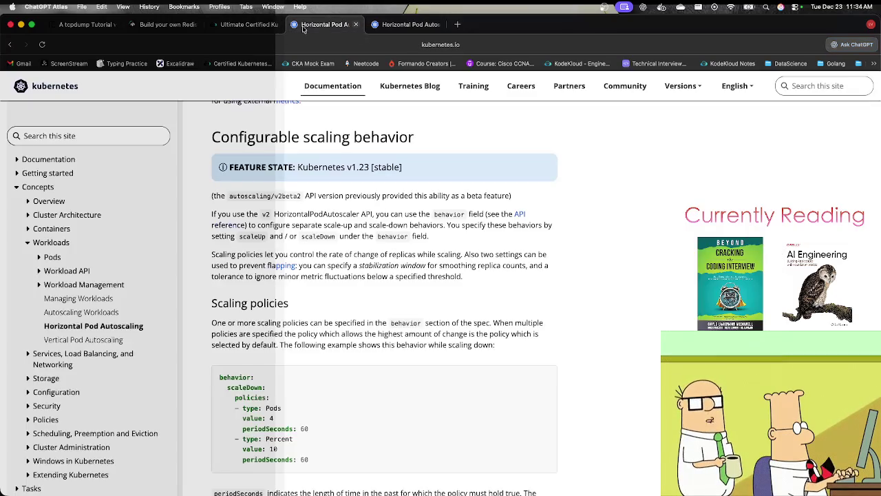
Copy the scaleDown policies YAML example and switch between the two HPA docs pages.
{"action": "mouse_move", "coordinate": [219, 377]}
{"action": "left_mouse_down"}
{"action": "mouse_move", "coordinate": [290, 422]}
{"action": "mouse_move", "coordinate": [307, 463]}
{"action": "left_mouse_up"}
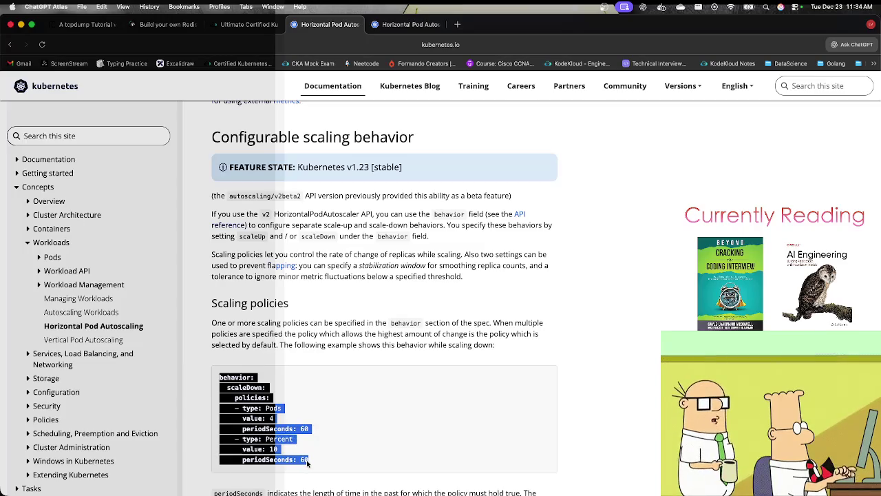
{"action": "key", "text": "super+c"}
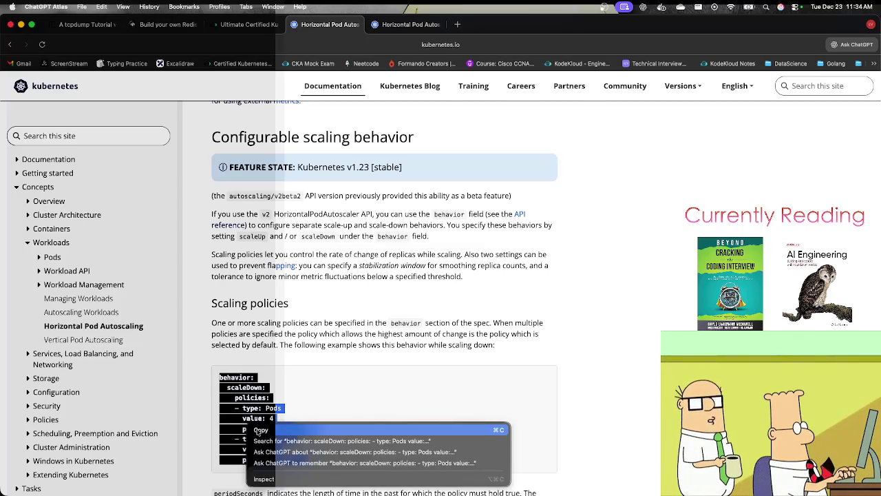
{"action": "left_click", "coordinate": [390, 26]}
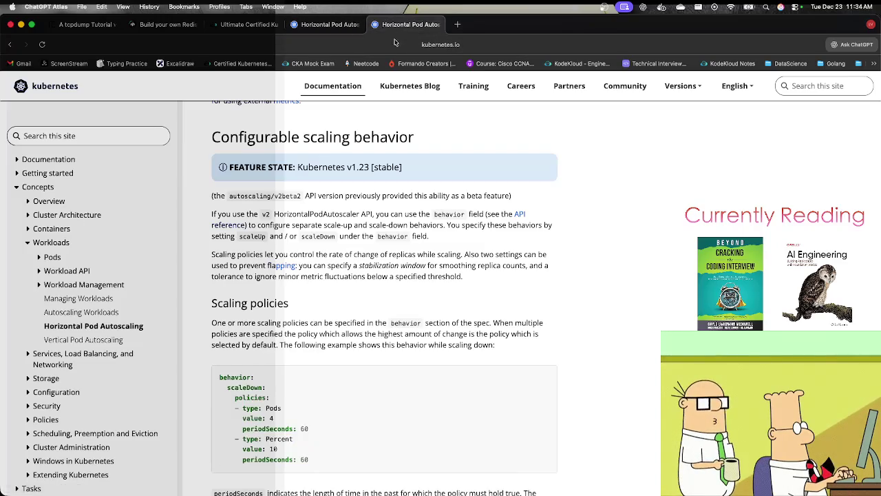
{"action": "left_click", "coordinate": [324, 25]}
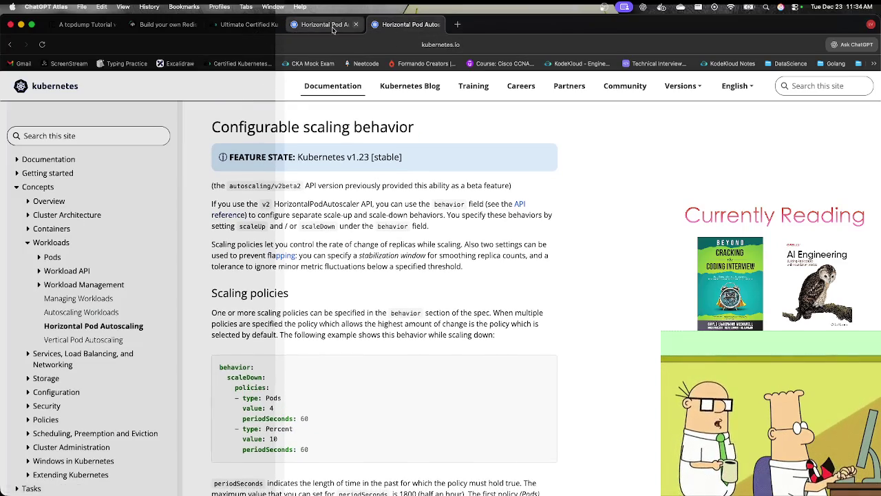
{"action": "left_click", "coordinate": [370, 29]}
Open the HPA V2 design proposal linked under Support for metrics APIs.
{"action": "scroll", "coordinate": [308, 337], "scroll_direction": "down", "scroll_amount": 3}
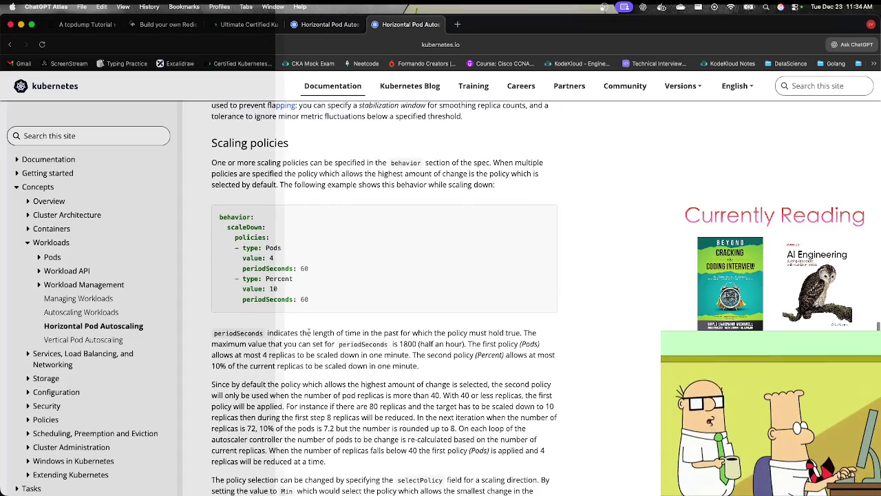
{"action": "scroll", "coordinate": [308, 336], "scroll_direction": "up", "scroll_amount": 7}
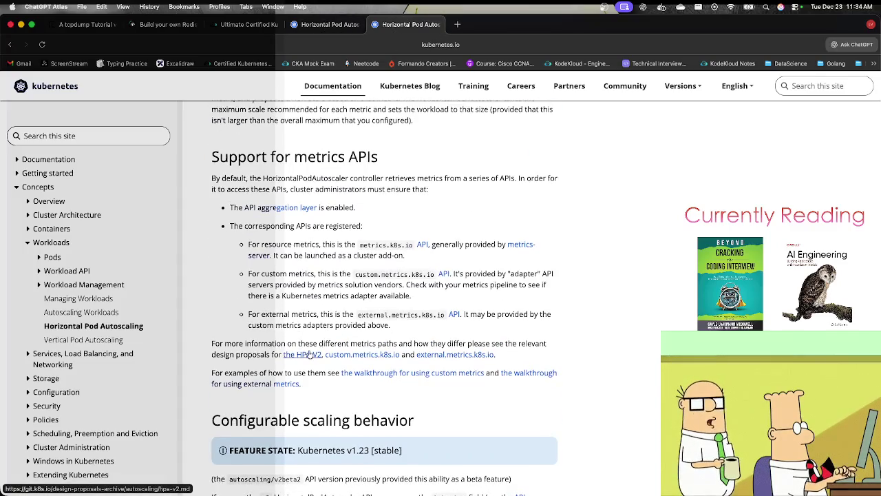
{"action": "left_click", "coordinate": [309, 354]}
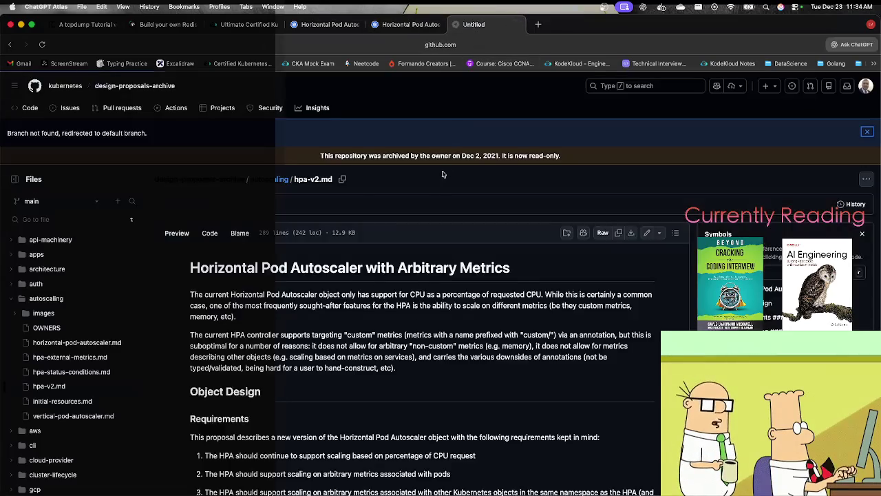
Read through the hpa-v2.md autoscaler design proposal on GitHub.
{"action": "scroll", "coordinate": [361, 409], "scroll_direction": "down", "scroll_amount": 5}
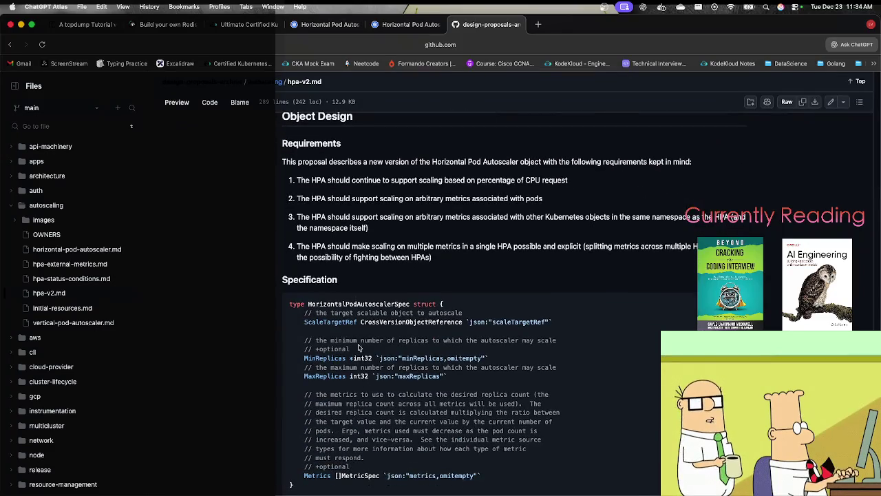
{"action": "scroll", "coordinate": [349, 372], "scroll_direction": "down", "scroll_amount": 1}
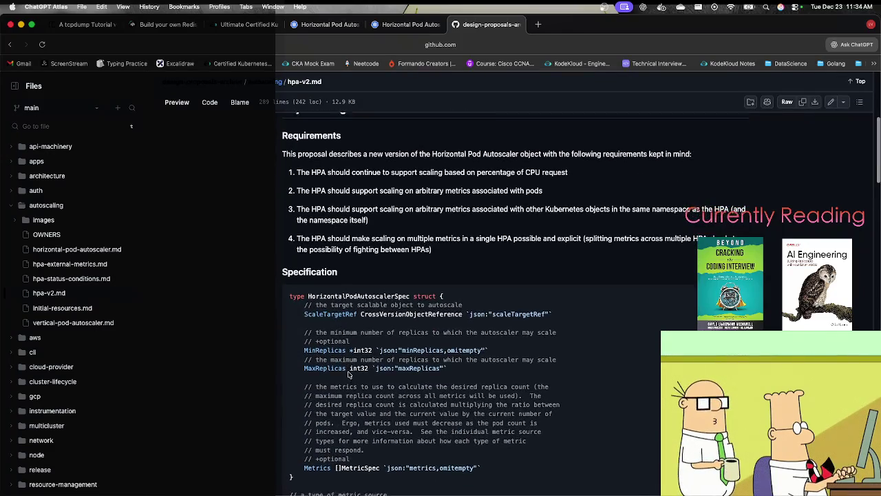
{"action": "scroll", "coordinate": [348, 377], "scroll_direction": "down", "scroll_amount": 5}
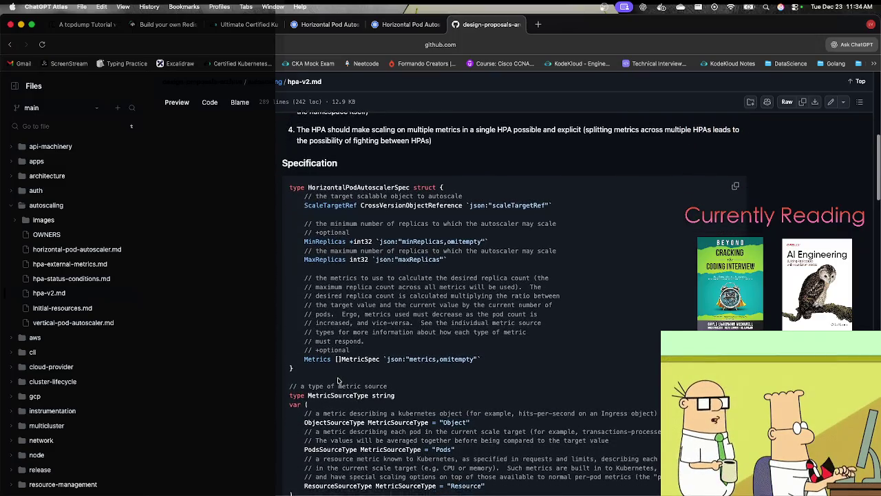
{"action": "scroll", "coordinate": [338, 380], "scroll_direction": "down", "scroll_amount": 2}
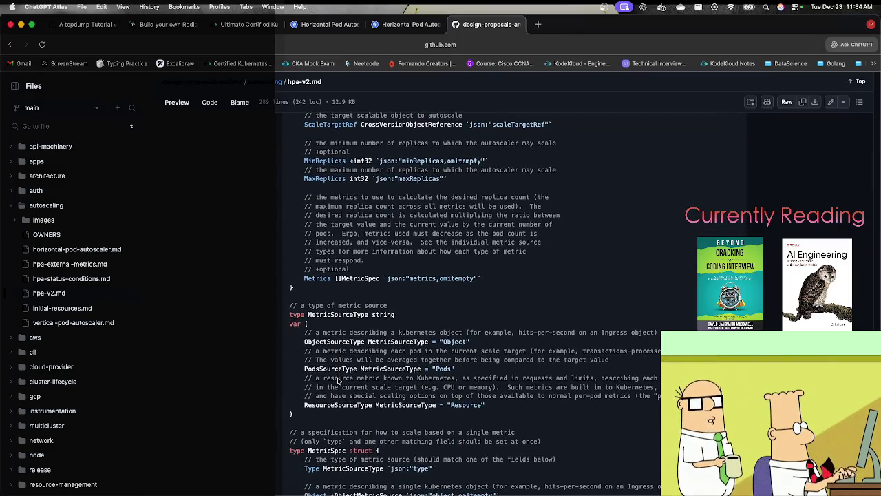
{"action": "scroll", "coordinate": [343, 394], "scroll_direction": "down", "scroll_amount": 3}
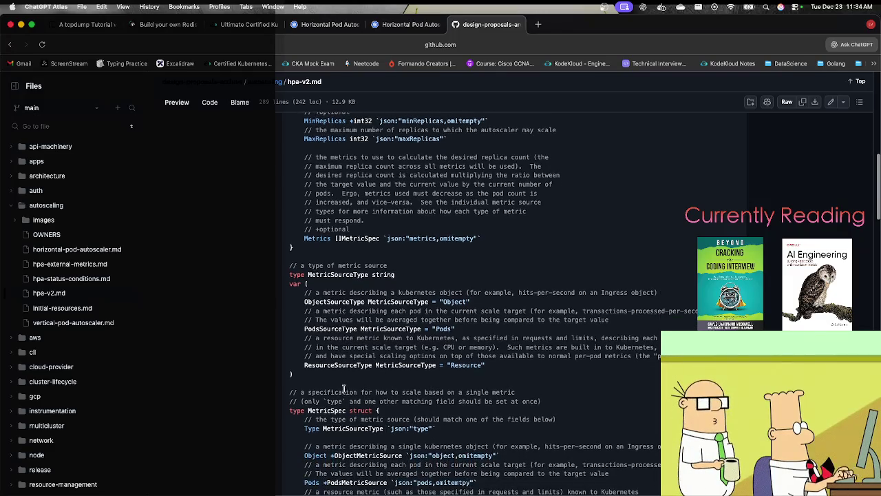
{"action": "scroll", "coordinate": [369, 406], "scroll_direction": "down", "scroll_amount": 5}
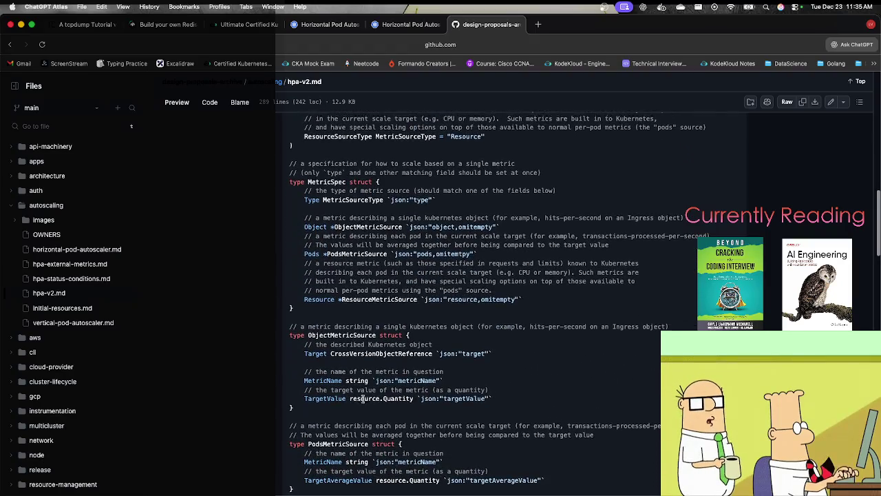
{"action": "scroll", "coordinate": [363, 398], "scroll_direction": "down", "scroll_amount": 1}
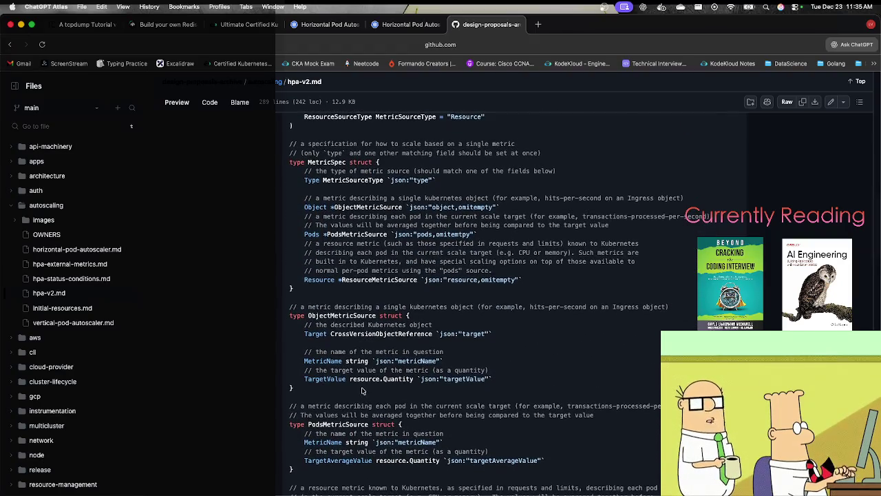
{"action": "scroll", "coordinate": [363, 390], "scroll_direction": "down", "scroll_amount": 15}
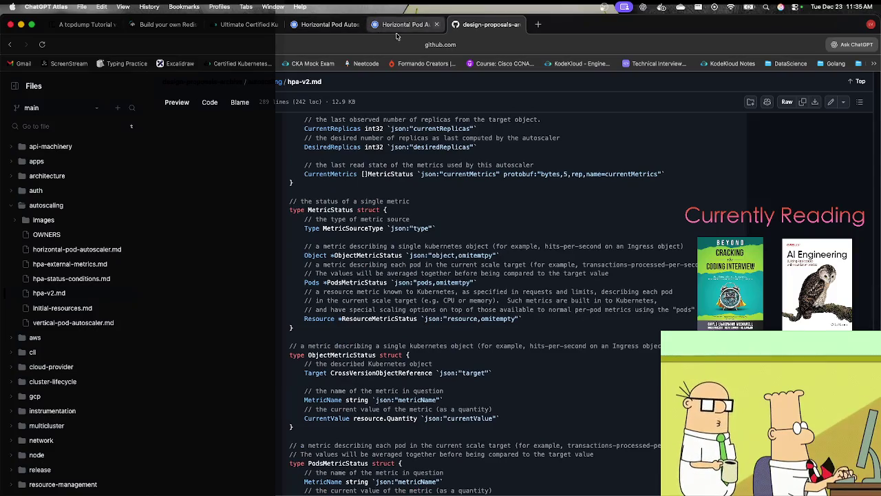
{"action": "scroll", "coordinate": [420, 310], "scroll_direction": "down", "scroll_amount": 12}
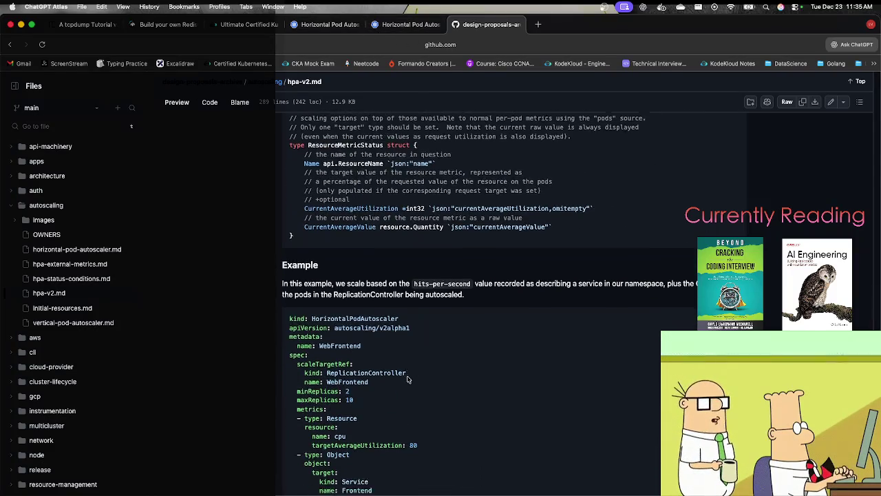
{"action": "scroll", "coordinate": [408, 379], "scroll_direction": "down", "scroll_amount": 2}
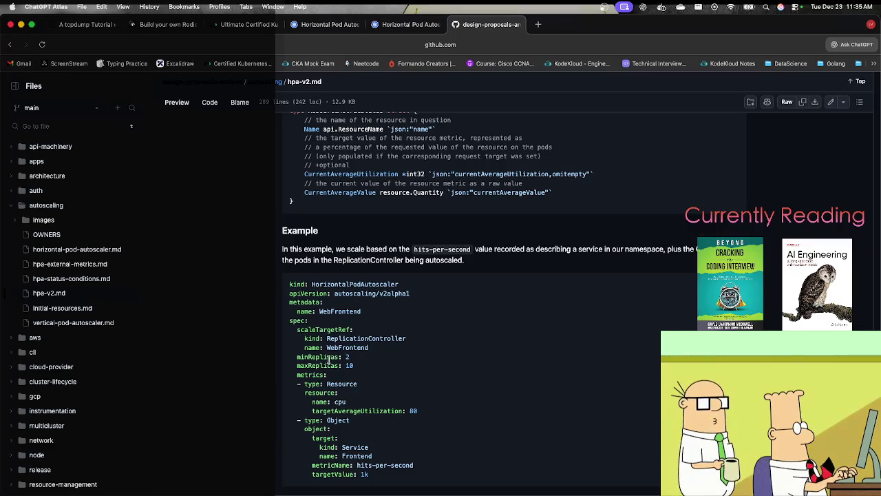
{"action": "scroll", "coordinate": [331, 392], "scroll_direction": "down", "scroll_amount": 10}
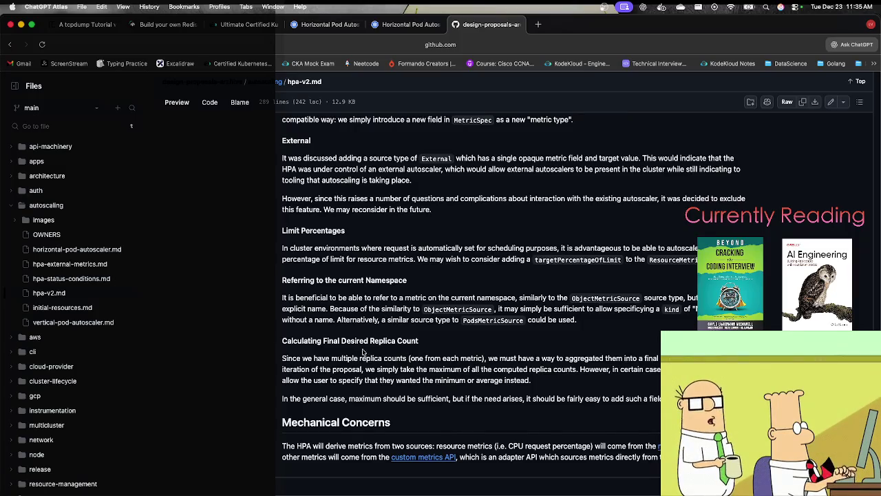
{"action": "scroll", "coordinate": [359, 354], "scroll_direction": "up", "scroll_amount": 10}
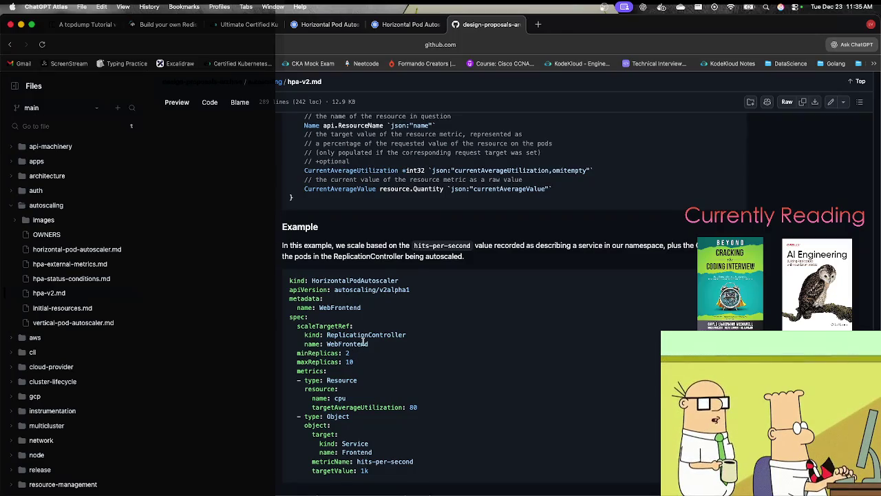
{"action": "scroll", "coordinate": [389, 334], "scroll_direction": "up", "scroll_amount": 2}
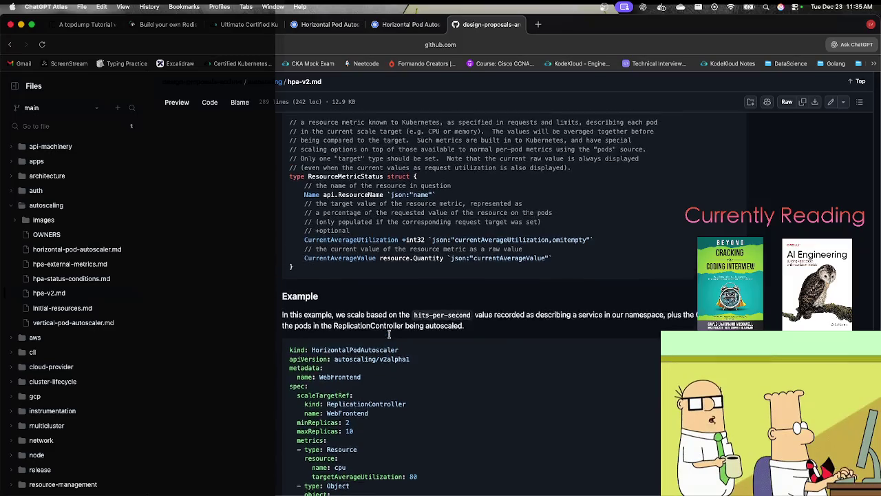
Search the proposal for 'scal', then return to the second autoscaling docs page.
{"action": "key", "text": "super+f"}
{"action": "type", "text": "sc"}
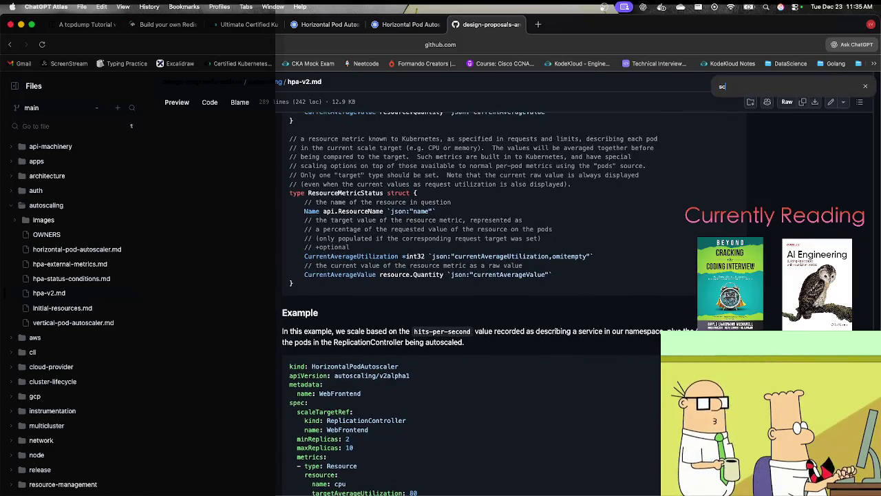
{"action": "type", "text": "aleUP"}
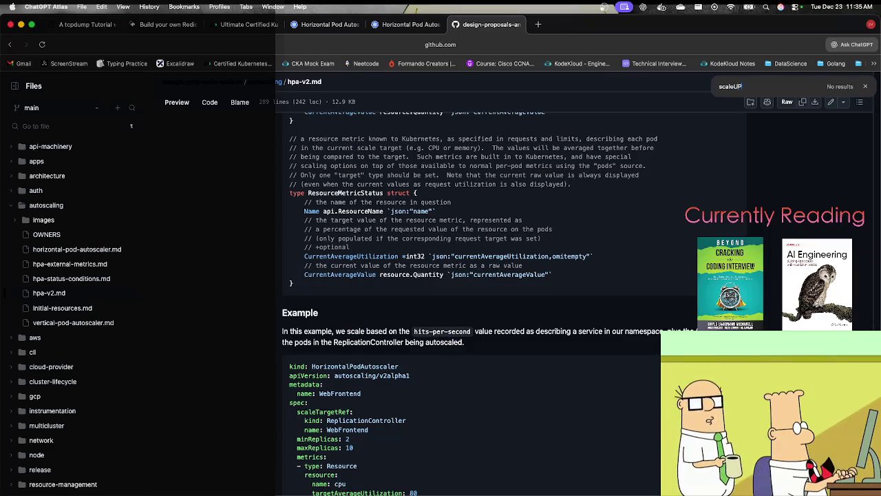
{"action": "key", "text": "BackSpace"}
{"action": "key", "text": "BackSpace"}
{"action": "key", "text": "BackSpace"}
{"action": "key", "text": "BackSpace"}
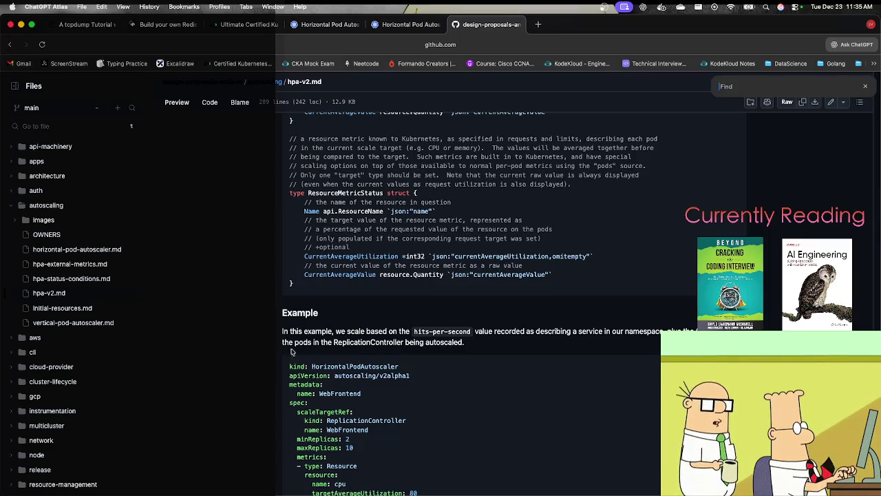
{"action": "scroll", "coordinate": [383, 395], "scroll_direction": "down", "scroll_amount": 2}
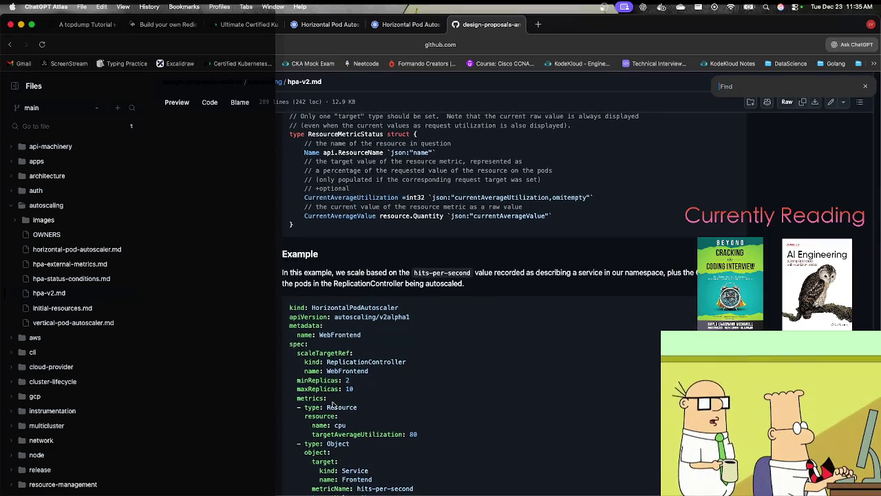
{"action": "scroll", "coordinate": [331, 404], "scroll_direction": "down", "scroll_amount": 1}
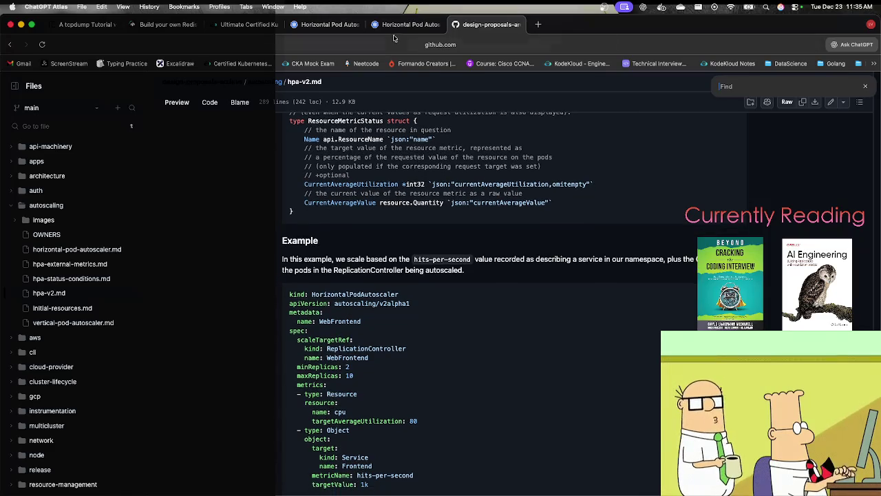
{"action": "left_click", "coordinate": [394, 27]}
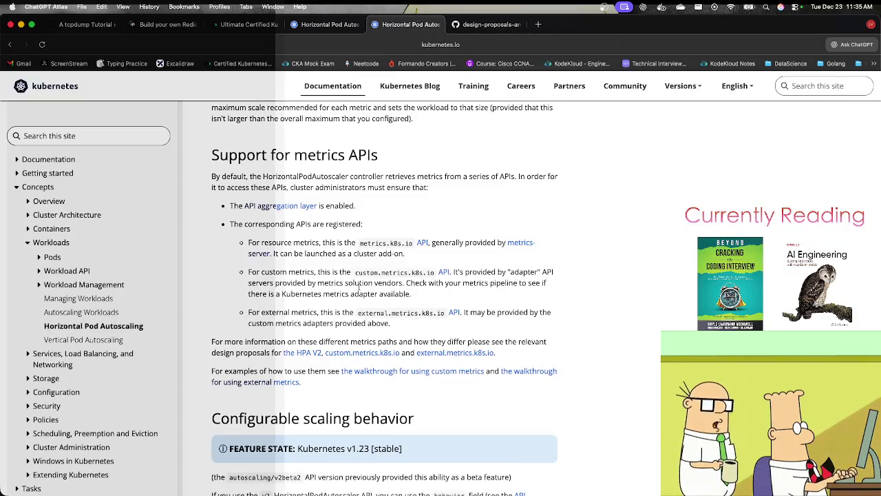
Print kubectl explain output for hpa.spec and hpa.spec.behavior in the lab terminal.
{"action": "left_click", "coordinate": [330, 31]}
{"action": "left_click", "coordinate": [256, 29]}
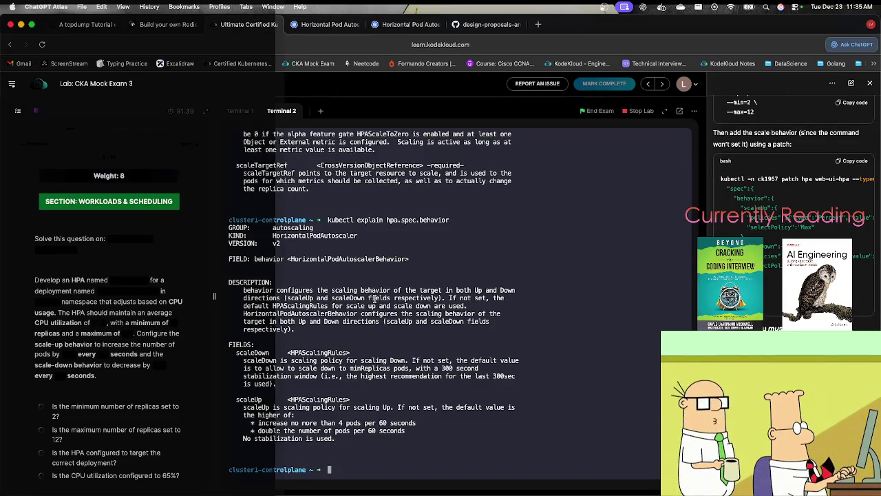
{"action": "key", "text": "Up"}
{"action": "key", "text": "BackSpace"}
{"action": "key", "text": "BackSpace"}
{"action": "key", "text": "BackSpace"}
{"action": "key", "text": "Return"}
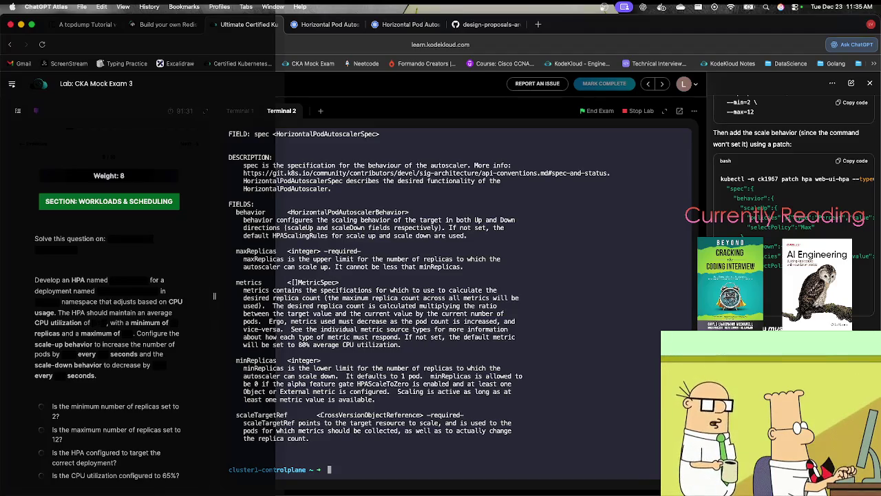
{"action": "type", "text": "kubectl explain hpa.spec.behavior"}
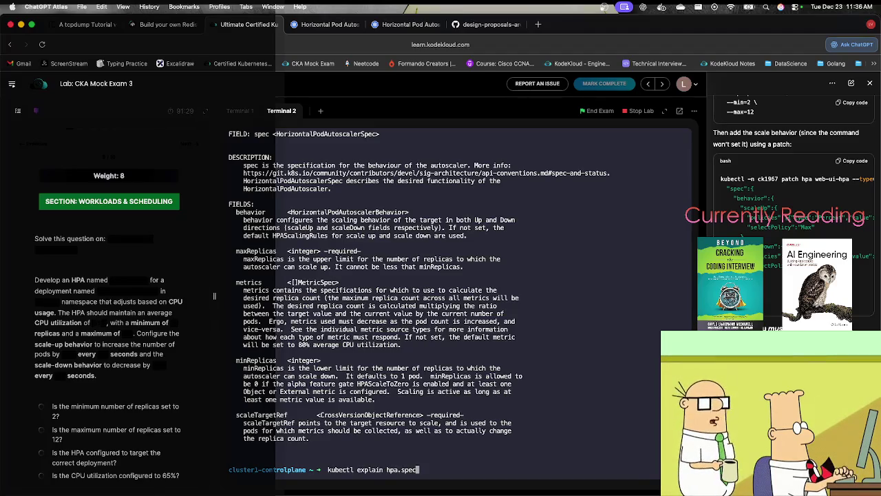
{"action": "key", "text": "Return"}
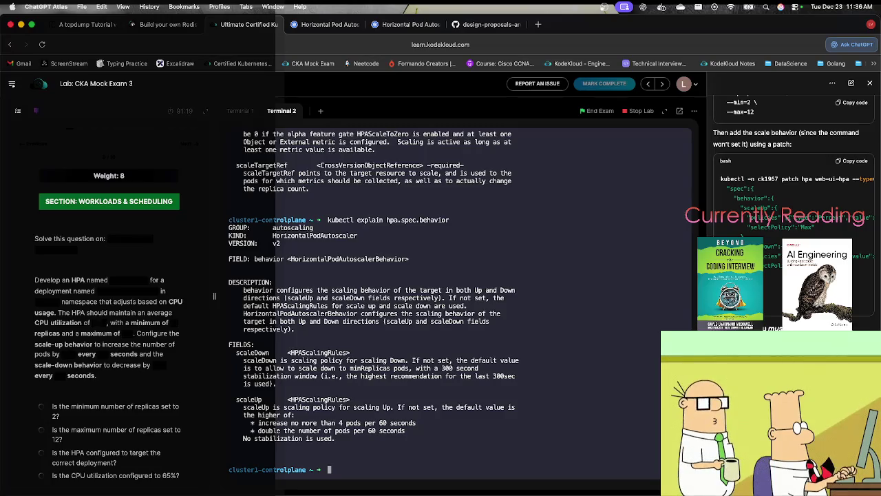
Copy the scaleDown policies example from the HPA docs and return to the hpa.yml terminal.
{"action": "key", "text": "ctrl+Tab"}
{"action": "right_click", "coordinate": [252, 427]}
{"action": "left_click", "coordinate": [290, 436]}
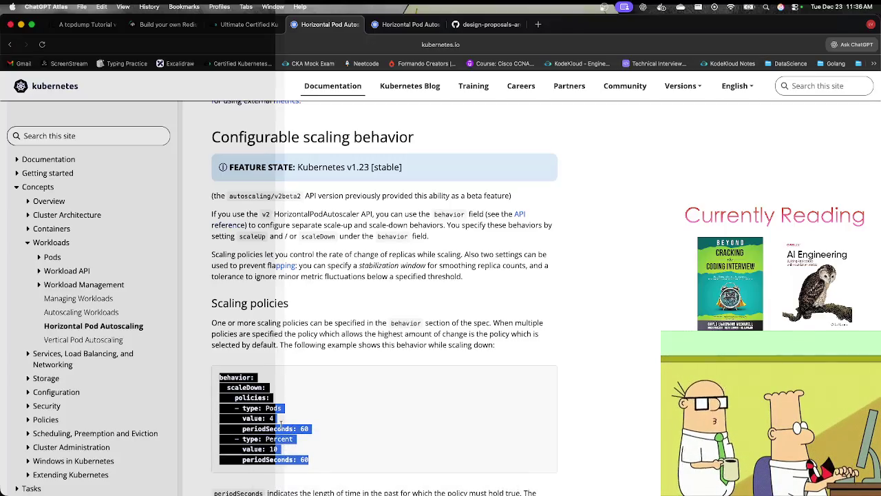
{"action": "left_click", "coordinate": [234, 26]}
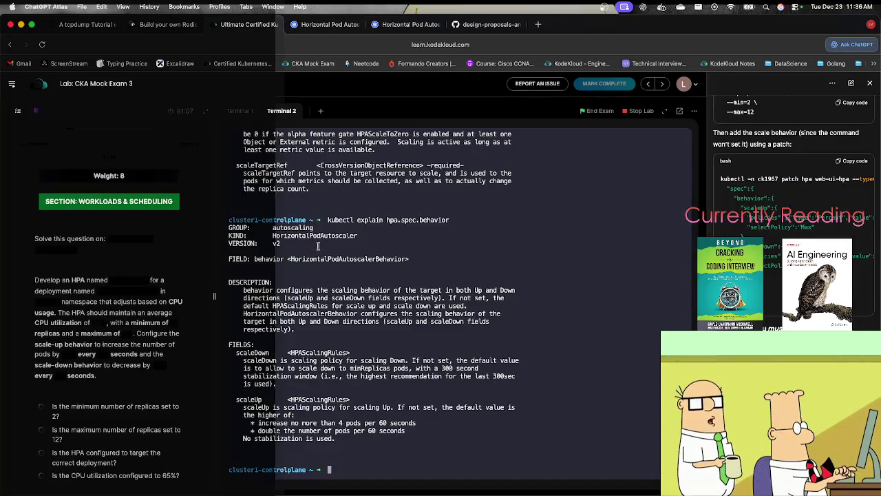
{"action": "left_click", "coordinate": [240, 112]}
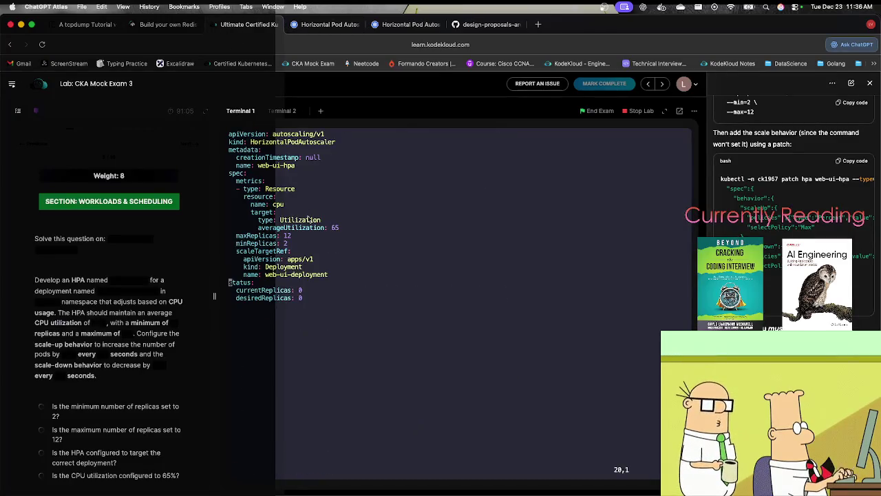
Paste the copied behavior scaleDown block above scaleTargetRef in hpa.yml.
{"action": "key", "text": "Up"}
{"action": "key", "text": "Up"}
{"action": "key", "text": "Up"}
{"action": "key", "text": "Down"}
{"action": "key", "text": "Down"}
{"action": "key", "text": "Down"}
{"action": "key", "text": "Down"}
{"action": "key", "text": "Up"}
{"action": "key", "text": "Down"}
{"action": "key", "text": "Down"}
{"action": "key", "text": "Down"}
{"action": "key", "text": "Up"}
{"action": "key", "text": "Up"}
{"action": "key", "text": "Down"}
{"action": "key", "text": "Down"}
{"action": "key", "text": "Down"}
{"action": "key", "text": "Up"}
{"action": "key", "text": "Up"}
{"action": "key", "text": "w"}
{"action": "key", "text": "i"}
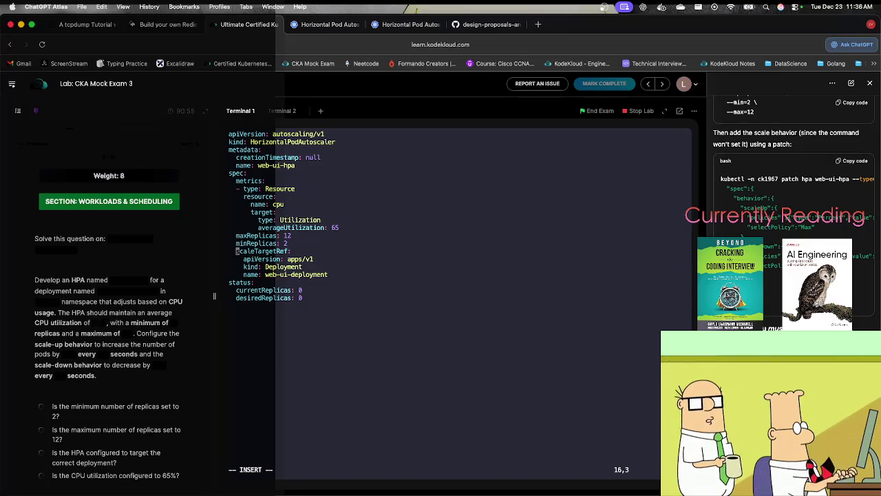
{"action": "key", "text": "Return"}
{"action": "key", "text": "Up"}
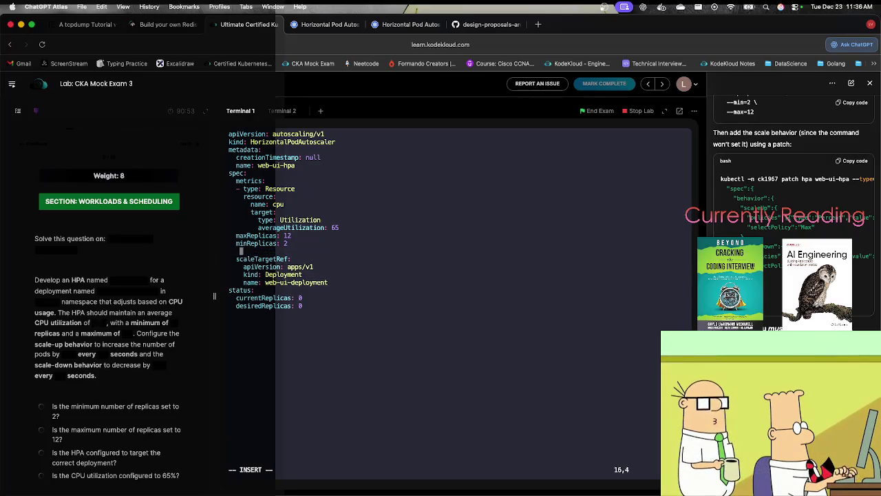
{"action": "key", "text": "super+v"}
{"action": "key", "text": "Escape"}
{"action": "key", "text": "u"}
{"action": "key", "text": "a"}
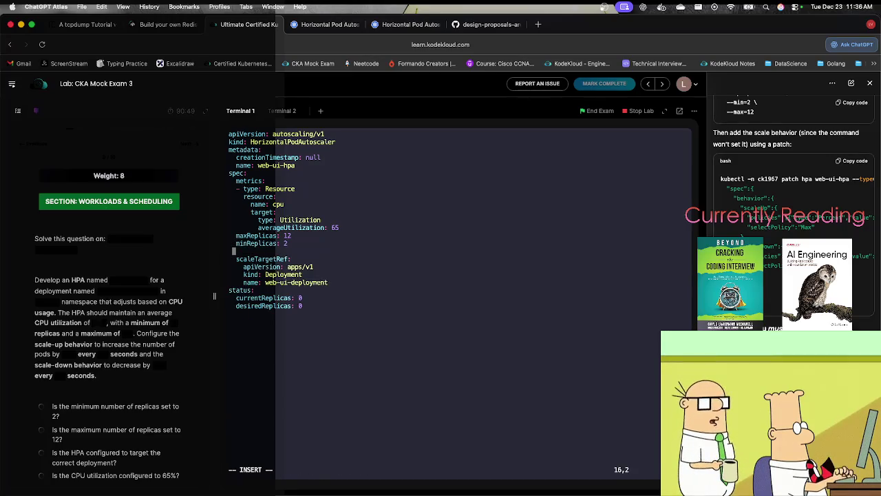
{"action": "key", "text": "super+v"}
Delete the Pods policy lines, keeping only the Percent policy.
{"action": "key", "text": "Up"}
{"action": "key", "text": "Up"}
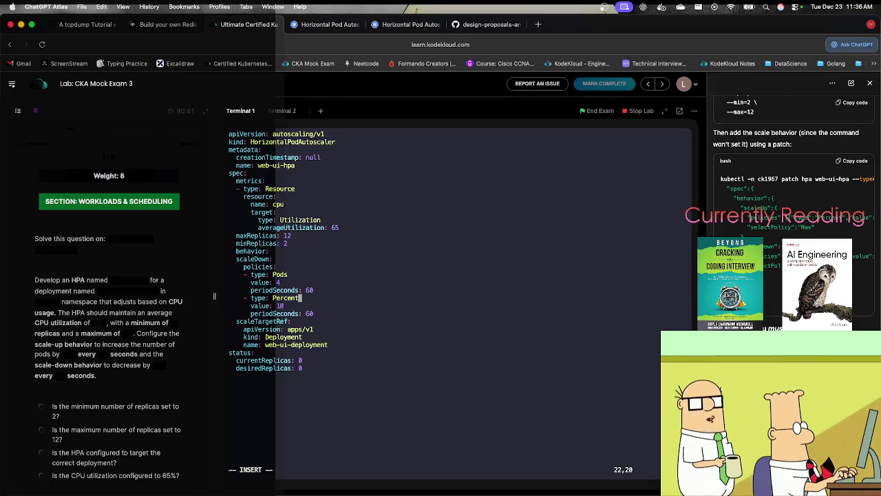
{"action": "key", "text": "Up"}
{"action": "key", "text": "Up"}
{"action": "key", "text": "Up"}
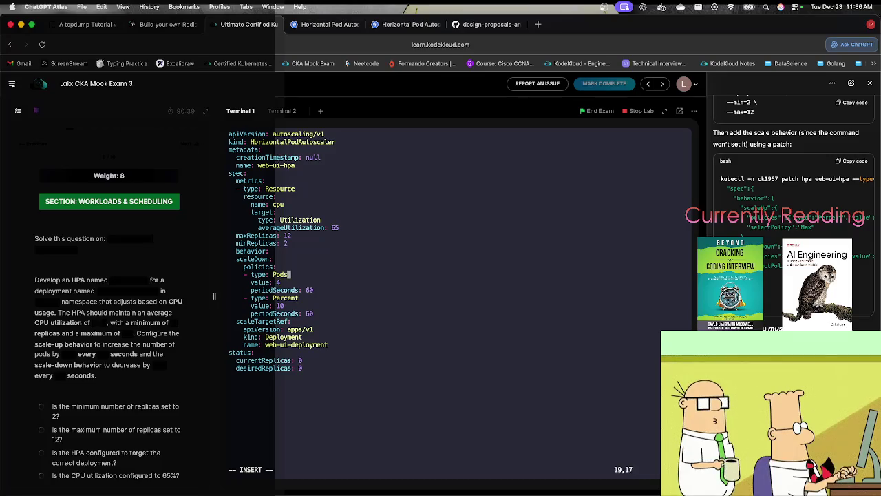
{"action": "key", "text": "Escape"}
{"action": "key", "text": "d"}
{"action": "key", "text": "d"}
{"action": "key", "text": "d"}
{"action": "key", "text": "d"}
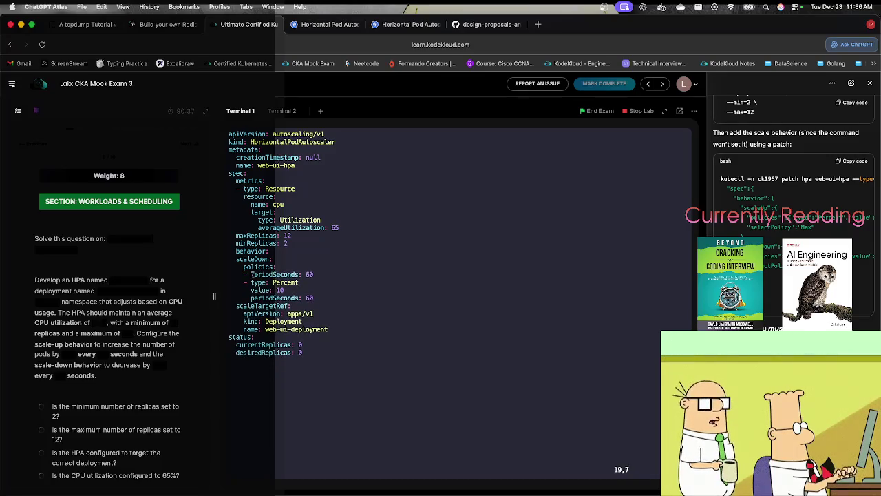
{"action": "key", "text": "d"}
{"action": "key", "text": "d"}
{"action": "key", "text": "l"}
{"action": "key", "text": "l"}
{"action": "key", "text": "l"}
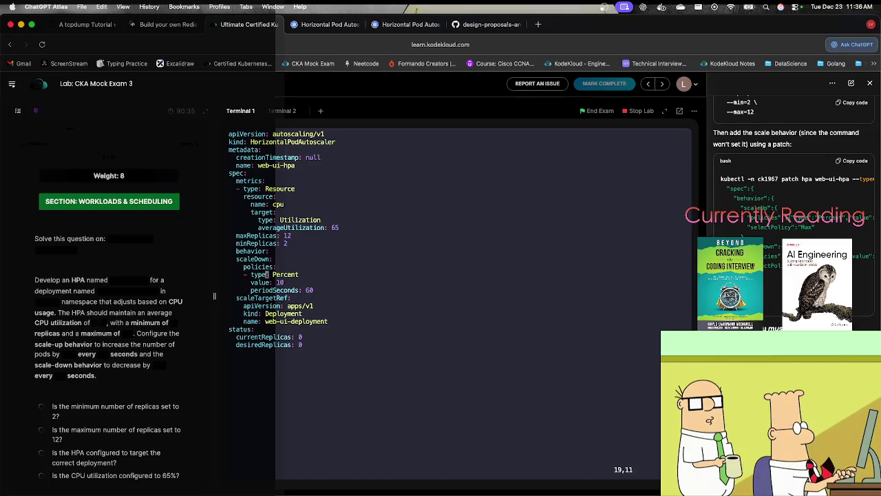
{"action": "key", "text": "l"}
{"action": "key", "text": "l"}
{"action": "key", "text": "l"}
Set the Percent policy value to 10 with periodSeconds 60 and select the scaleDown block.
{"action": "key", "text": "j"}
{"action": "type", "text": "ciw"}
{"action": "type", "text": "2"}
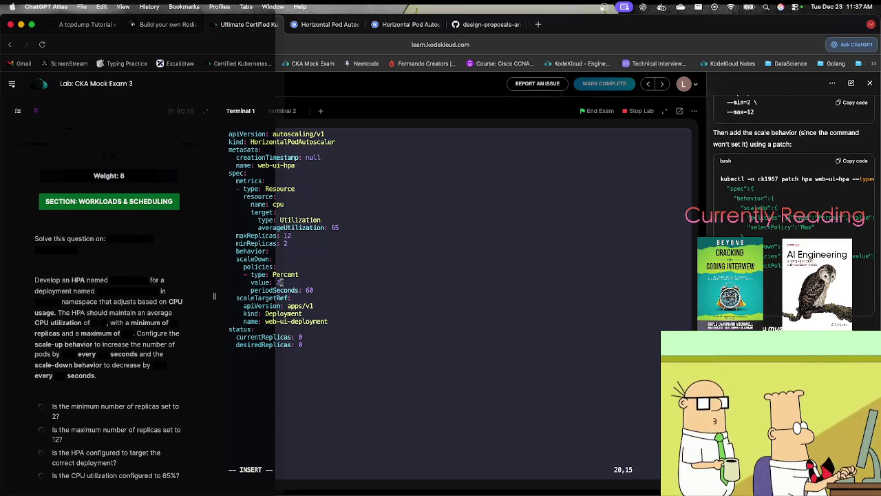
{"action": "key", "text": "BackSpace"}
{"action": "type", "text": "1"}
{"action": "key", "text": "Down"}
{"action": "key", "text": "Right"}
{"action": "key", "text": "Right"}
{"action": "key", "text": "Right"}
{"action": "key", "text": "Right"}
{"action": "key", "text": "Right"}
{"action": "key", "text": "Right"}
{"action": "type", "text": "1"}
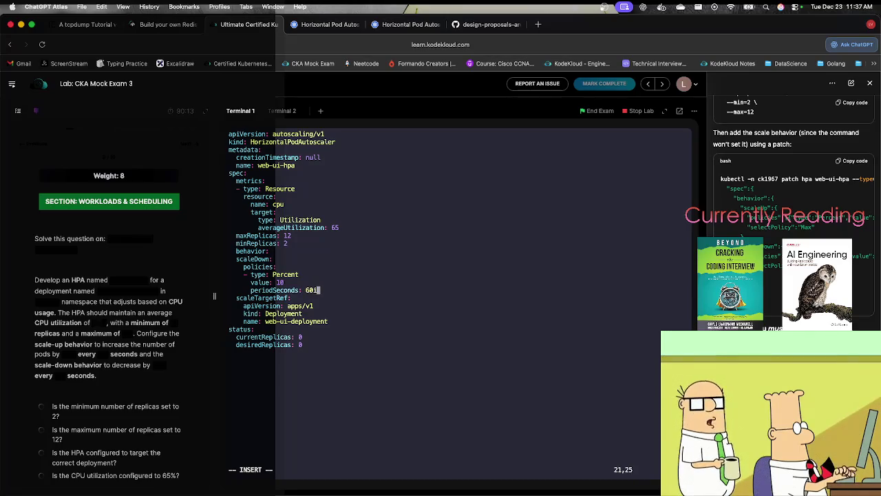
{"action": "key", "text": "BackSpace"}
{"action": "key", "text": "Return"}
{"action": "key", "text": "BackSpace"}
{"action": "key", "text": "BackSpace"}
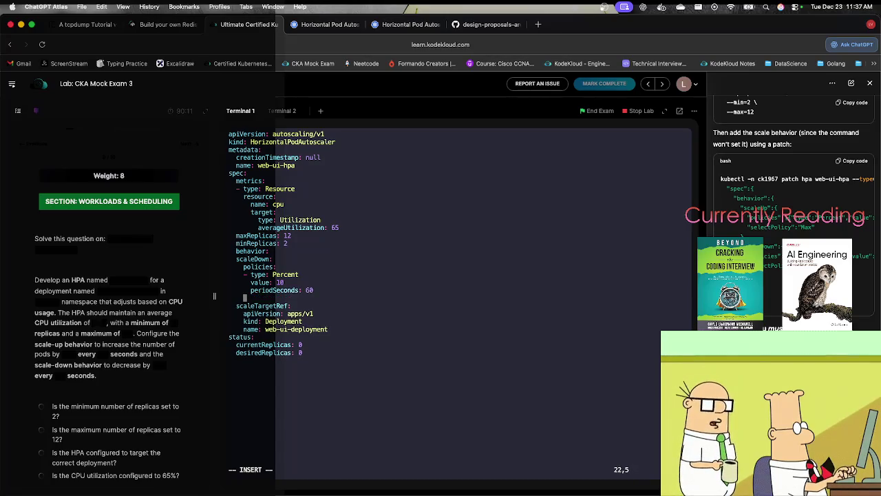
{"action": "key", "text": "BackSpace"}
{"action": "key", "text": "BackSpace"}
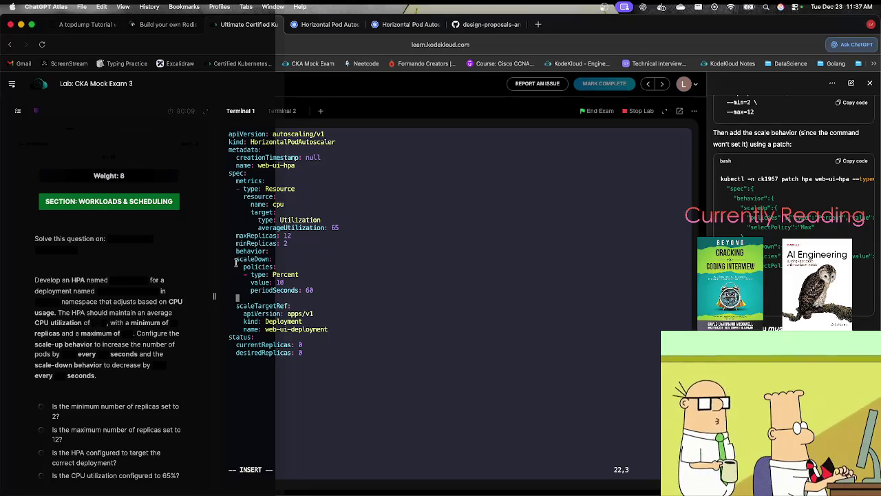
{"action": "left_click_drag", "start_coordinate": [242, 259], "coordinate": [313, 290]}
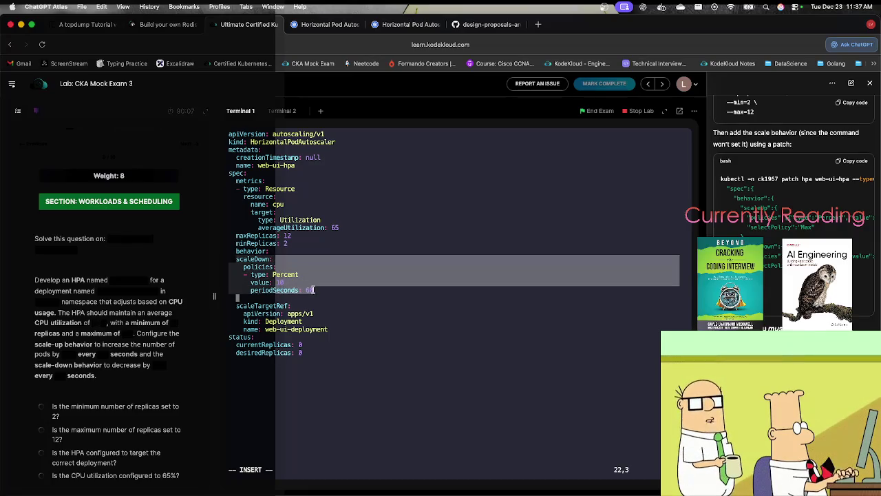
Duplicate the scaleDown block as scaleUp with Percent value 20 and periodSeconds 45.
{"action": "left_click", "coordinate": [255, 301]}
{"action": "key", "text": "super+v"}
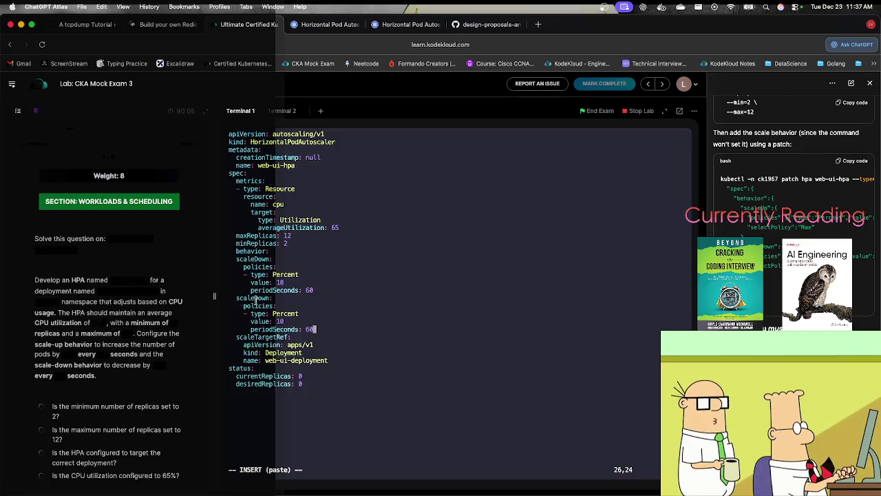
{"action": "key", "text": "Up"}
{"action": "key", "text": "Up"}
{"action": "key", "text": "Up"}
{"action": "key", "text": "Left"}
{"action": "key", "text": "Left"}
{"action": "key", "text": "BackSpace"}
{"action": "key", "text": "BackSpace"}
{"action": "key", "text": "BackSpace"}
{"action": "type", "text": "Up"}
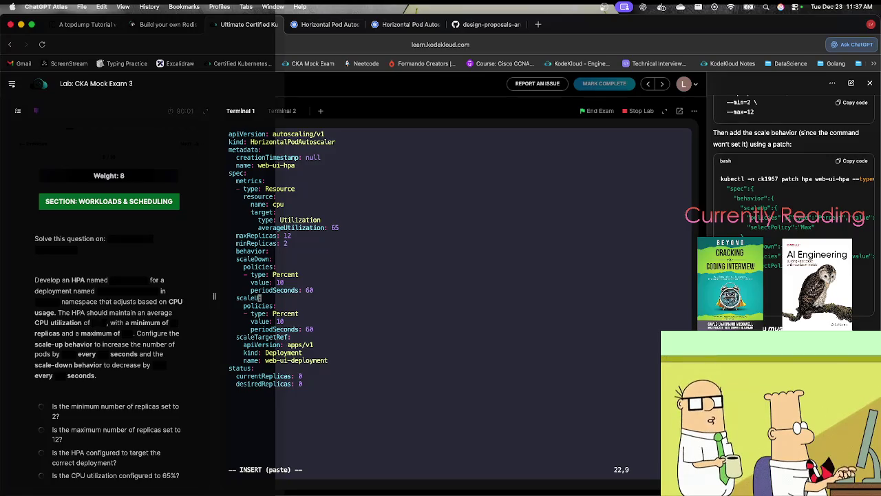
{"action": "key", "text": "Down"}
{"action": "key", "text": "Down"}
{"action": "key", "text": "Down"}
{"action": "key", "text": "Right"}
{"action": "key", "text": "Right"}
{"action": "key", "text": "Right"}
{"action": "key", "text": "Delete"}
{"action": "key", "text": "Delete"}
{"action": "type", "text": "20"}
{"action": "key", "text": "Down"}
{"action": "key", "text": "Right"}
{"action": "key", "text": "Right"}
{"action": "key", "text": "Right"}
{"action": "key", "text": "BackSpace"}
{"action": "key", "text": "BackSpace"}
{"action": "type", "text": "45"}
{"action": "key", "text": "Escape"}
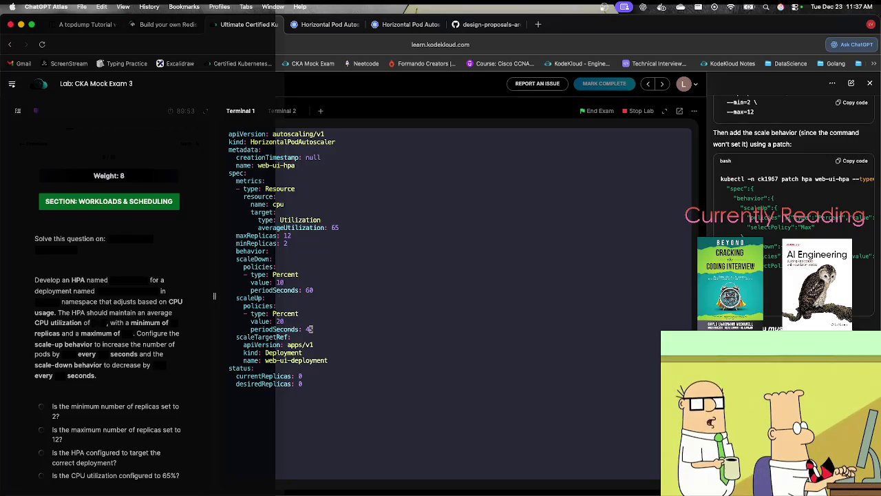
Save hpa.yml with :w and enter :wq.
{"action": "type", "text": ":w"}
{"action": "key", "text": "Return"}
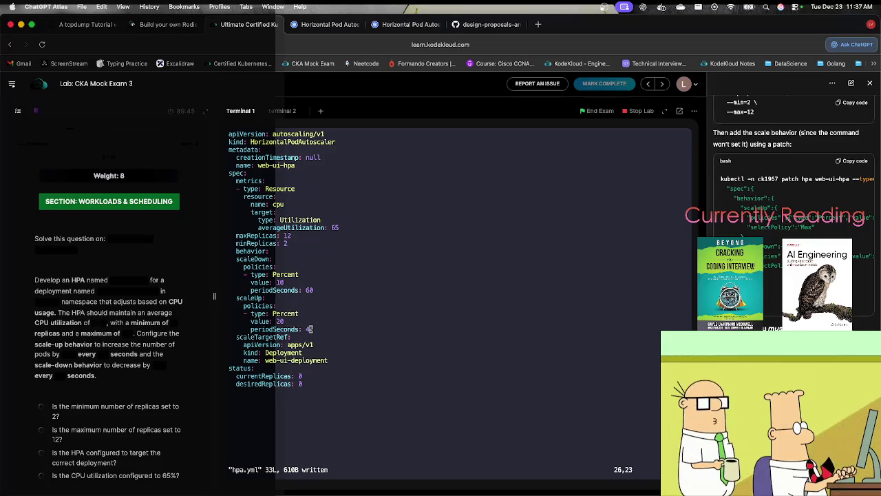
{"action": "type", "text": ":"}
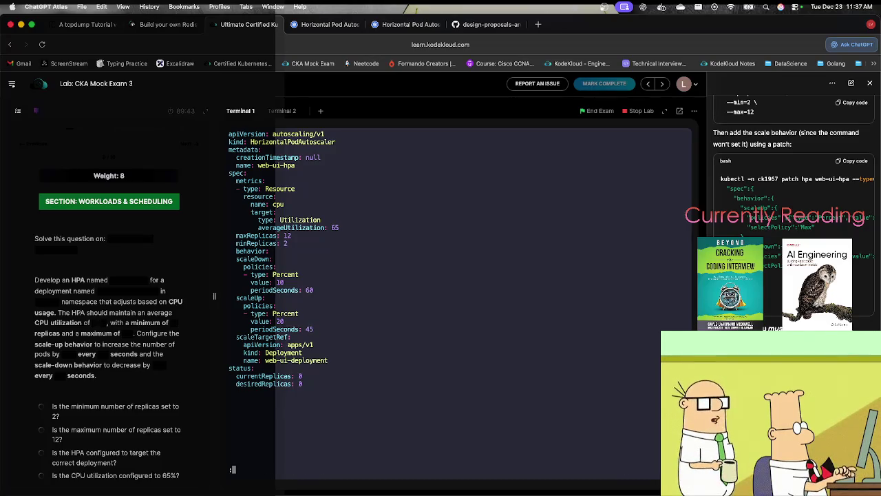
{"action": "type", "text": "wq"}
Quit vim and run kubectl create -f hpa.yml.
{"action": "key", "text": "Return"}
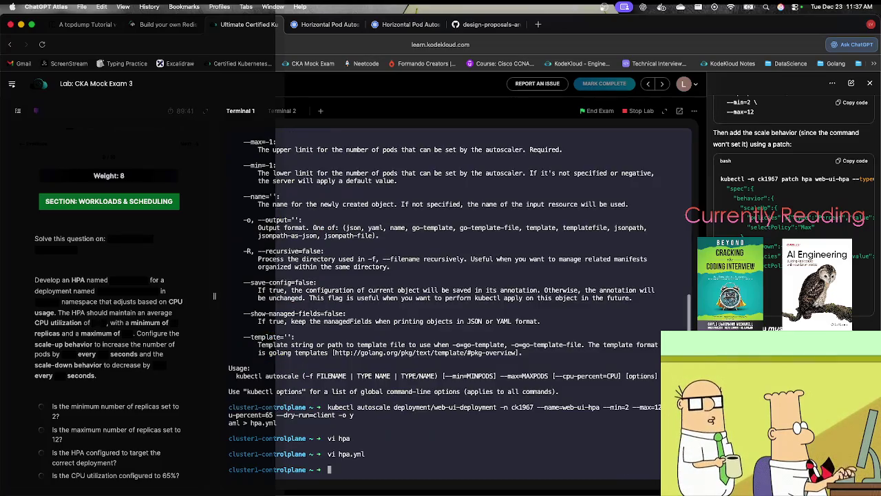
{"action": "type", "text": "v"}
{"action": "key", "text": "BackSpace"}
{"action": "type", "text": "kuc"}
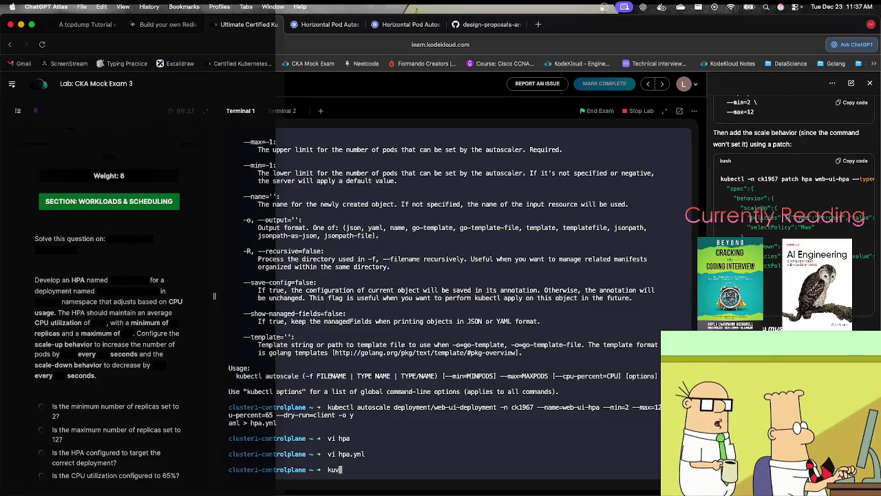
{"action": "key", "text": "BackSpace"}
{"action": "type", "text": "bectl create -"}
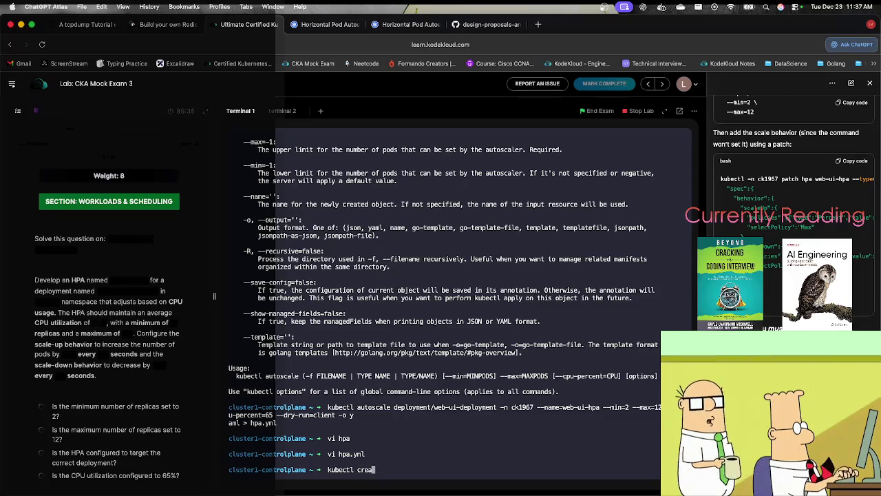
{"action": "type", "text": "f hpa.yml"}
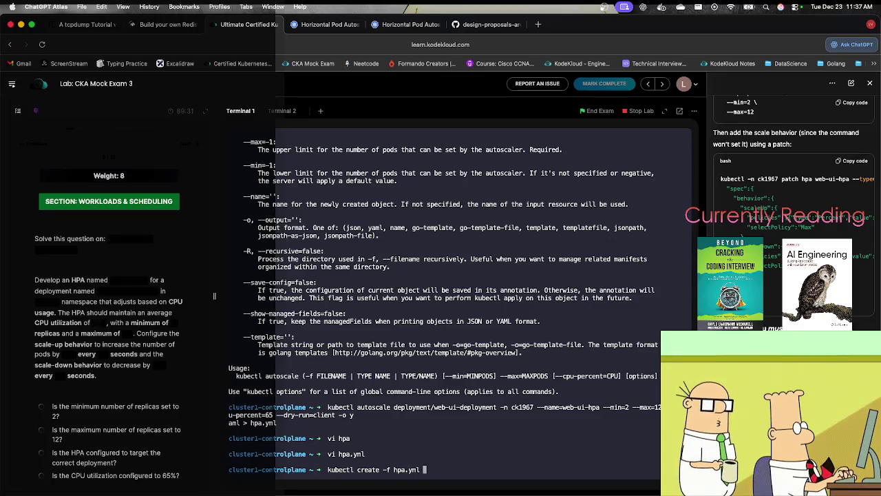
{"action": "key", "text": "Return"}
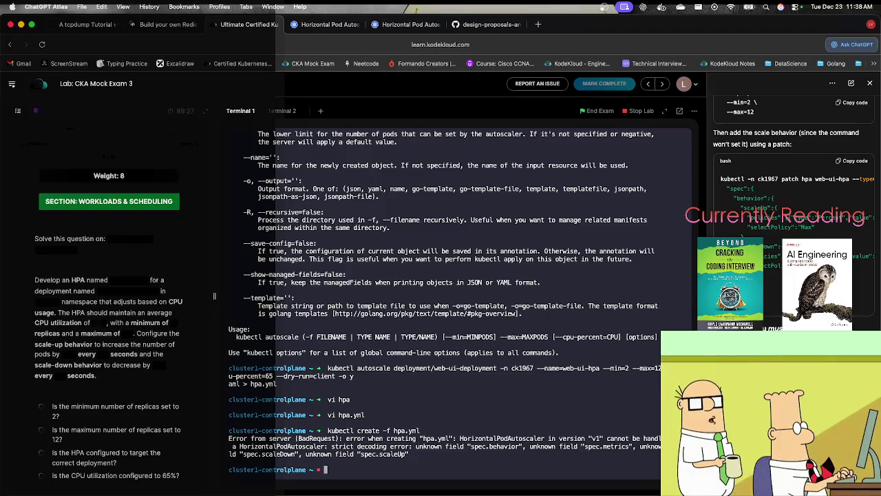
Change the apiVersion to autoscaling/v2 and retry the create, which rejects spec.scaleDown/scaleUp.
{"action": "key", "text": "Up"}
{"action": "key", "text": "Up"}
{"action": "key", "text": "Return"}
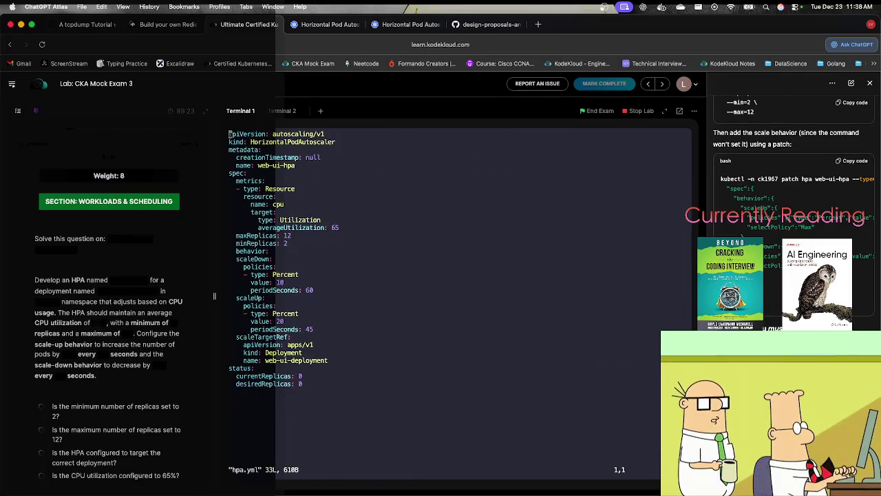
{"action": "key", "text": "l"}
{"action": "key", "text": "l"}
{"action": "key", "text": "l"}
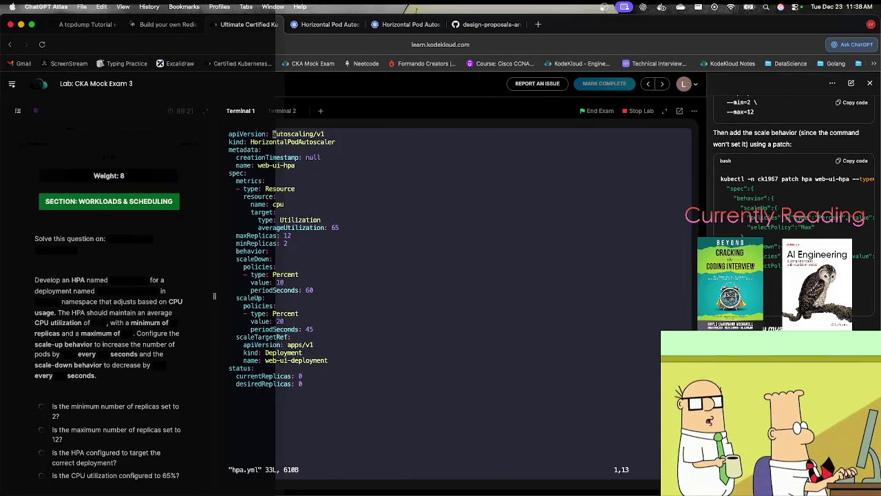
{"action": "key", "text": "l"}
{"action": "key", "text": "l"}
{"action": "key", "text": "l"}
{"action": "key", "text": "a"}
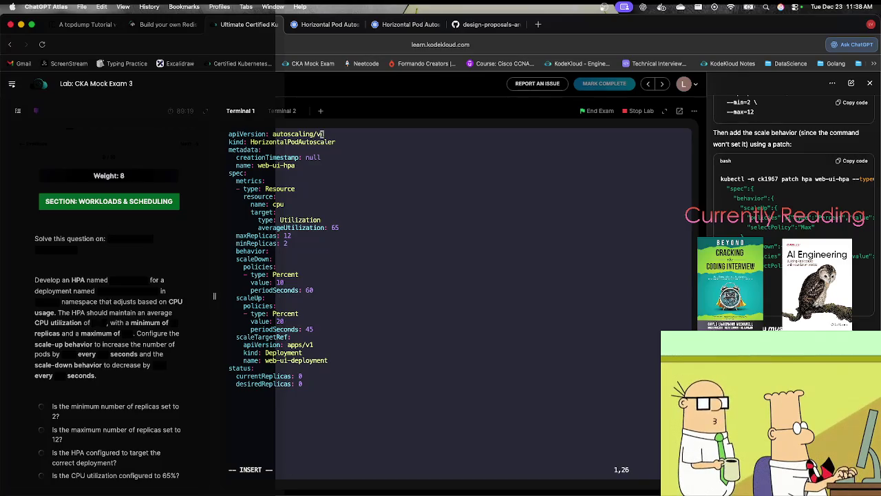
{"action": "type", "text": "2"}
{"action": "key", "text": "Escape"}
{"action": "type", "text": ":wq"}
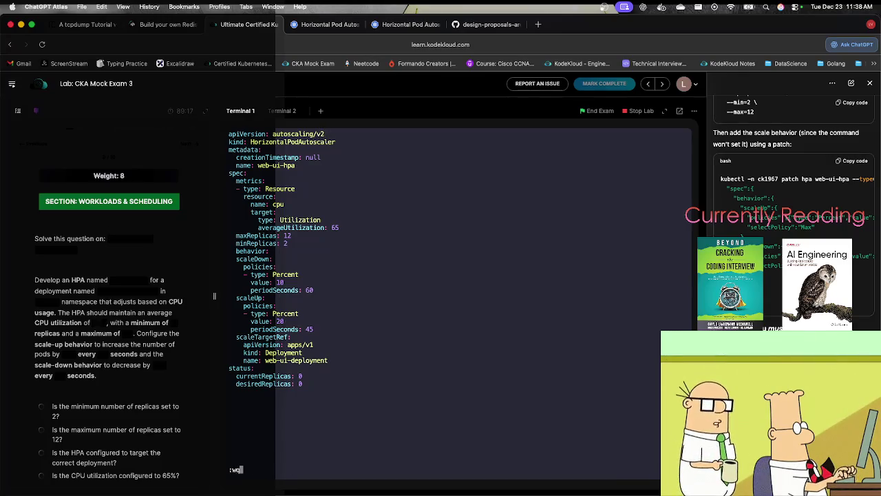
{"action": "key", "text": "Return"}
{"action": "key", "text": "Up"}
{"action": "key", "text": "Up"}
{"action": "key", "text": "Return"}
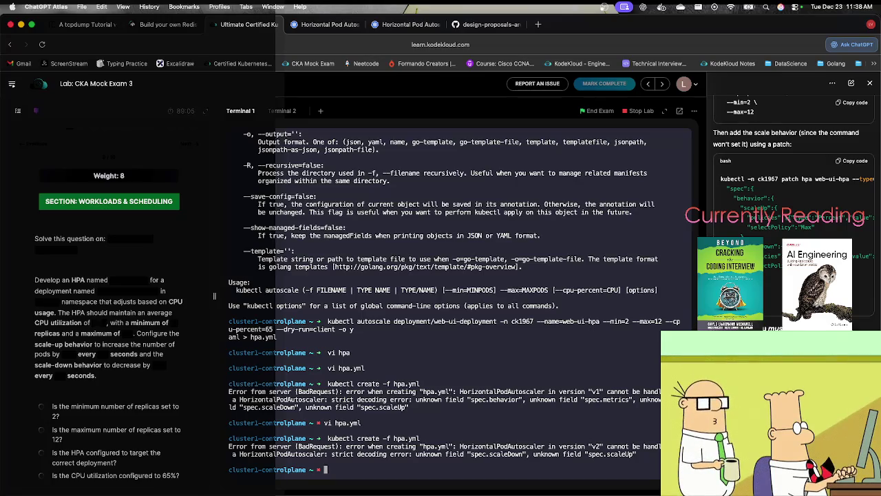
{"action": "key", "text": "Up"}
{"action": "key", "text": "Up"}
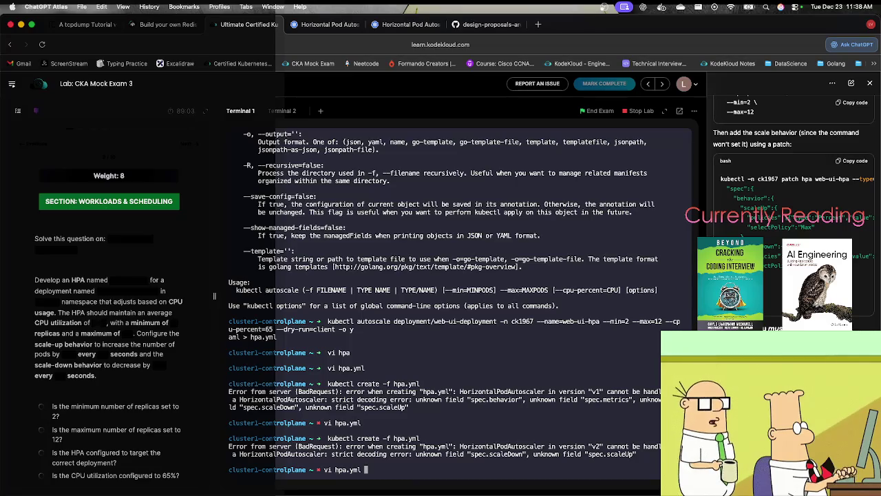
Reopen hpa.yml, select the scaleDown and scaleUp lines, and check the behavior docs in Terminal 2.
{"action": "key", "text": "Return"}
{"action": "key", "text": "j"}
{"action": "key", "text": "j"}
{"action": "key", "text": "j"}
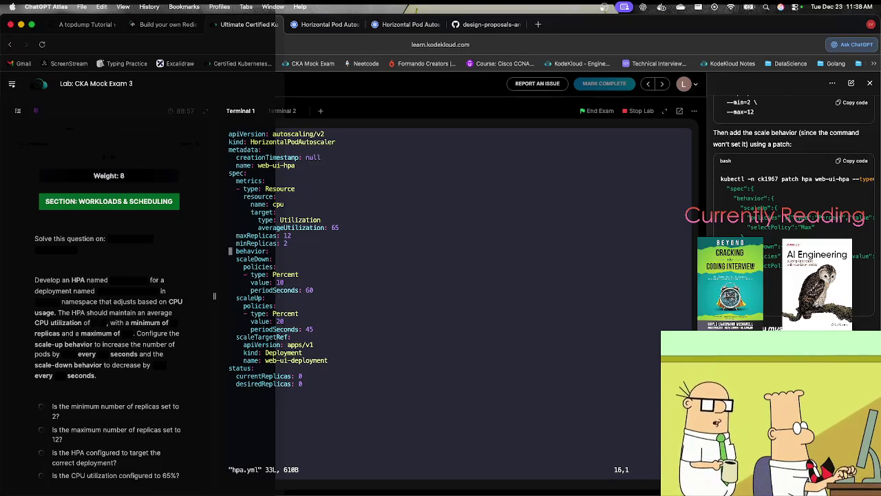
{"action": "key", "text": "j"}
{"action": "key", "text": "l"}
{"action": "key", "text": "l"}
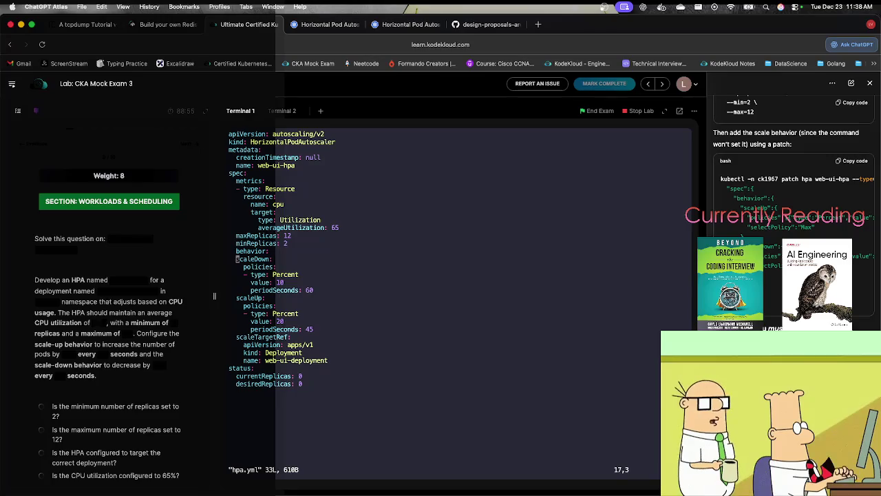
{"action": "mouse_move", "coordinate": [313, 329]}
{"action": "left_mouse_down"}
{"action": "mouse_move", "coordinate": [241, 286]}
{"action": "mouse_move", "coordinate": [226, 262]}
{"action": "left_mouse_up"}
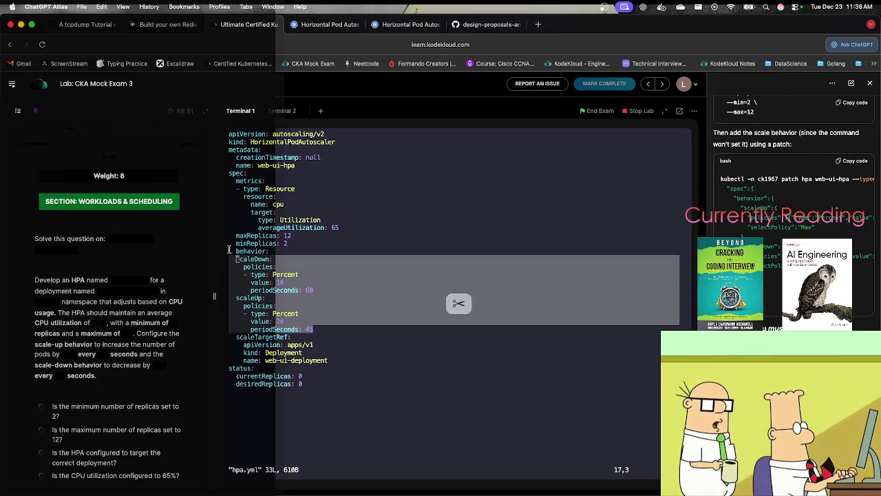
{"action": "key", "text": "k"}
{"action": "key", "text": "k"}
{"action": "key", "text": "k"}
{"action": "key", "text": "k"}
{"action": "key", "text": "k"}
{"action": "key", "text": "k"}
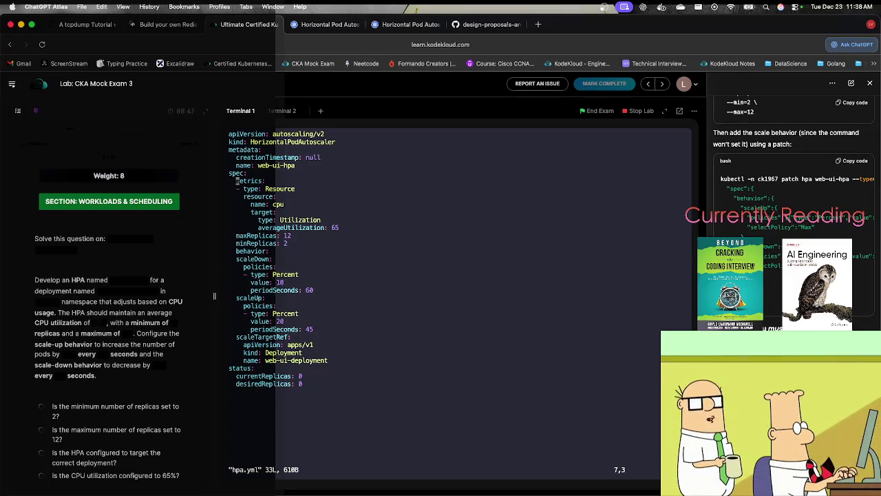
{"action": "left_click", "coordinate": [283, 110]}
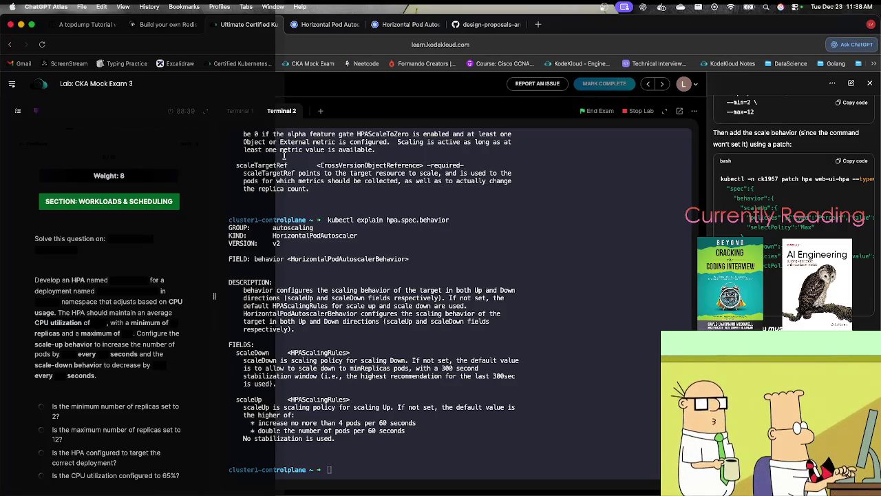
{"action": "left_click", "coordinate": [245, 113]}
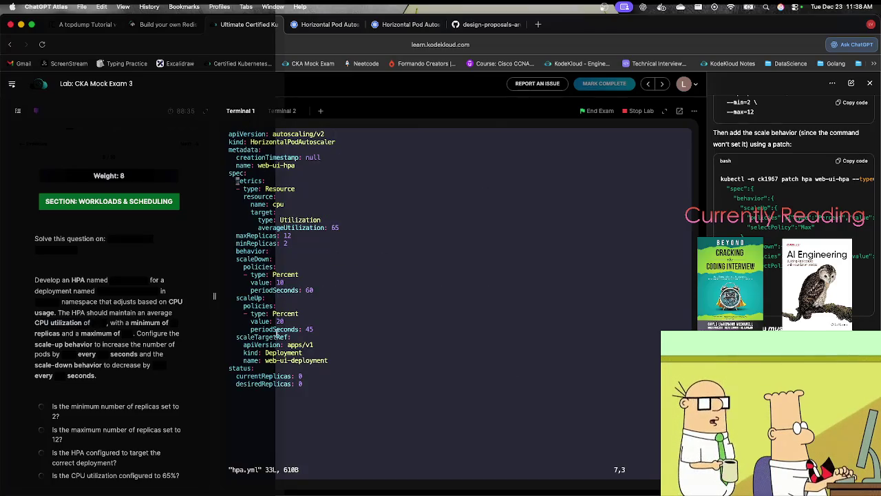
Indent scaleDown, scaleUp and their policies under behavior, save with :wq, and recall the create command.
{"action": "key", "text": "j"}
{"action": "key", "text": "j"}
{"action": "key", "text": "j"}
{"action": "type", "text": "ji"}
{"action": "key", "text": "Down"}
{"action": "key", "text": "Down"}
{"action": "key", "text": "Down"}
{"action": "key", "text": "Down"}
{"action": "key", "text": "Left"}
{"action": "key", "text": "Left"}
{"action": "key", "text": "Down"}
{"action": "key", "text": "Left"}
{"action": "key", "text": "Left"}
{"action": "key", "text": "Left"}
{"action": "key", "text": "Down"}
{"action": "key", "text": "Down"}
{"action": "key", "text": "Left"}
{"action": "key", "text": "Left"}
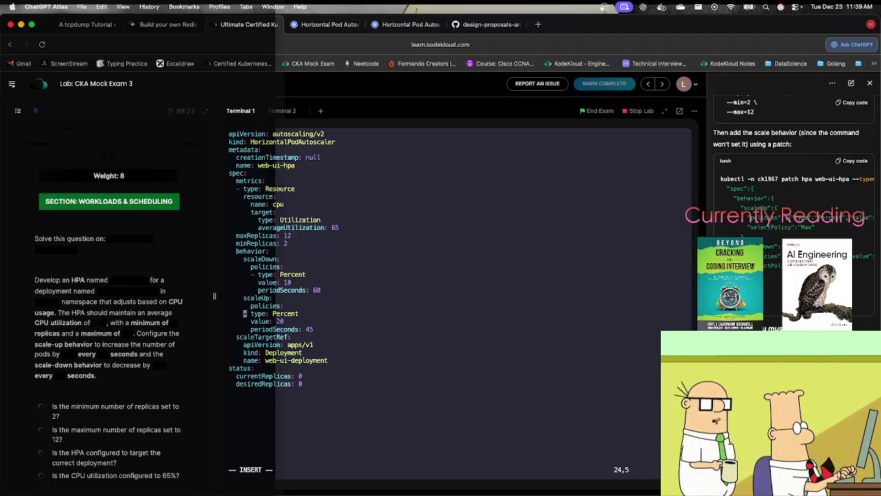
{"action": "key", "text": "Down"}
{"action": "key", "text": "Down"}
{"action": "key", "text": "Left"}
{"action": "key", "text": "Escape"}
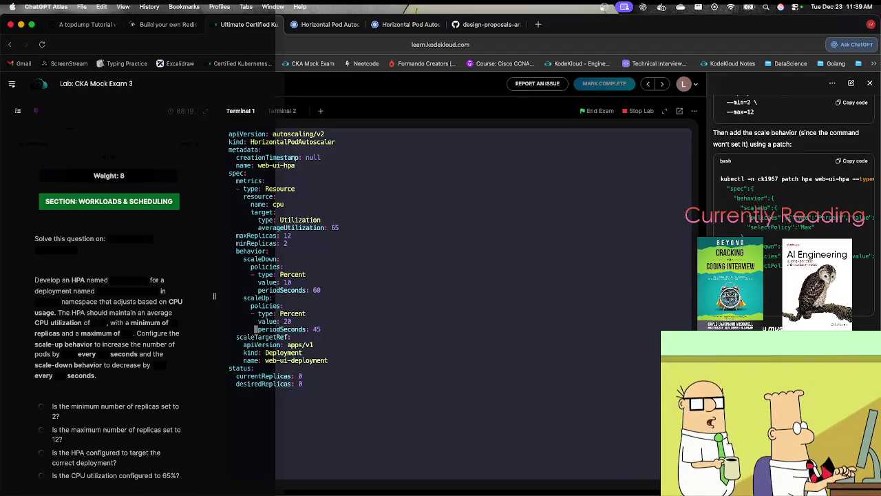
{"action": "type", "text": ":wq"}
{"action": "key", "text": "Return"}
{"action": "key", "text": "Up"}
{"action": "key", "text": "Up"}
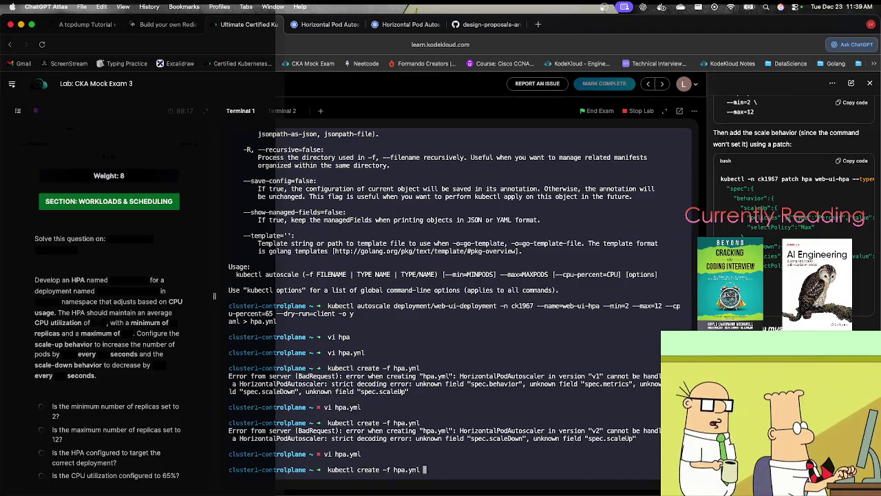
Create web-ui-hpa from hpa.yml, clear the terminal and close the ChatGPT sidebar.
{"action": "key", "text": "Return"}
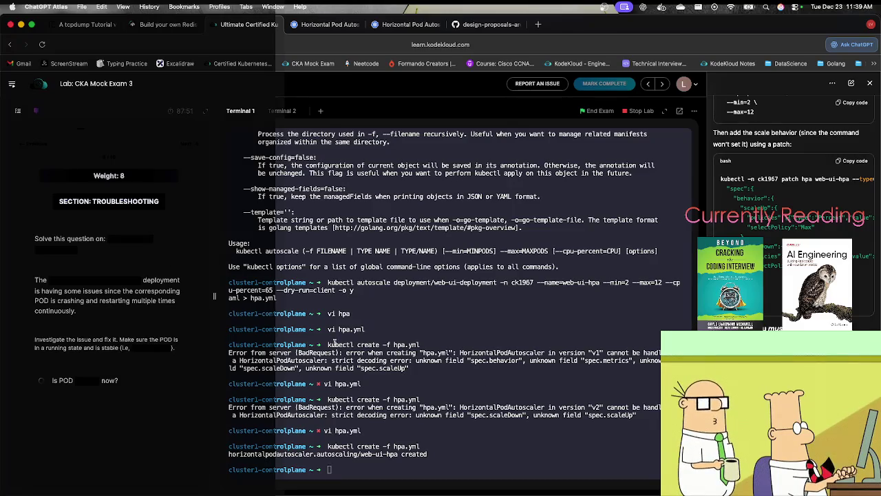
{"action": "type", "text": "clear"}
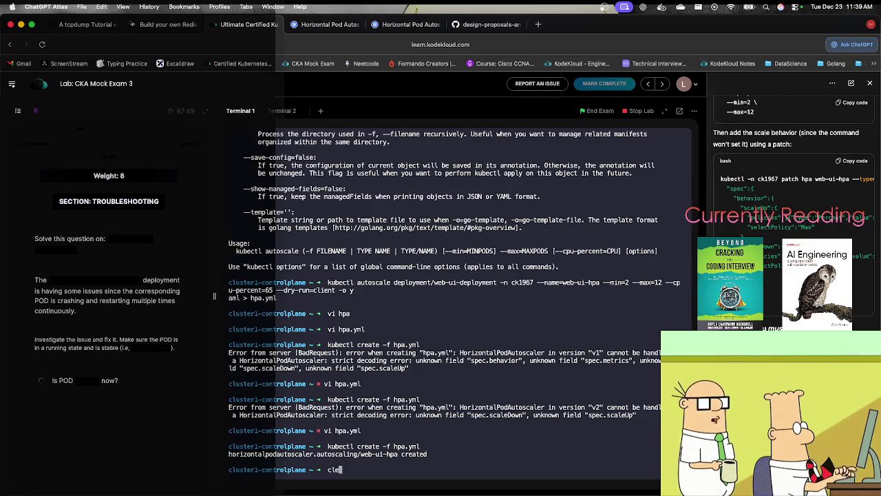
{"action": "key", "text": "Return"}
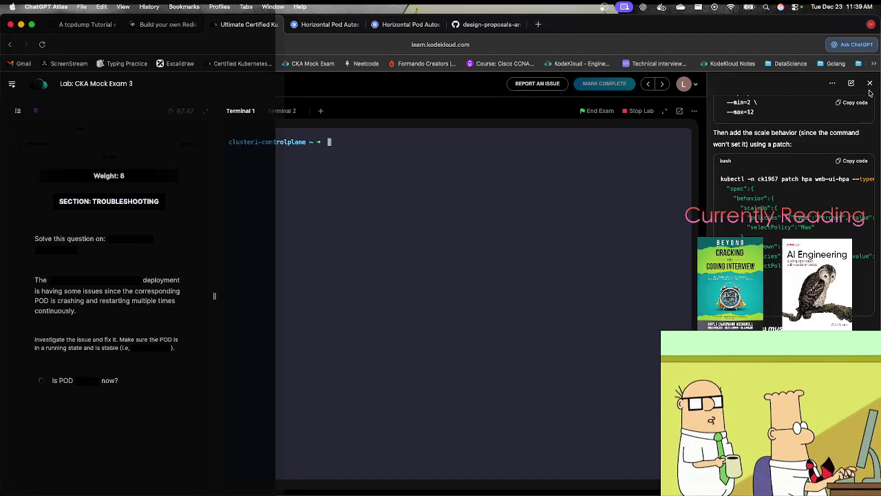
{"action": "left_click", "coordinate": [870, 83]}
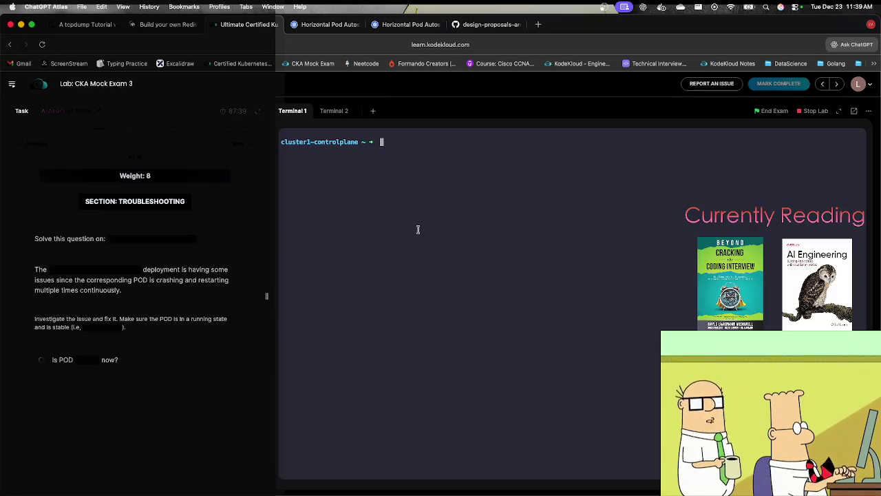
Run kubectl describe on deployment green-deployment-cka15-trb to inspect its mysql container and 256Mi limit.
{"action": "type", "text": "kubectl get deploy"}
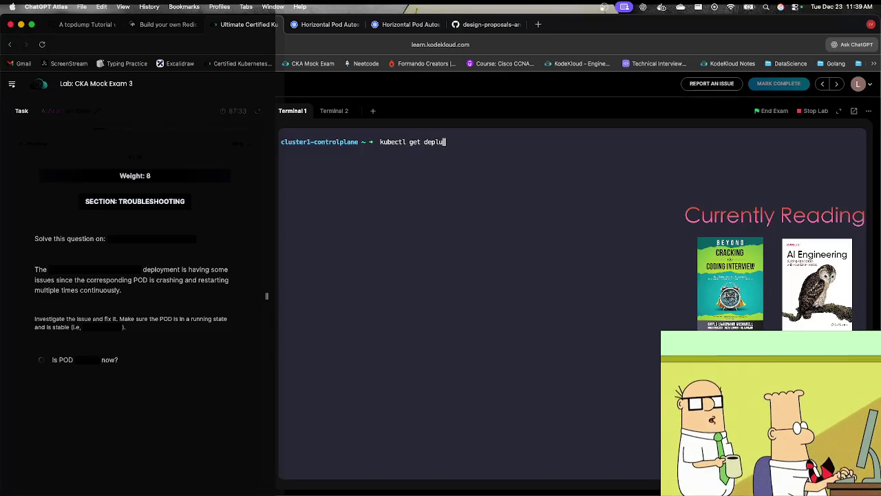
{"action": "key", "text": "BackSpace"}
{"action": "key", "text": "BackSpace"}
{"action": "key", "text": "BackSpace"}
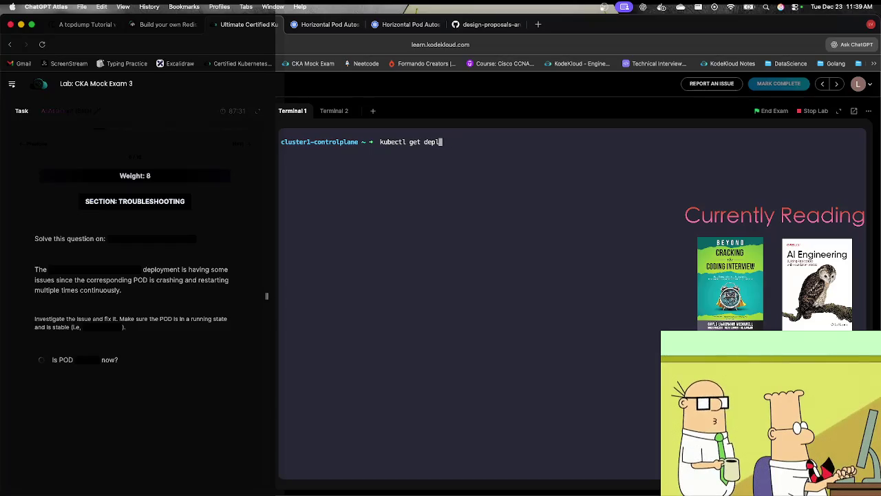
{"action": "type", "text": "oy"}
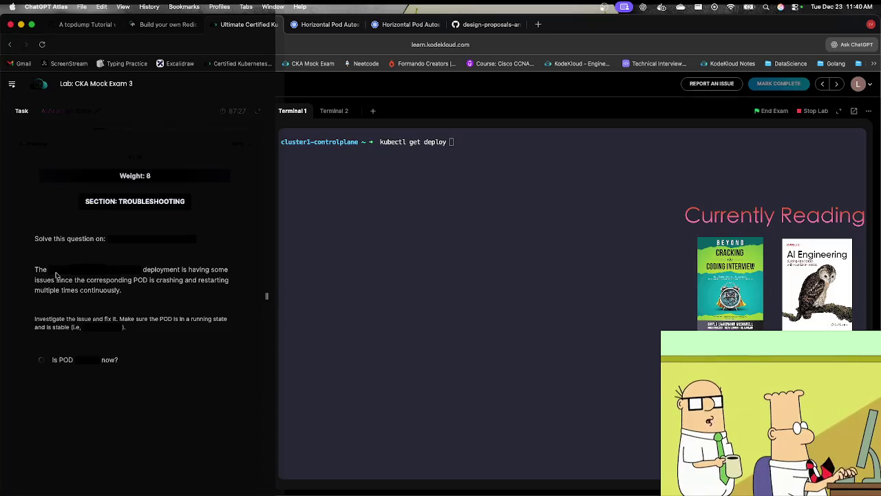
{"action": "left_click", "coordinate": [105, 270]}
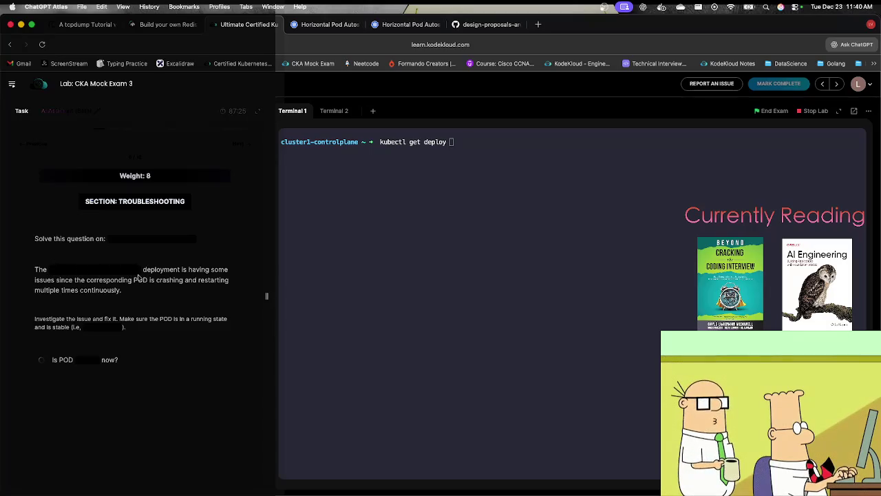
{"action": "left_click", "coordinate": [445, 228]}
{"action": "key", "text": "super+v"}
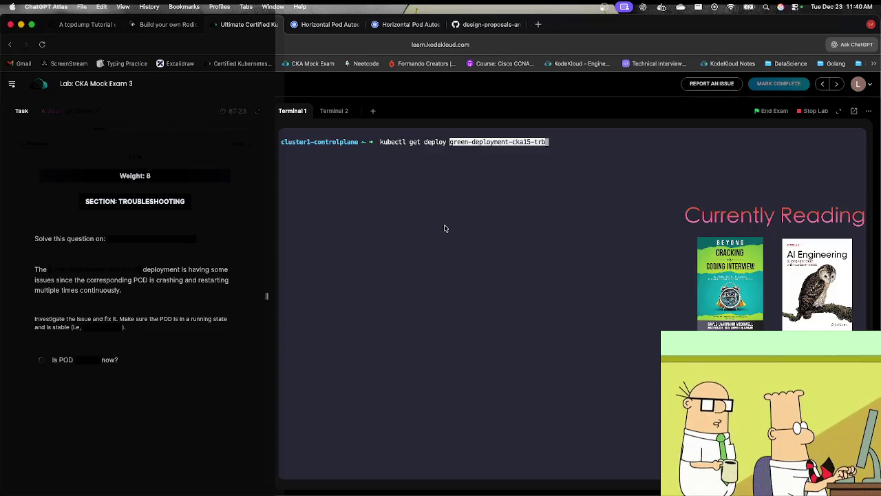
{"action": "key", "text": "Left"}
{"action": "key", "text": "Left"}
{"action": "key", "text": "Left"}
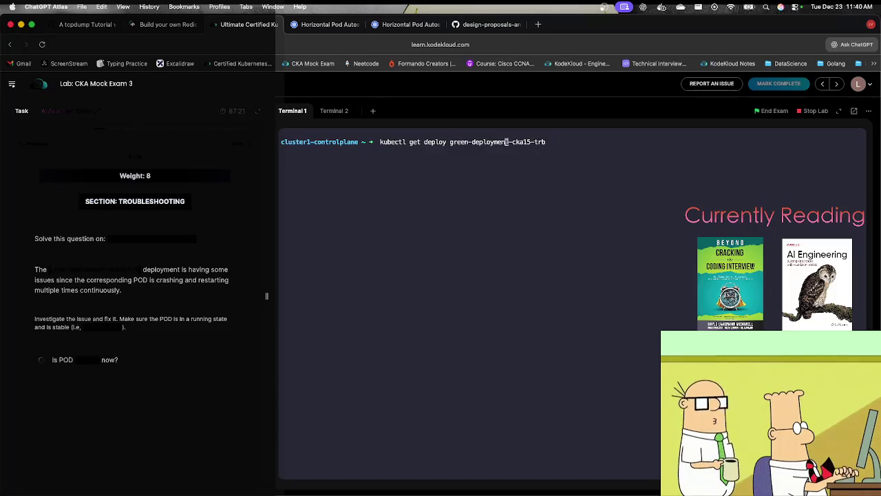
{"action": "key", "text": "Left"}
{"action": "key", "text": "Left"}
{"action": "key", "text": "Left"}
{"action": "key", "text": "BackSpace"}
{"action": "key", "text": "BackSpace"}
{"action": "key", "text": "BackSpace"}
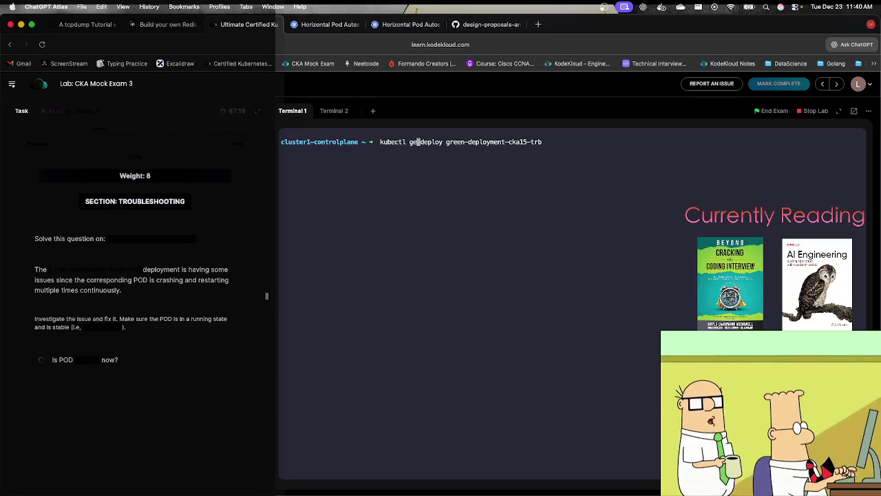
{"action": "type", "text": "describe"}
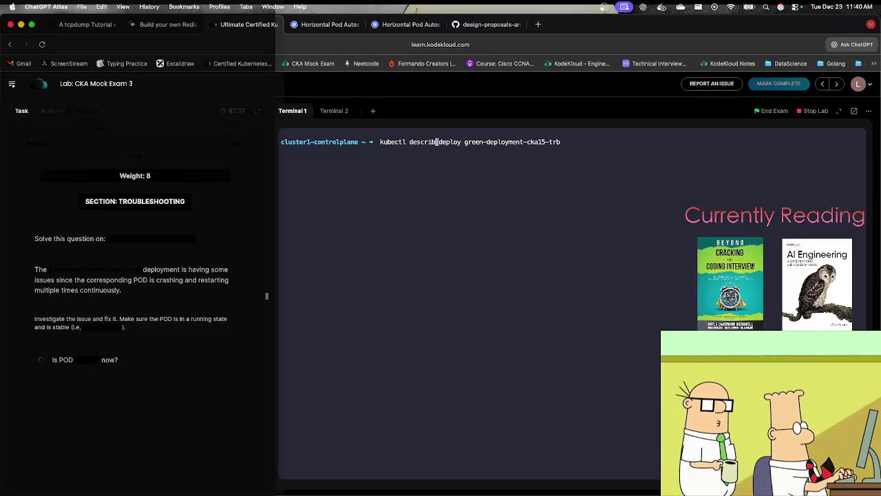
{"action": "key", "text": "Return"}
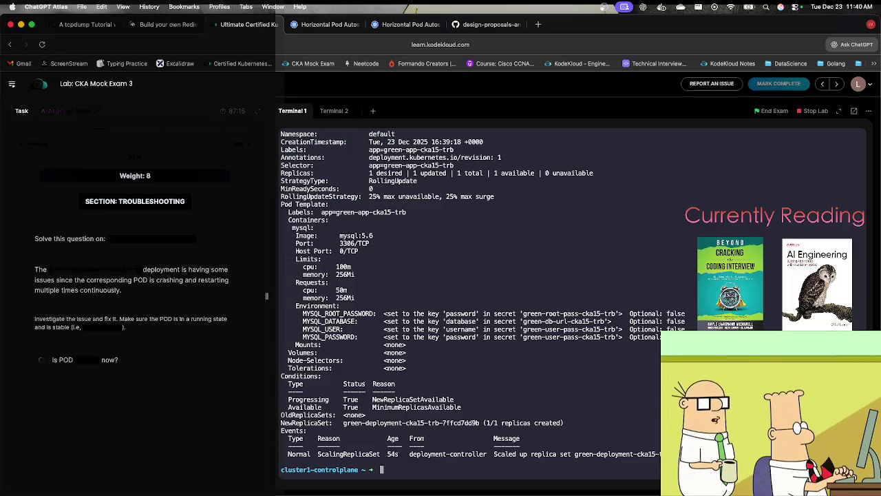
Review the deployment's 256Mi memory value and re-run the deployment description.
{"action": "double_click", "coordinate": [345, 297]}
{"action": "scroll", "coordinate": [348, 296], "scroll_direction": "up", "scroll_amount": 1}
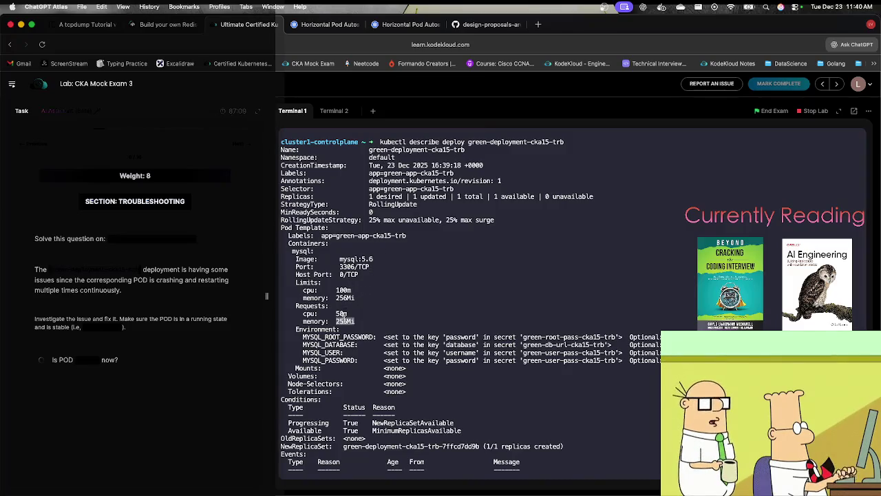
{"action": "scroll", "coordinate": [348, 379], "scroll_direction": "down", "scroll_amount": 1}
{"action": "scroll", "coordinate": [336, 394], "scroll_direction": "up", "scroll_amount": 1}
{"action": "scroll", "coordinate": [334, 386], "scroll_direction": "down", "scroll_amount": 1}
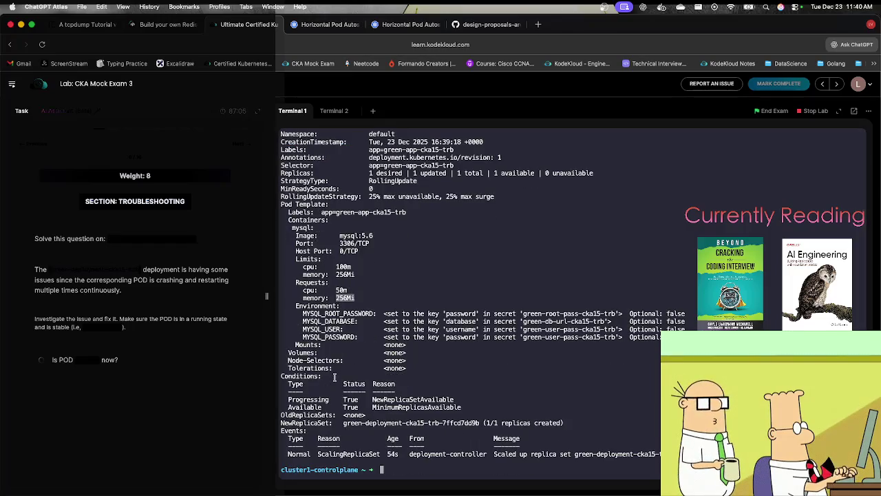
{"action": "key", "text": "Up"}
{"action": "key", "text": "Return"}
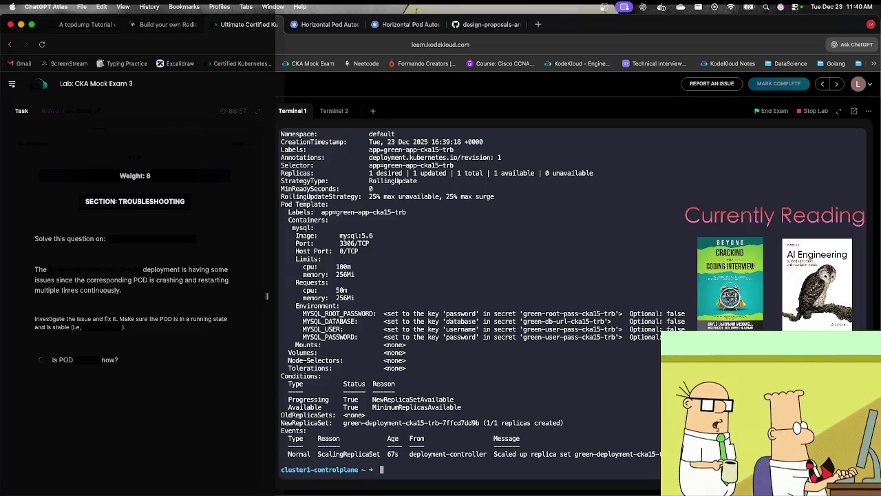
List pods and describe the green deployment's pod, finding the mysql container OOMKilled.
{"action": "type", "text": "kubectl "}
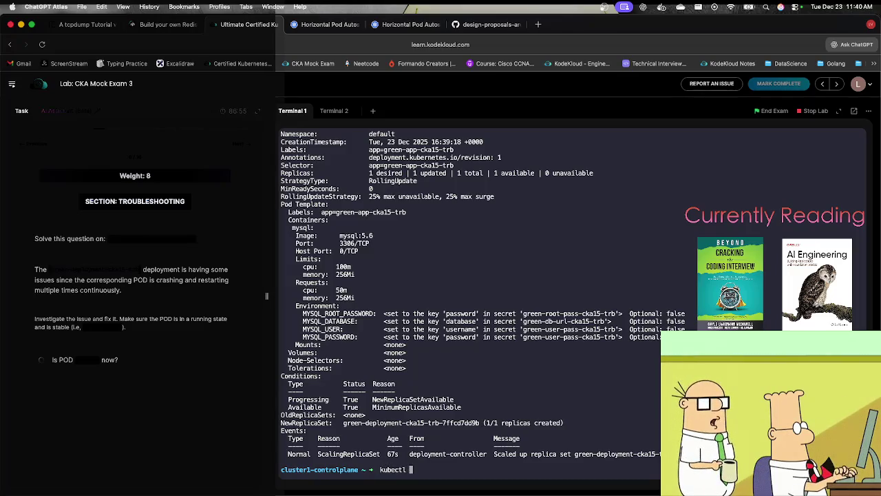
{"action": "type", "text": "get pods"}
{"action": "key", "text": "Return"}
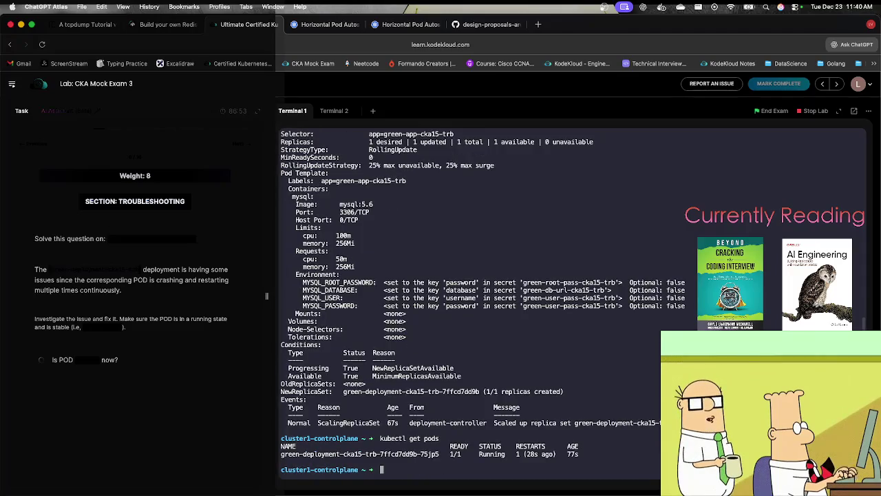
{"action": "type", "text": "kubectl "}
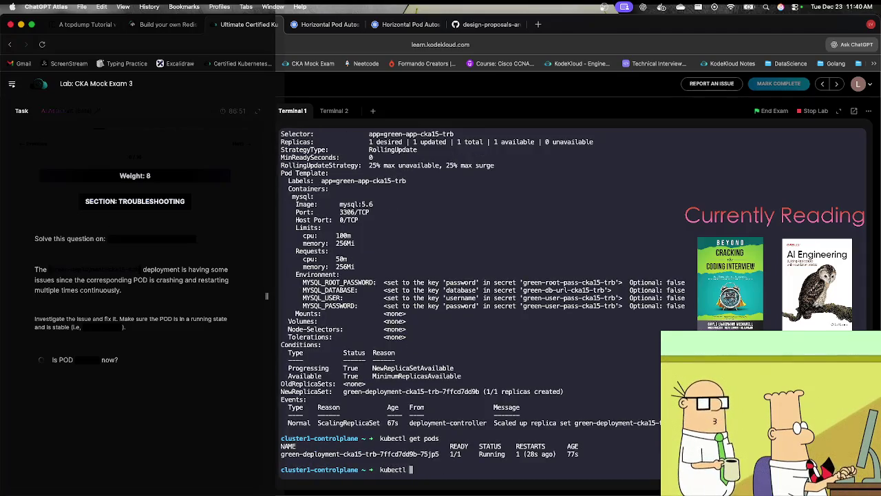
{"action": "type", "text": "describe pod"}
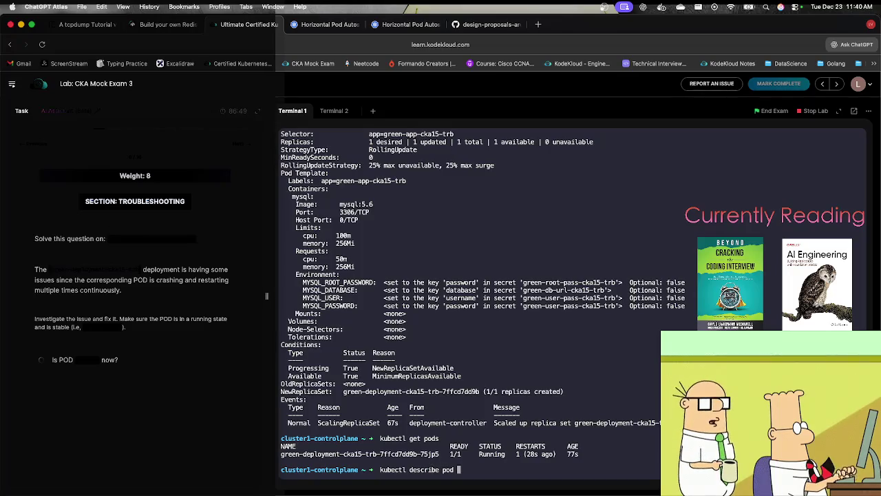
{"action": "double_click", "coordinate": [395, 453]}
{"action": "type", "text": "green-deployment-cka15-trb-7ffcd7dd9b-75jp5"}
{"action": "key", "text": "Return"}
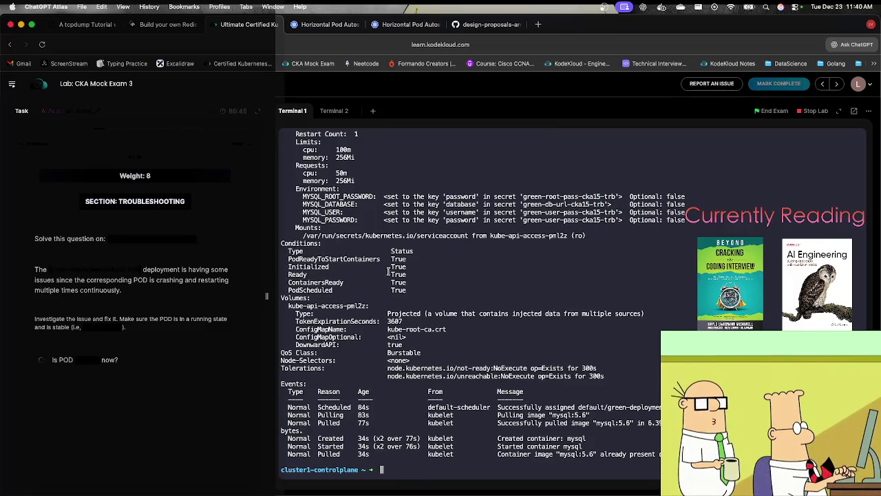
{"action": "scroll", "coordinate": [379, 269], "scroll_direction": "up", "scroll_amount": 1}
{"action": "scroll", "coordinate": [344, 173], "scroll_direction": "up", "scroll_amount": 5}
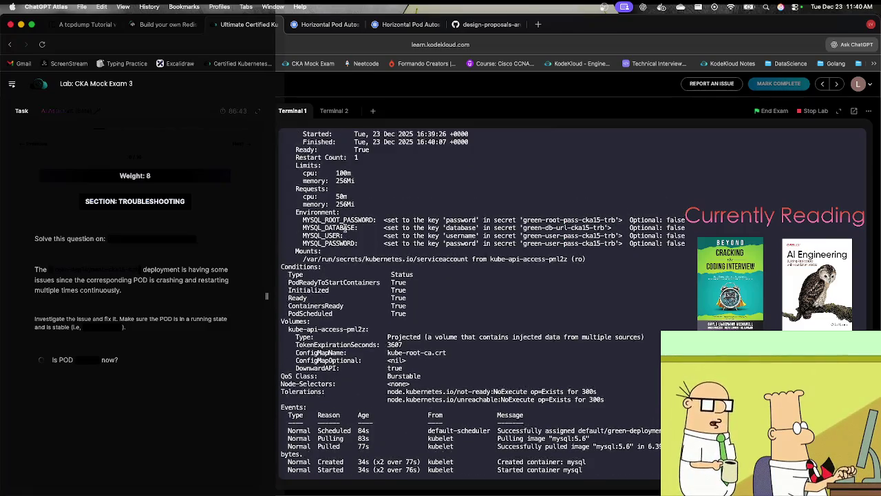
{"action": "double_click", "coordinate": [371, 172]}
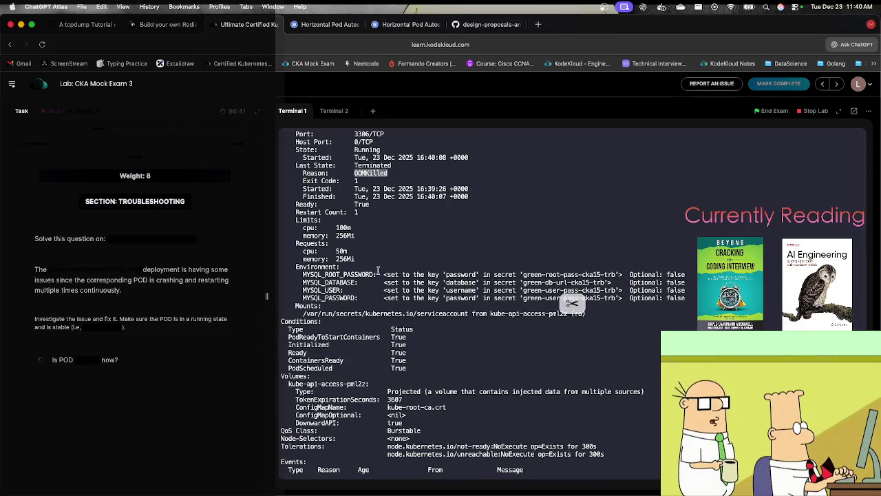
{"action": "type", "text": "kubect"}
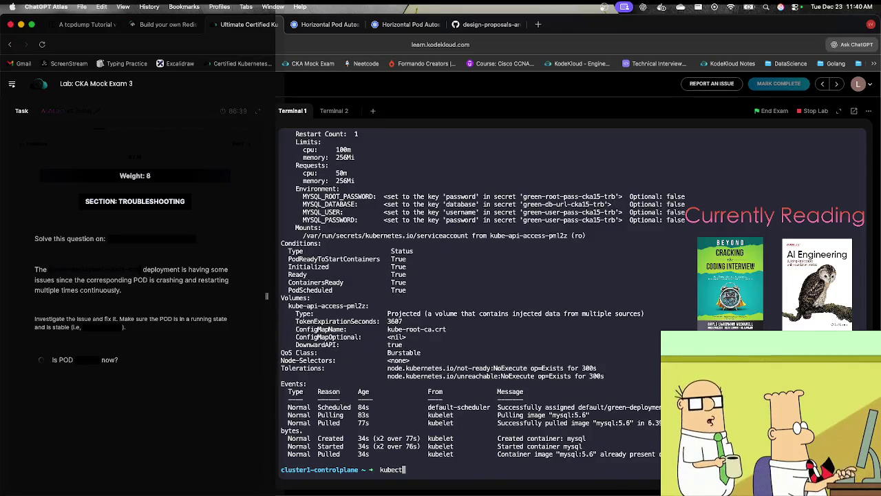
{"action": "type", "text": "l edit depl"}
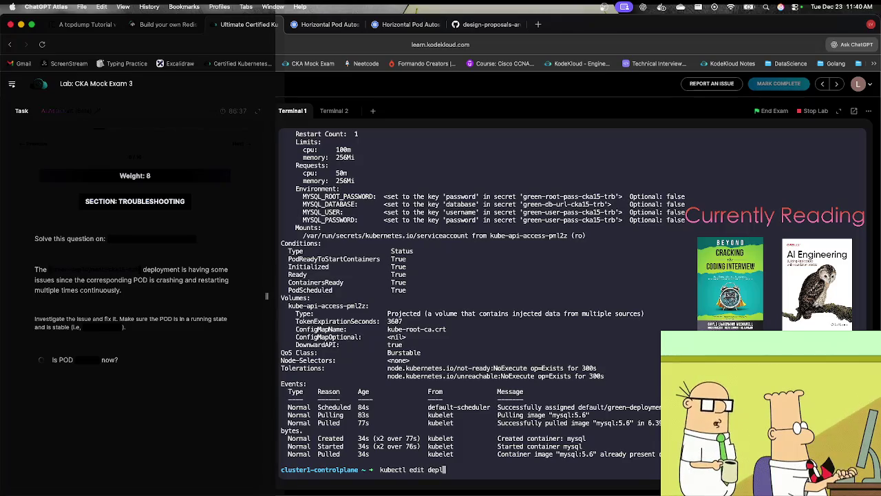
{"action": "type", "text": "oy g"}
Open green-deployment-cka15-trb with kubectl edit and move to its 256Mi memory limit.
{"action": "key", "text": "Tab"}
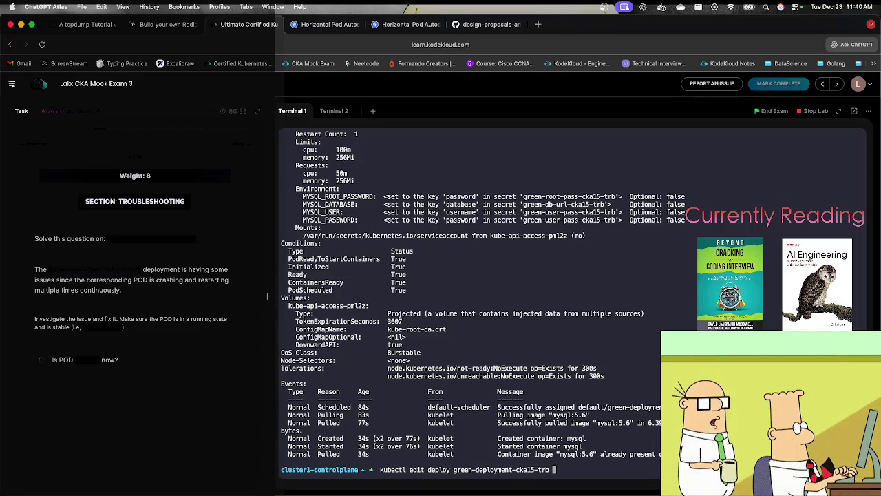
{"action": "key", "text": "Return"}
{"action": "key", "text": "Down"}
{"action": "key", "text": "Down"}
{"action": "key", "text": "Down"}
{"action": "key", "text": "Down"}
{"action": "key", "text": "Down"}
{"action": "key", "text": "Down"}
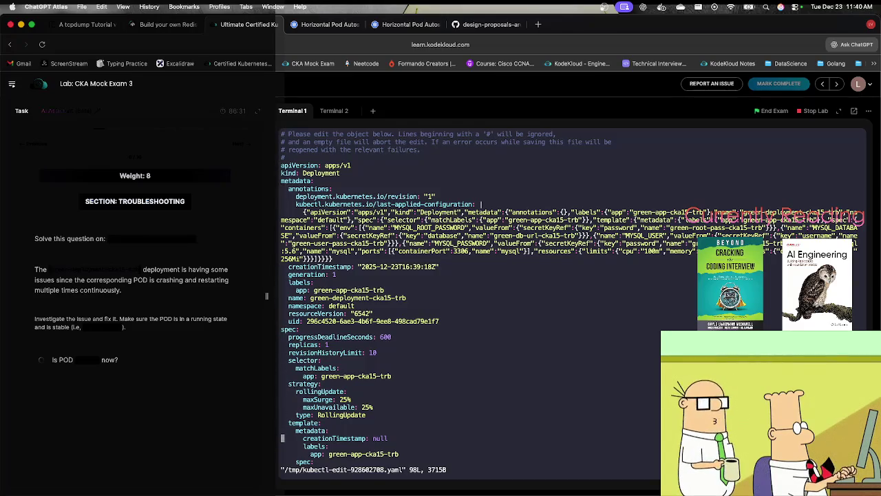
{"action": "key", "text": "Down"}
{"action": "key", "text": "Down"}
{"action": "key", "text": "Down"}
{"action": "key", "text": "Down"}
{"action": "key", "text": "Down"}
{"action": "key", "text": "Down"}
{"action": "key", "text": "Right"}
{"action": "key", "text": "Right"}
{"action": "key", "text": "Right"}
{"action": "key", "text": "Up"}
{"action": "key", "text": "Up"}
{"action": "key", "text": "Up"}
{"action": "key", "text": "Up"}
{"action": "key", "text": "Up"}
{"action": "key", "text": "Up"}
{"action": "key", "text": "Right"}
{"action": "key", "text": "Right"}
{"action": "key", "text": "Right"}
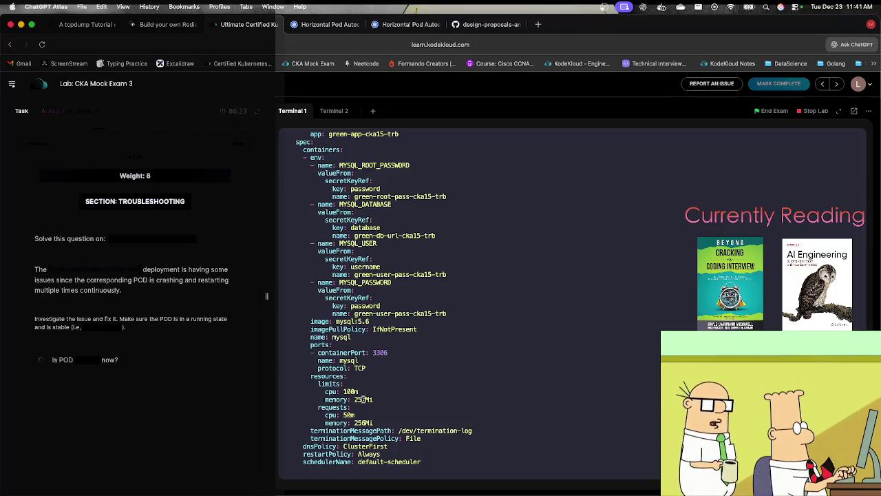
Change the memory limit to 512Mi and save the deployment with :wq.
{"action": "key", "text": "a"}
{"action": "key", "text": "BackSpace"}
{"action": "key", "text": "BackSpace"}
{"action": "key", "text": "BackSpace"}
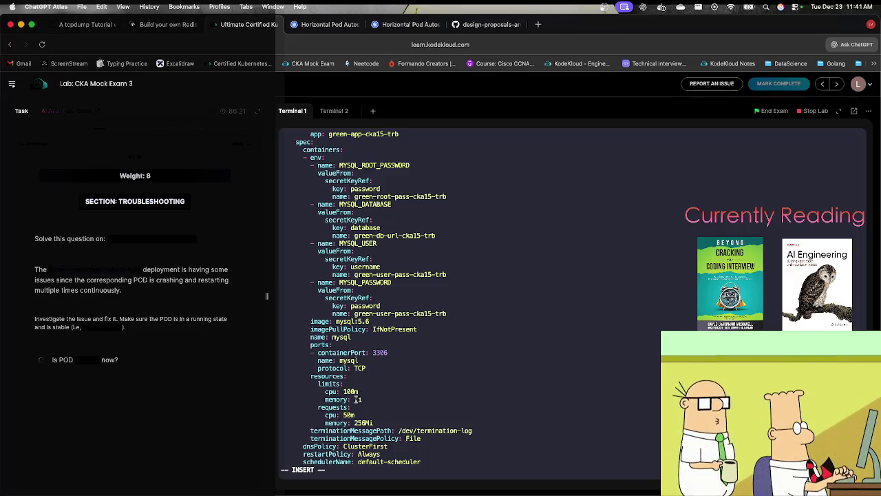
{"action": "type", "text": "512"}
{"action": "key", "text": "Escape"}
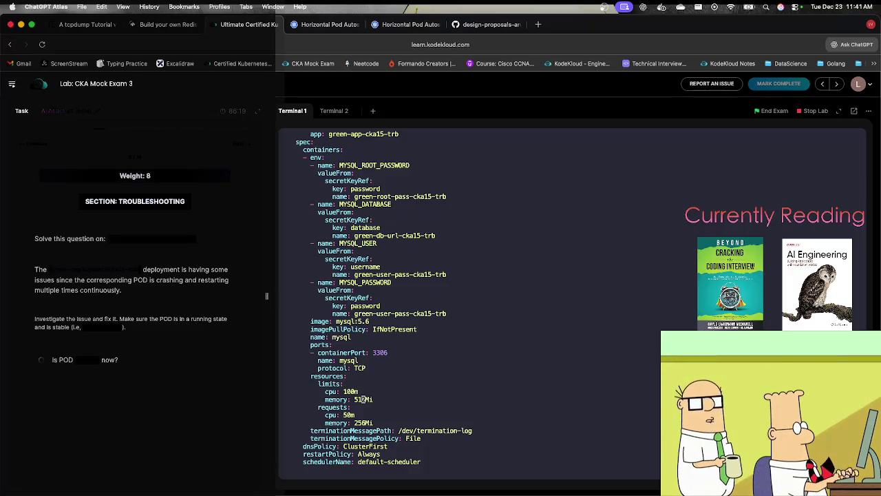
{"action": "type", "text": ":wq"}
{"action": "key", "text": "Return"}
{"action": "type", "text": "k"}
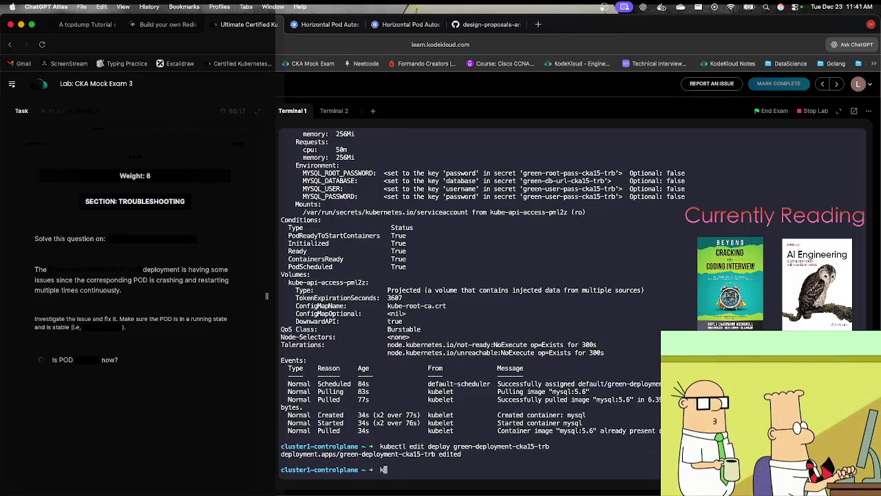
{"action": "type", "text": "ubectl get pods"}
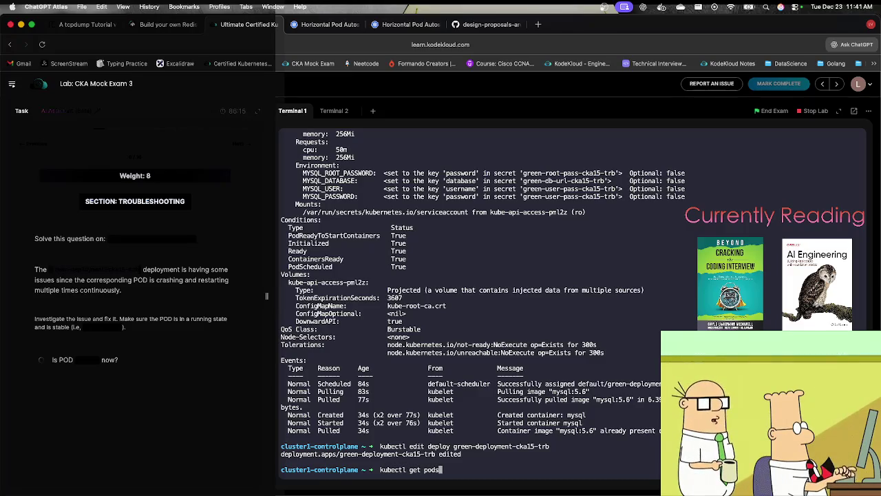
List pods repeatedly to watch the green-deployment rollout to a new pod.
{"action": "key", "text": "Return"}
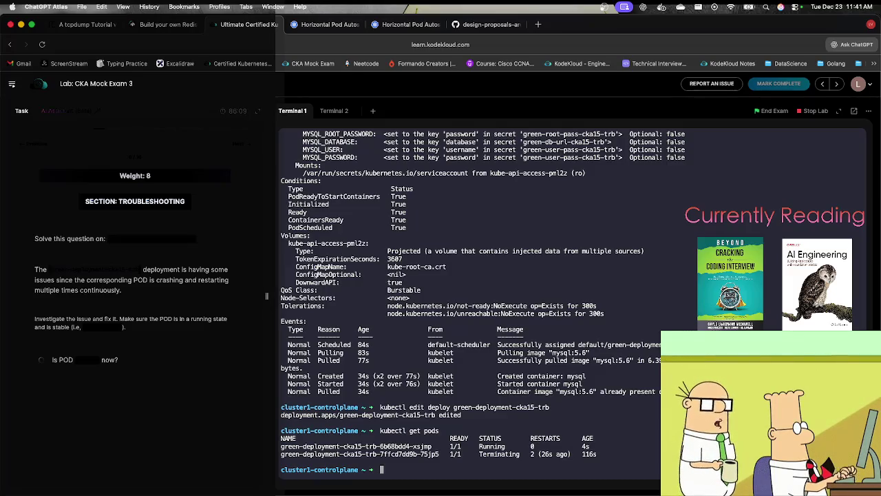
{"action": "key", "text": "Up"}
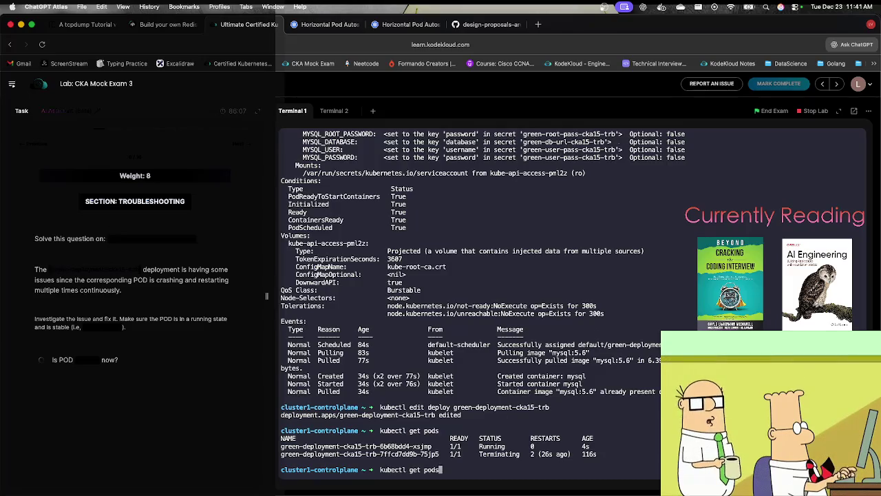
{"action": "key", "text": "Return"}
{"action": "key", "text": "Up"}
{"action": "key", "text": "BackSpace"}
{"action": "key", "text": "BackSpace"}
{"action": "key", "text": "BackSpace"}
Describe the new green-deployment pod and grep the output for restart details.
{"action": "type", "text": "describe pof"}
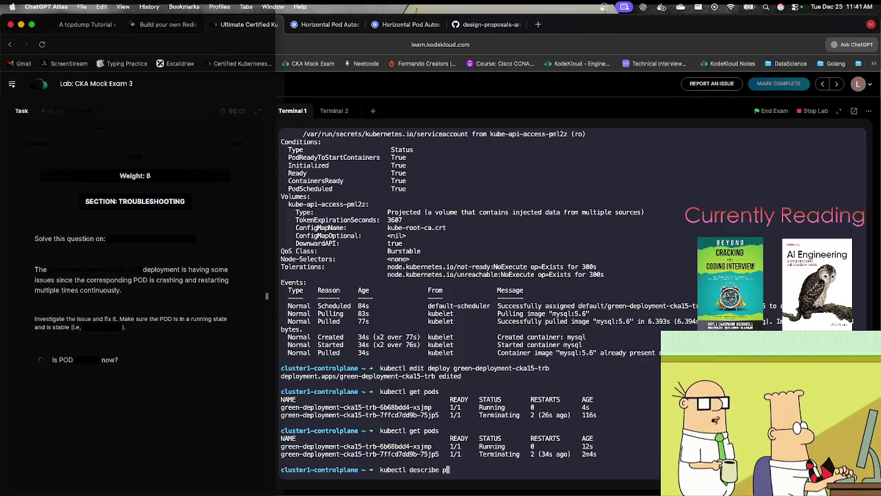
{"action": "key", "text": "BackSpace"}
{"action": "key", "text": "BackSpace"}
{"action": "type", "text": "d"}
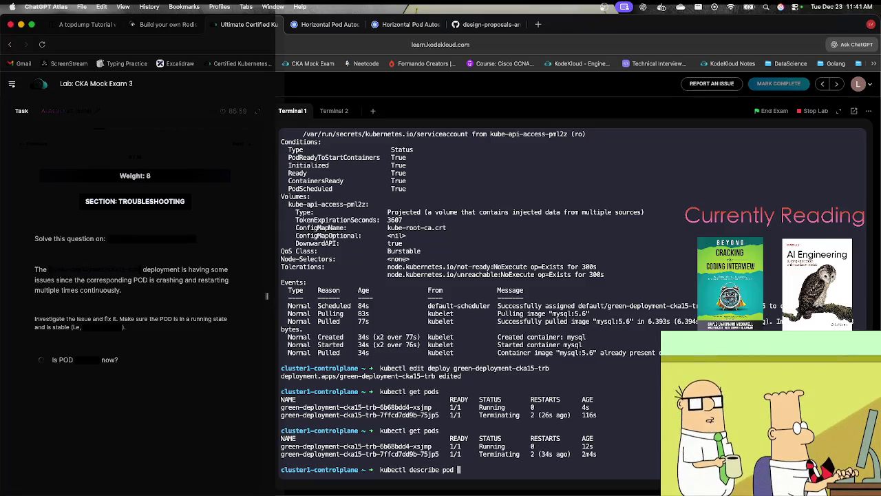
{"action": "double_click", "coordinate": [345, 447]}
{"action": "key", "text": "super+c"}
{"action": "key", "text": "super+v"}
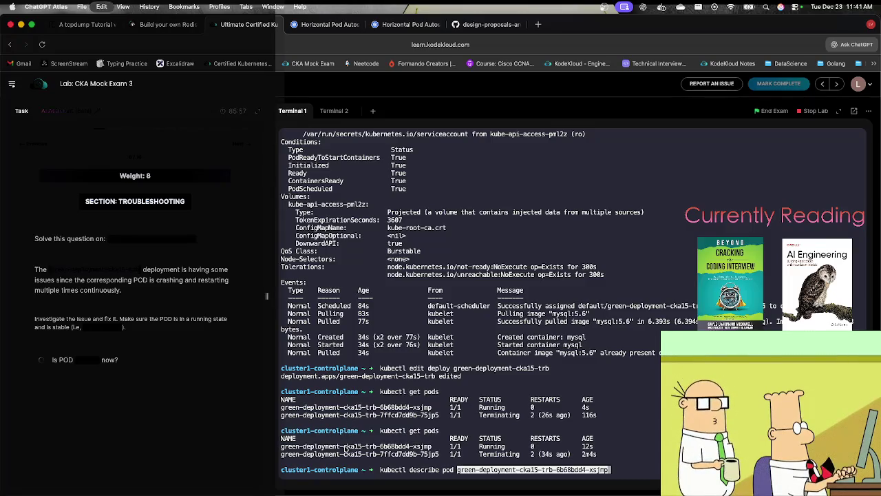
{"action": "key", "text": "Return"}
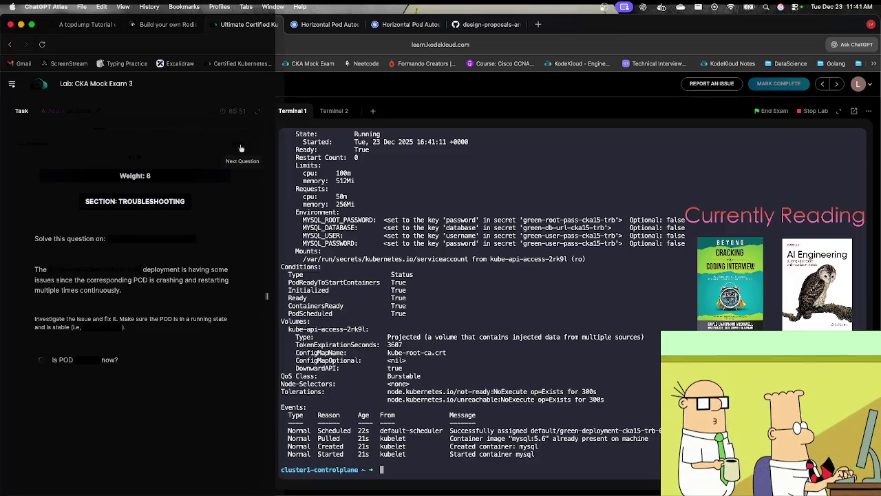
{"action": "key", "text": "Up"}
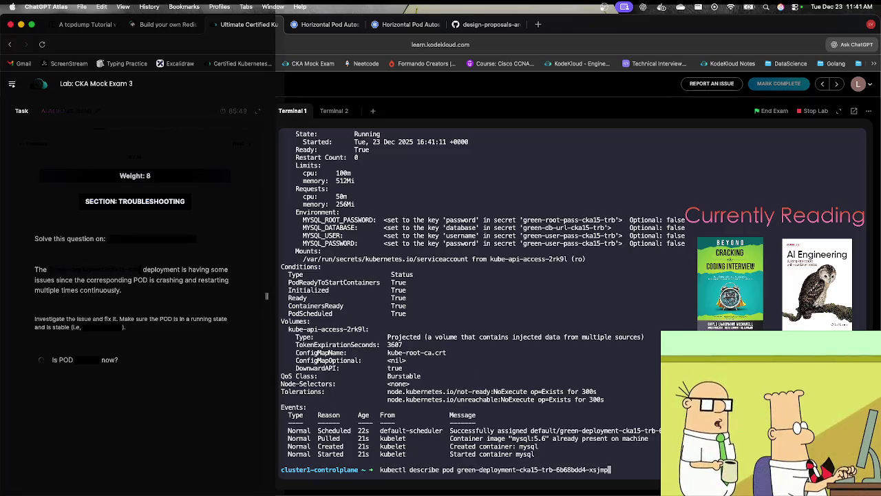
{"action": "type", "text": " | "}
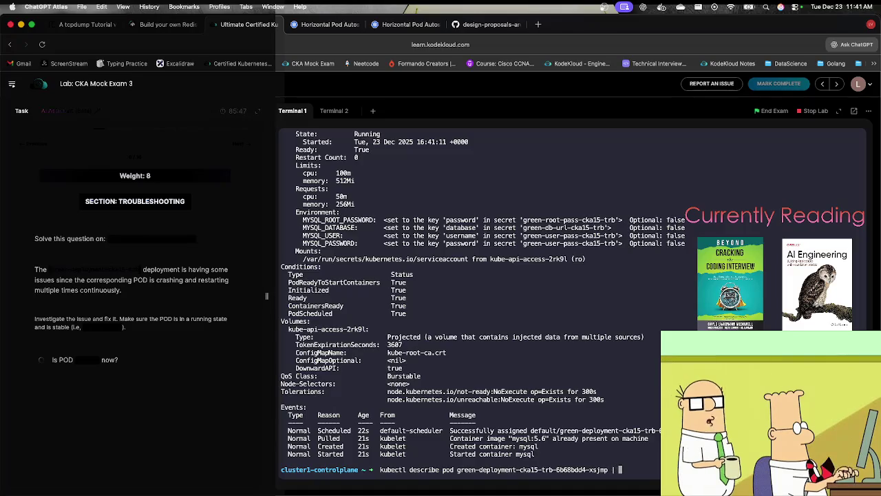
{"action": "type", "text": "grep REST"}
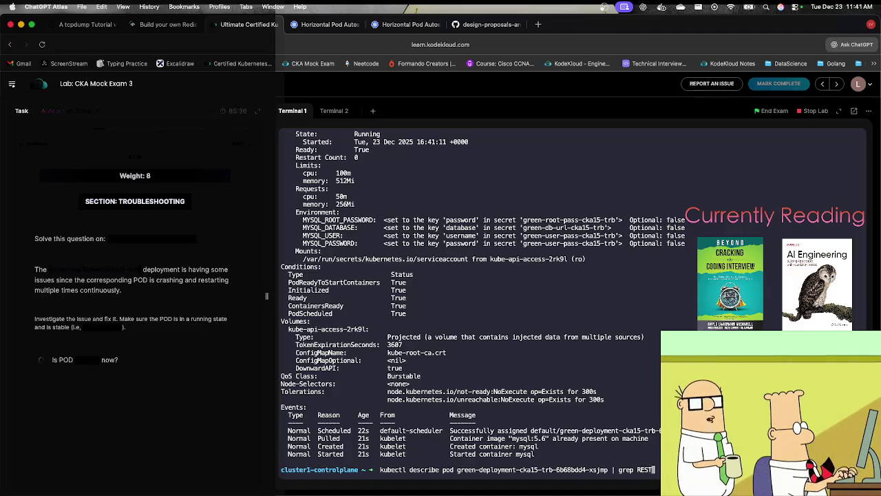
{"action": "key", "text": "Return"}
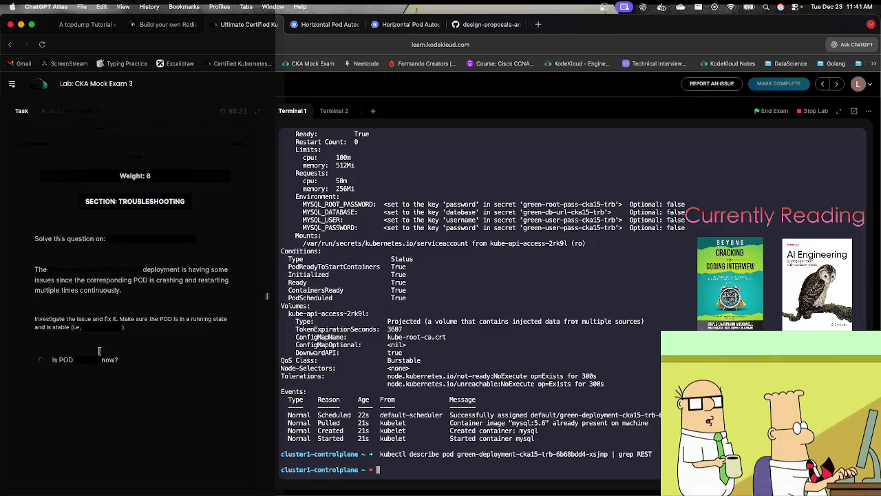
Advance to the cache-vpa question, log out of cluster1-controlplane and clear the terminal.
{"action": "left_click", "coordinate": [234, 144]}
{"action": "type", "text": "exit"}
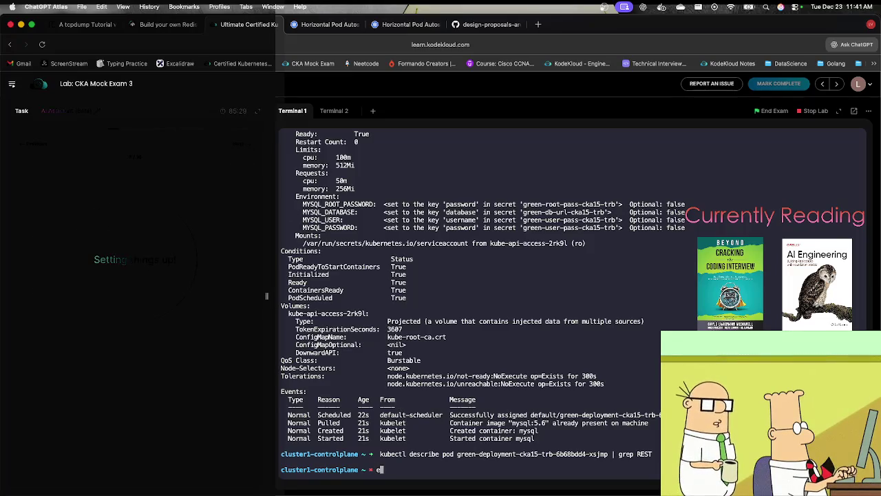
{"action": "key", "text": "Return"}
{"action": "type", "text": "clear"}
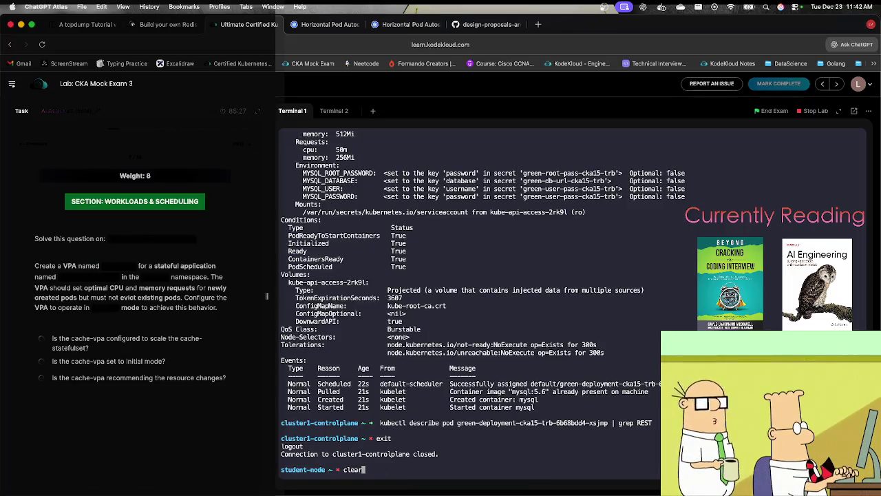
{"action": "key", "text": "Return"}
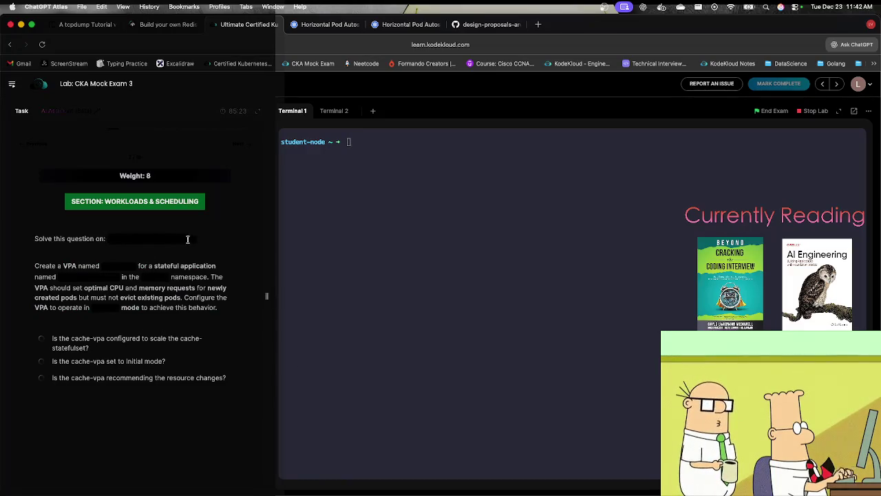
Connect to cluster2-controlplane with the pasted ssh command and clear the screen.
{"action": "left_click", "coordinate": [380, 254]}
{"action": "key", "text": "super+v"}
{"action": "key", "text": "Return"}
{"action": "type", "text": "clear"}
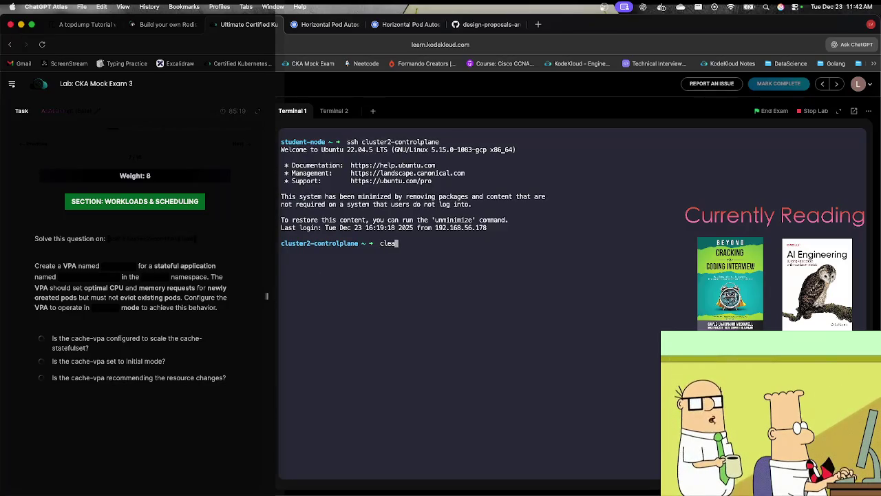
{"action": "key", "text": "Return"}
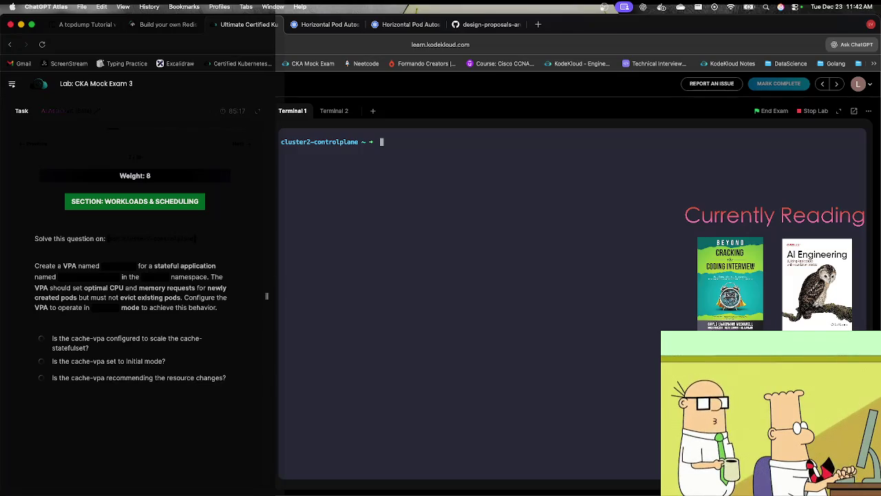
{"action": "left_click", "coordinate": [326, 24]}
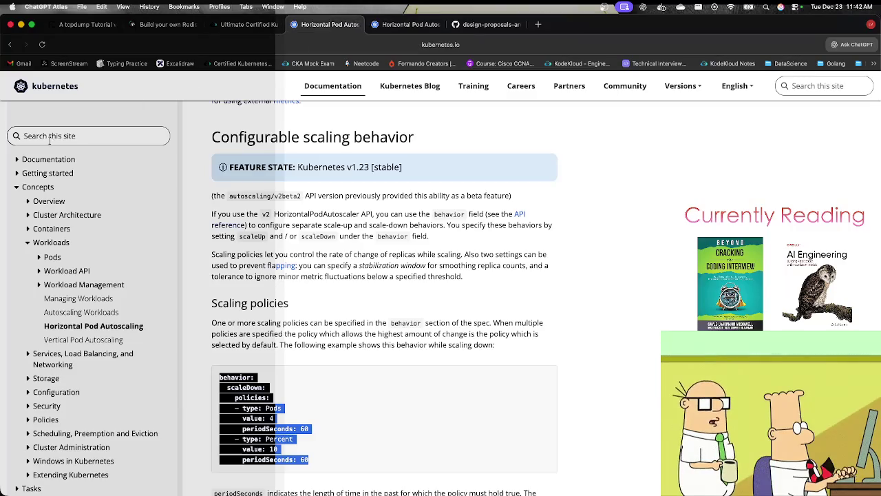
Search the docs for vpa and copy the Update modes VerticalPodAutoscaler YAML example.
{"action": "type", "text": "vpa"}
{"action": "key", "text": "Return"}
{"action": "left_click", "coordinate": [182, 254]}
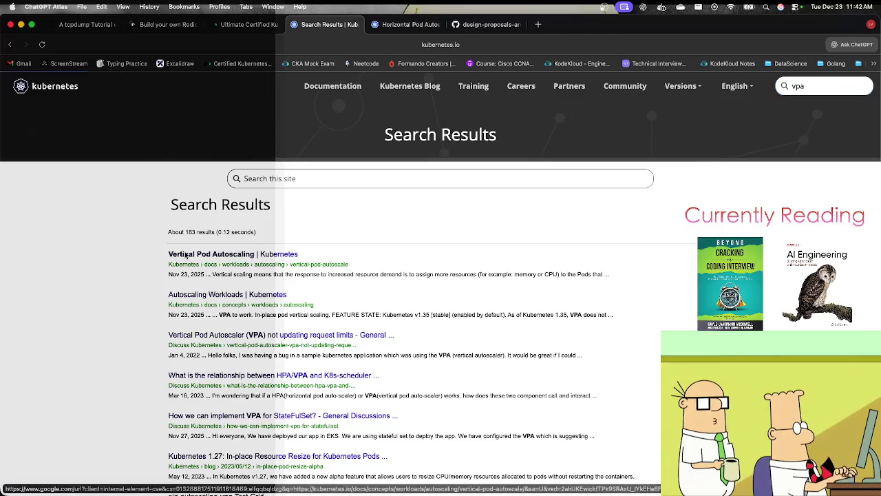
{"action": "scroll", "coordinate": [277, 357], "scroll_direction": "down", "scroll_amount": 5}
{"action": "scroll", "coordinate": [276, 362], "scroll_direction": "down", "scroll_amount": 15}
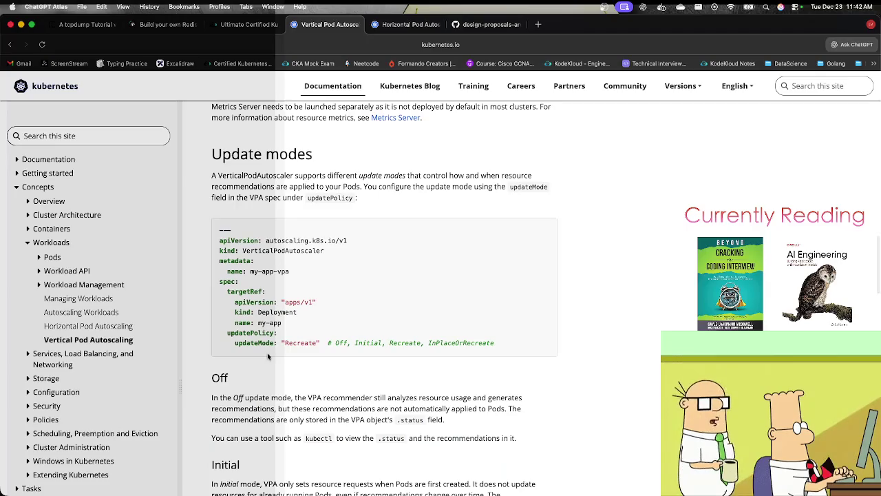
{"action": "mouse_move", "coordinate": [221, 229]}
{"action": "left_mouse_down"}
{"action": "mouse_move", "coordinate": [526, 338]}
{"action": "mouse_move", "coordinate": [510, 348]}
{"action": "left_mouse_up"}
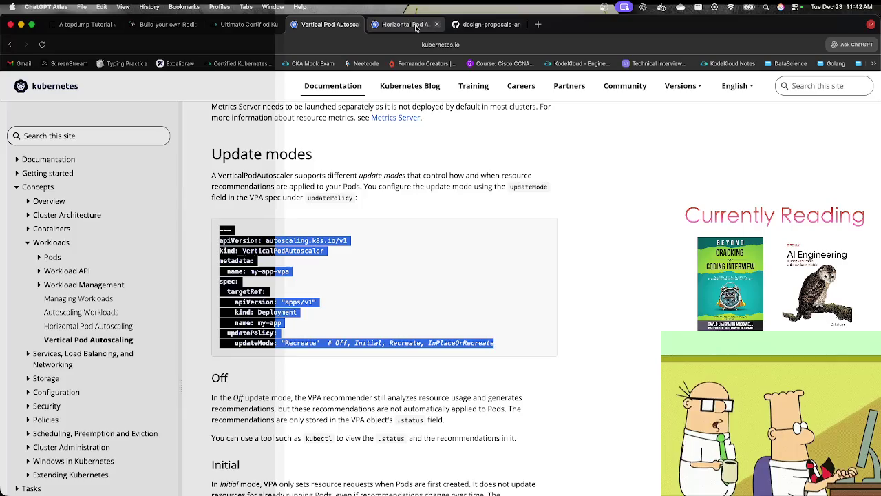
{"action": "left_click", "coordinate": [486, 25]}
{"action": "left_click", "coordinate": [517, 26]}
Paste the VPA example into a new vpa.yml, naming it cache-vpa in namespace caching.
{"action": "left_click", "coordinate": [248, 25]}
{"action": "type", "text": "vi"}
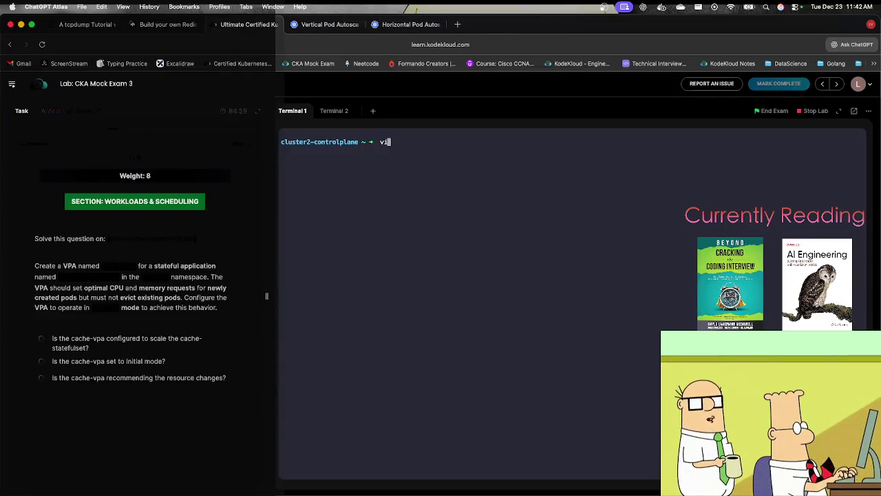
{"action": "type", "text": " vpa.yml"}
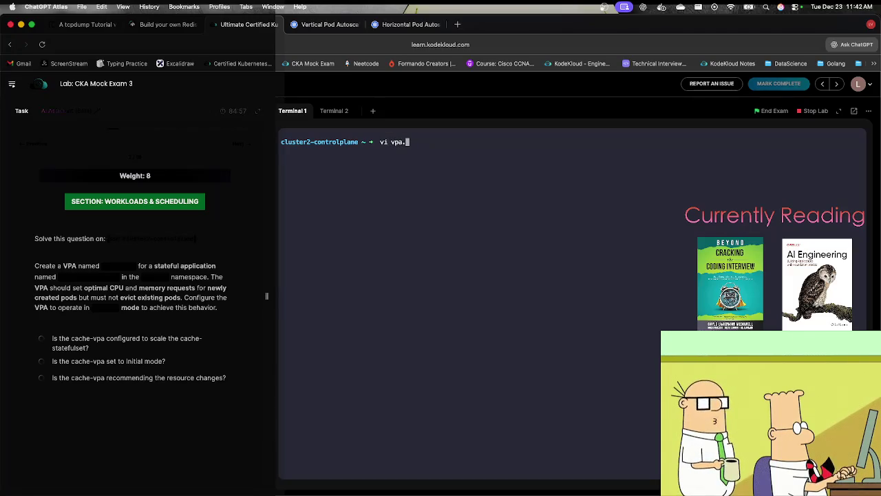
{"action": "key", "text": "Return"}
{"action": "key", "text": "i"}
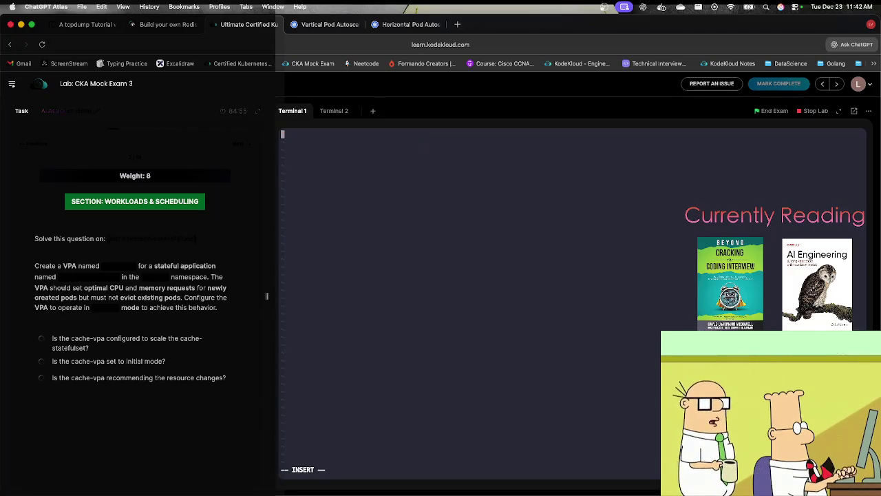
{"action": "key", "text": "super+v"}
{"action": "key", "text": "Up"}
{"action": "key", "text": "Up"}
{"action": "key", "text": "Up"}
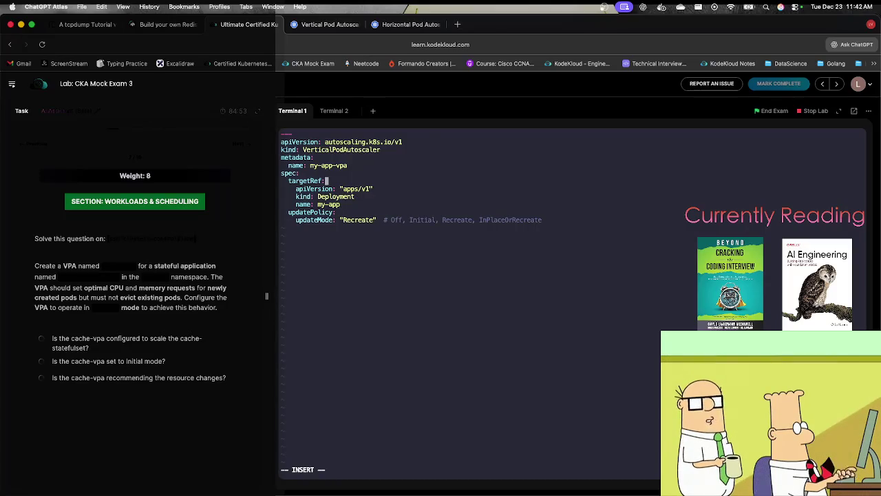
{"action": "key", "text": "BackSpace"}
{"action": "key", "text": "BackSpace"}
{"action": "key", "text": "BackSpace"}
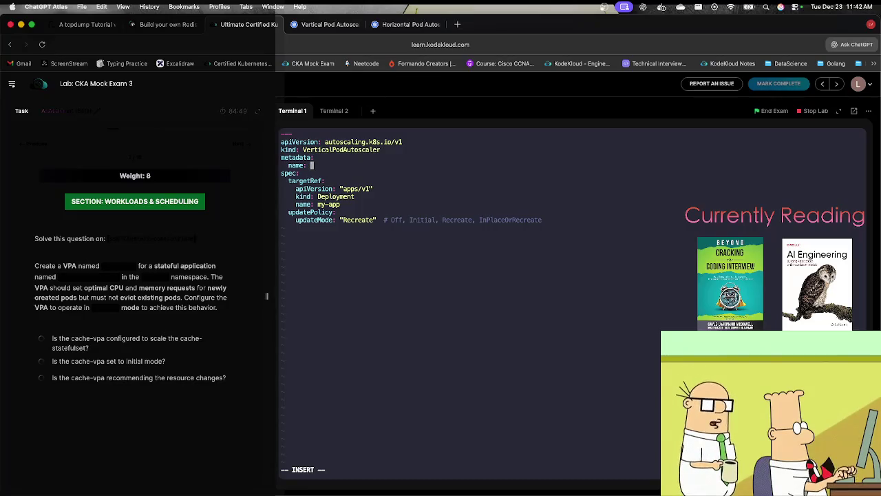
{"action": "type", "text": "cache-vpa"}
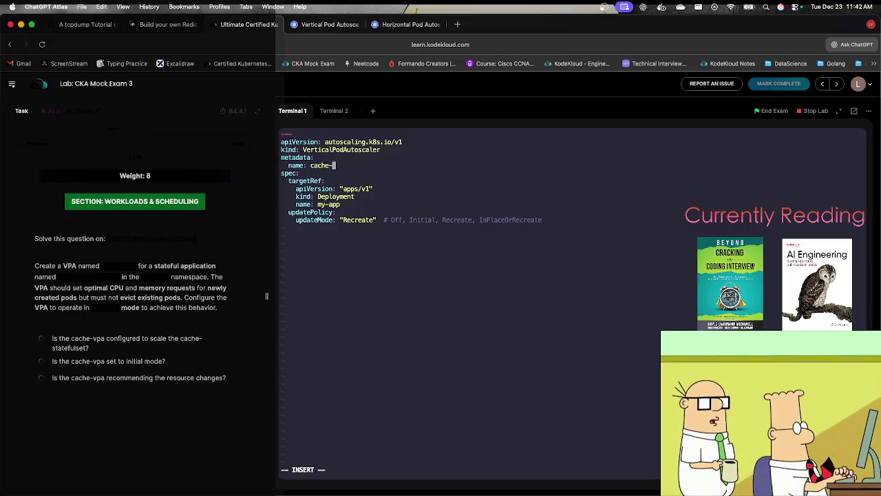
{"action": "key", "text": "Return"}
{"action": "type", "text": "name"}
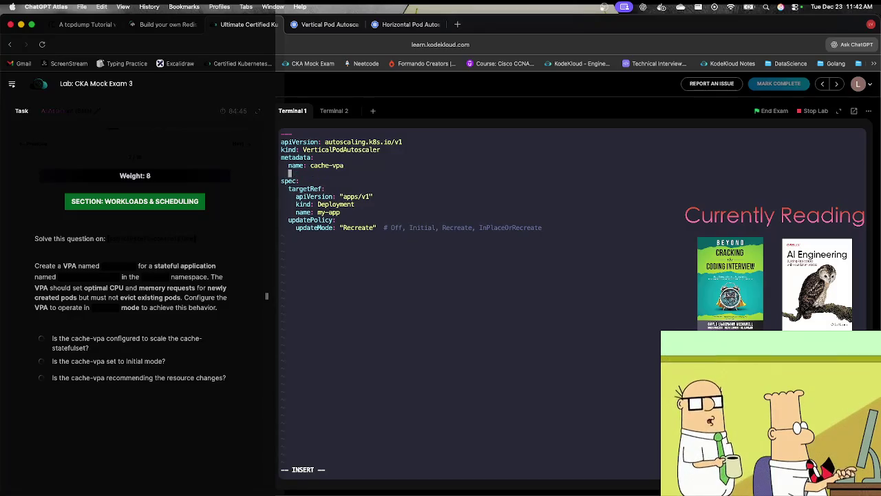
{"action": "type", "text": "space:"}
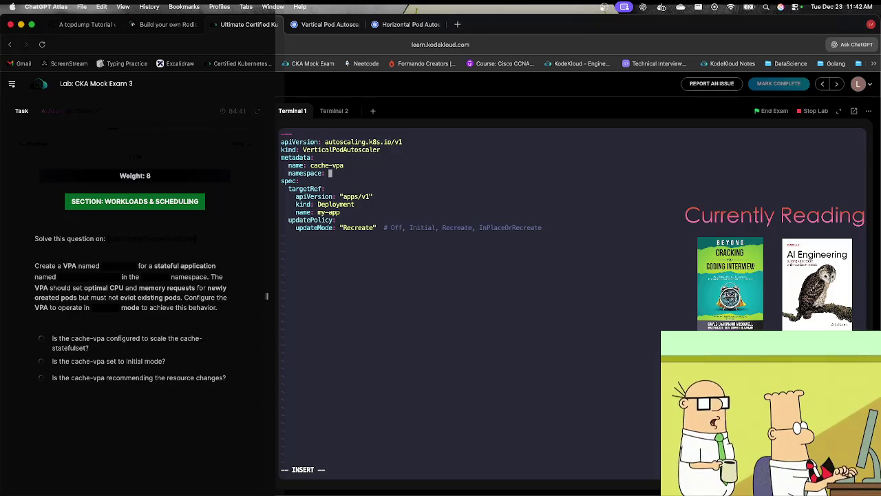
{"action": "type", "text": " caching"}
Point the VPA target at StatefulSet cache-statefulset.
{"action": "key", "text": "Down"}
{"action": "key", "text": "Down"}
{"action": "key", "text": "Down"}
{"action": "key", "text": "BackSpace"}
{"action": "key", "text": "BackSpace"}
{"action": "key", "text": "BackSpace"}
{"action": "key", "text": "BackSpace"}
{"action": "key", "text": "BackSpace"}
{"action": "key", "text": "BackSpace"}
{"action": "type", "text": "StatefulSet"}
{"action": "key", "text": "Down"}
{"action": "key", "text": "BackSpace"}
{"action": "key", "text": "BackSpace"}
{"action": "key", "text": "BackSpace"}
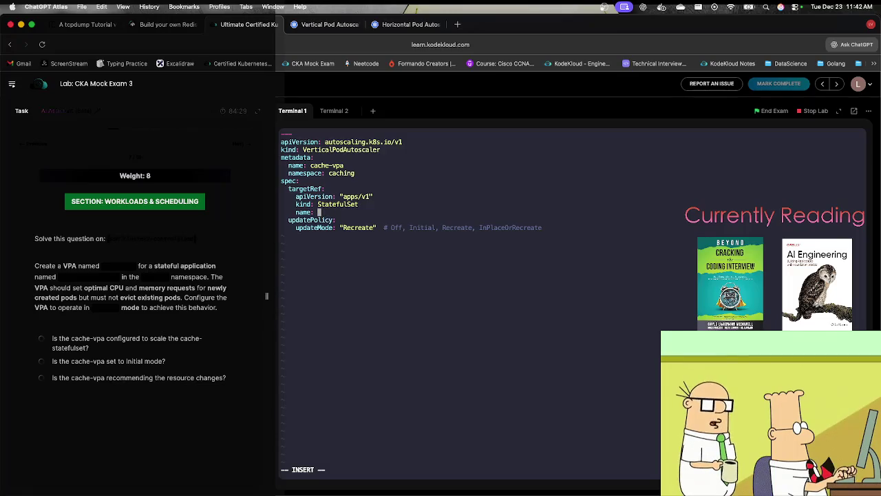
{"action": "type", "text": "c"}
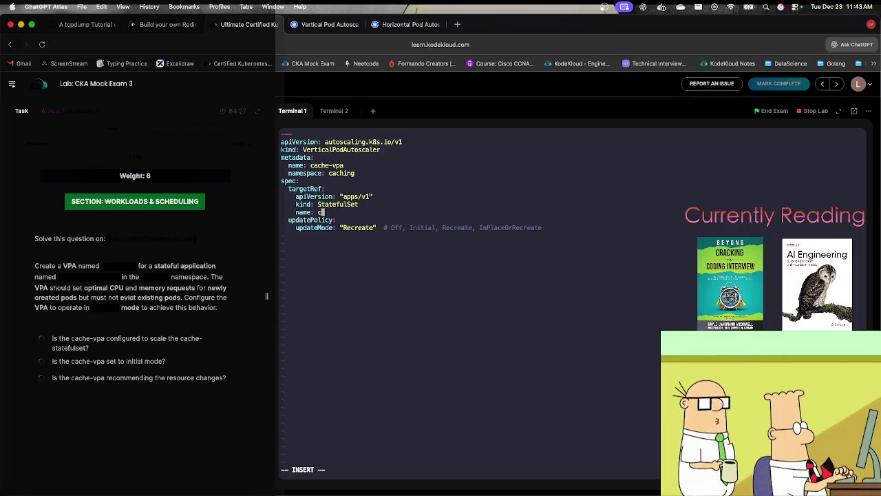
{"action": "type", "text": "ache-stateful"}
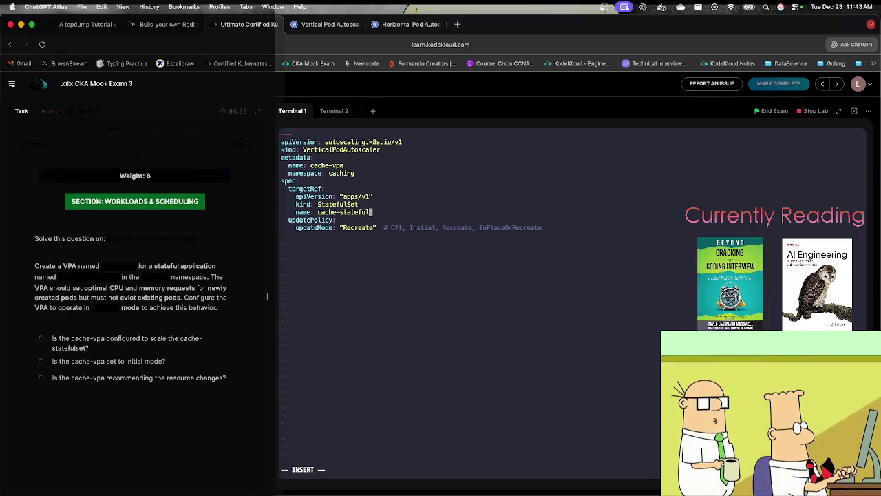
{"action": "type", "text": "set"}
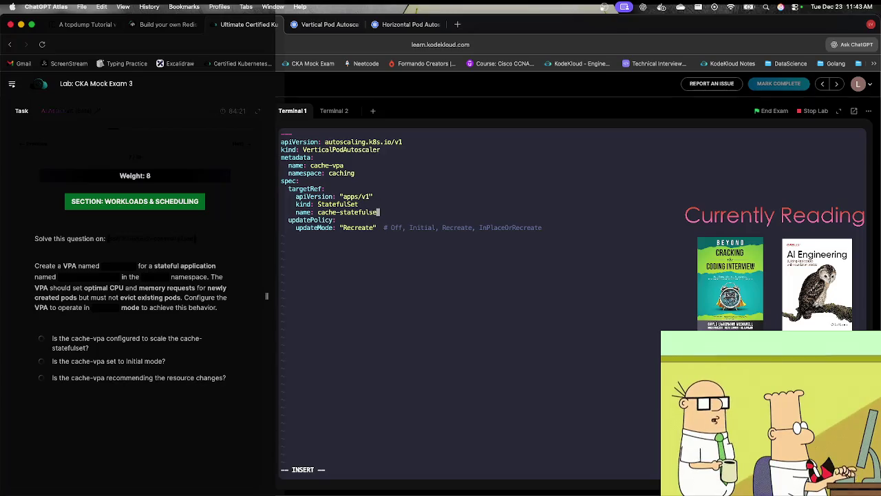
Replace updateMode Recreate with Initial and save vpa.yml with :wq.
{"action": "key", "text": "Down"}
{"action": "key", "text": "Down"}
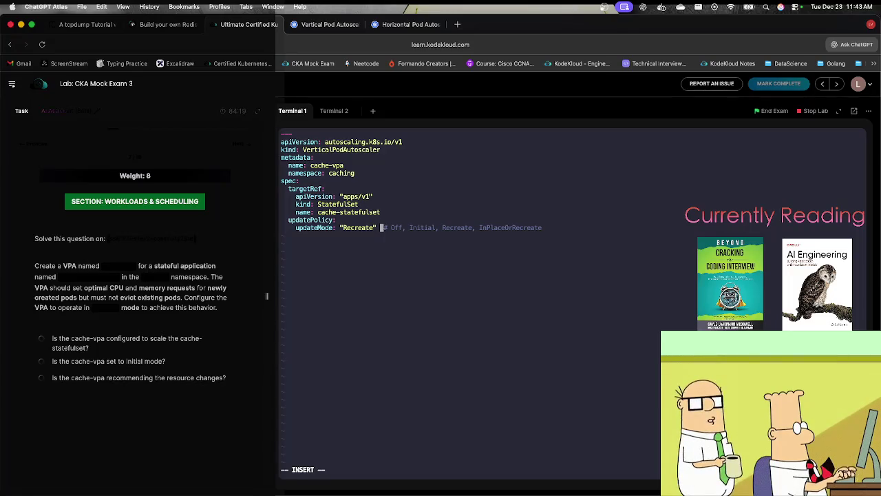
{"action": "key", "text": "Left"}
{"action": "key", "text": "BackSpace"}
{"action": "key", "text": "BackSpace"}
{"action": "key", "text": "BackSpace"}
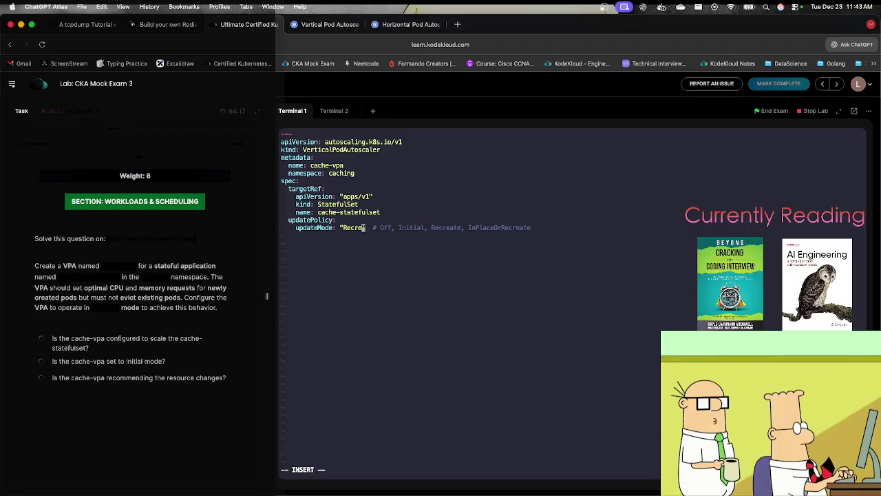
{"action": "key", "text": "BackSpace"}
{"action": "key", "text": "BackSpace"}
{"action": "type", "text": "Initi"}
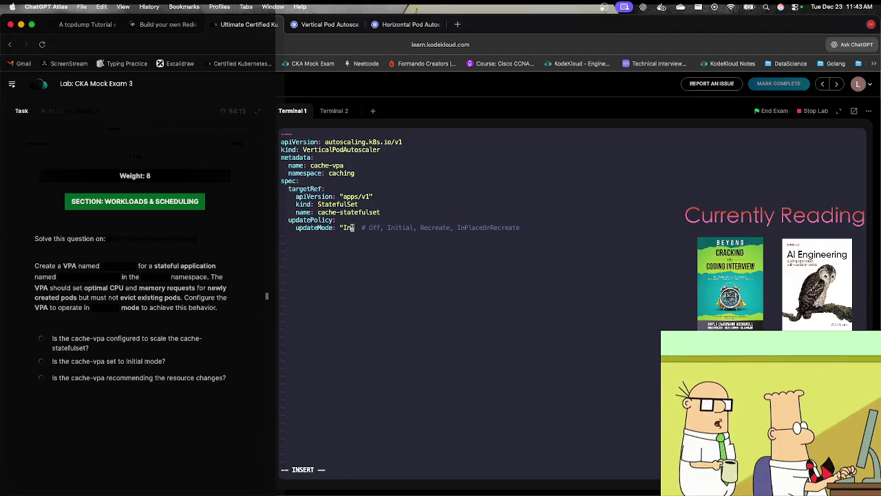
{"action": "type", "text": "al"}
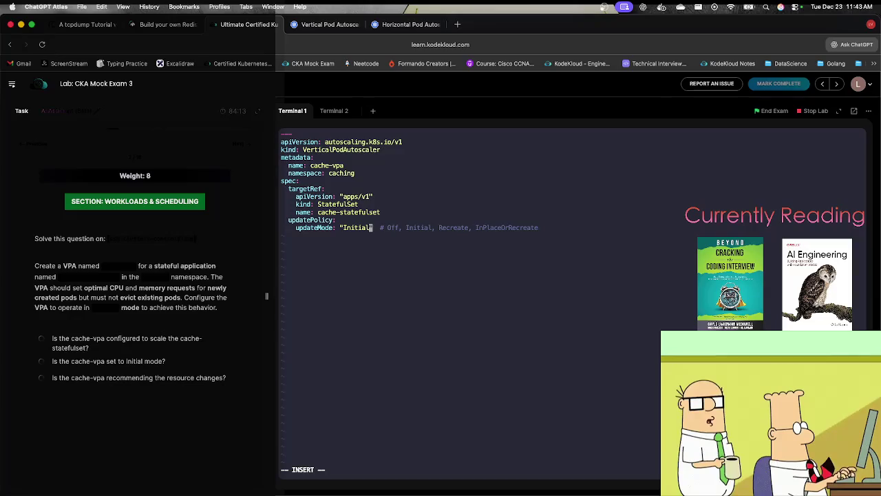
{"action": "key", "text": "Escape"}
{"action": "type", "text": ":wq"}
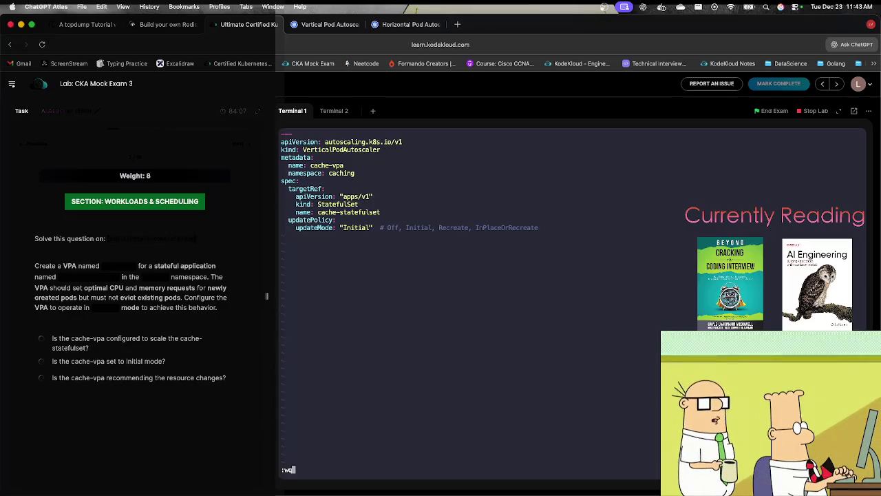
{"action": "key", "text": "Return"}
Create cache-vpa with kubectl create -f vpa.yml and confirm it via kubectl get vpa -n caching.
{"action": "type", "text": "kubectl"}
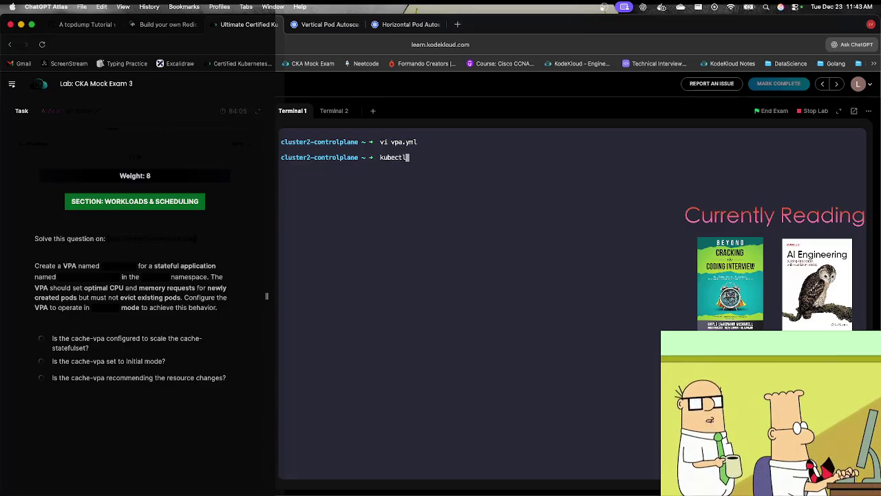
{"action": "type", "text": " create "}
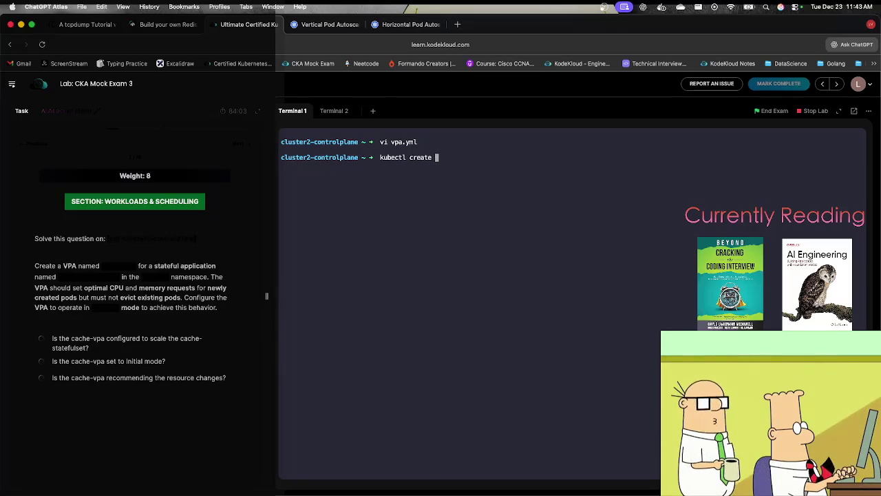
{"action": "type", "text": "vpa"}
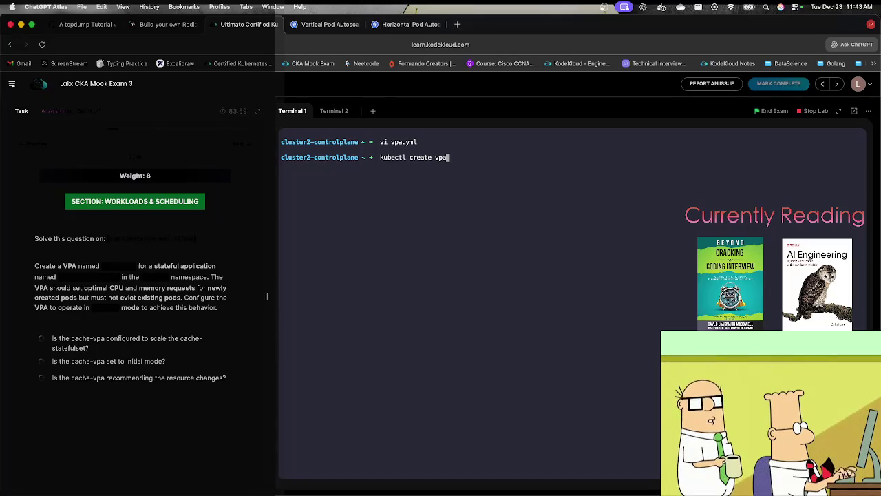
{"action": "key", "text": "BackSpace"}
{"action": "key", "text": "BackSpace"}
{"action": "key", "text": "BackSpace"}
{"action": "type", "text": "-f vpa.yml"}
{"action": "key", "text": "Return"}
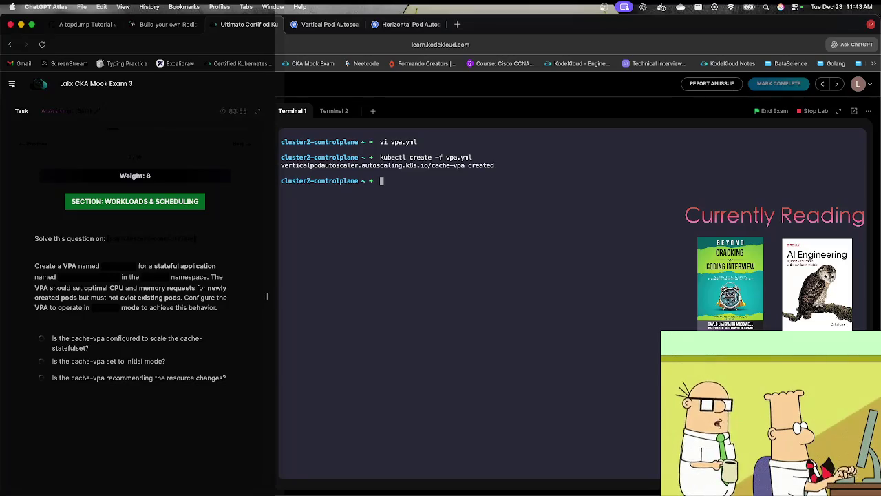
{"action": "type", "text": "kubec"}
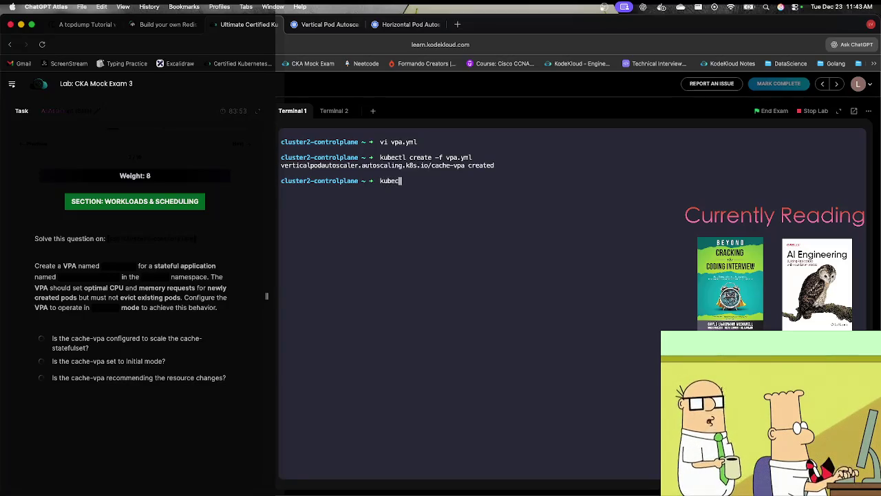
{"action": "type", "text": "tl get vpa "}
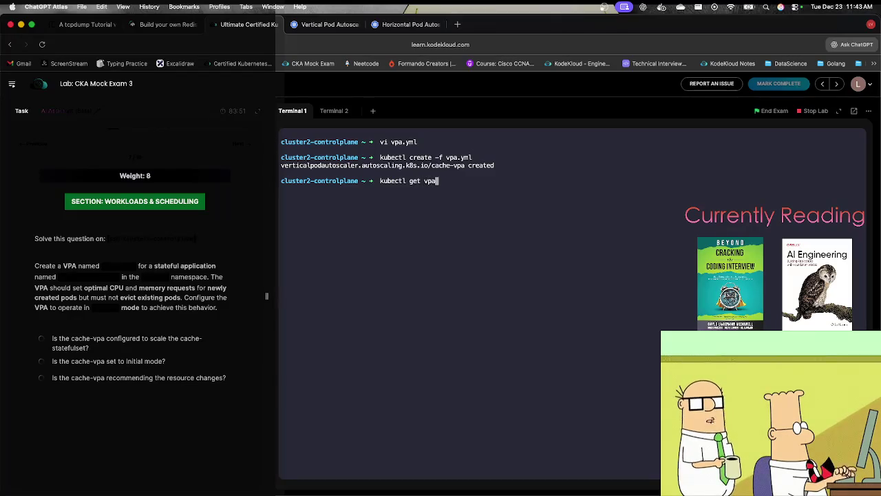
{"action": "type", "text": "-n caching"}
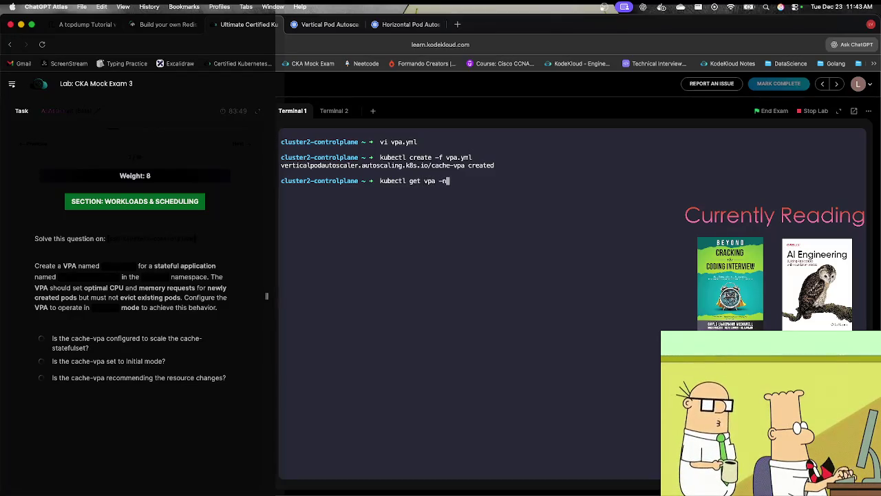
{"action": "key", "text": "Return"}
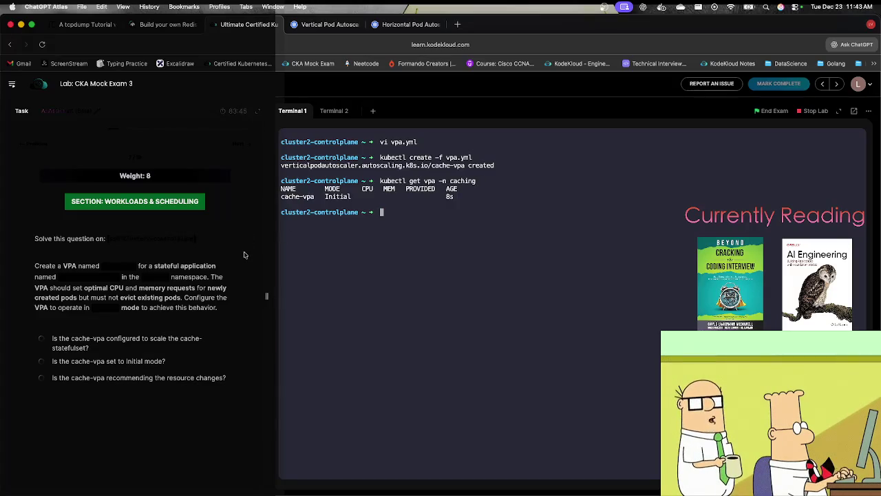
{"action": "left_click", "coordinate": [242, 148]}
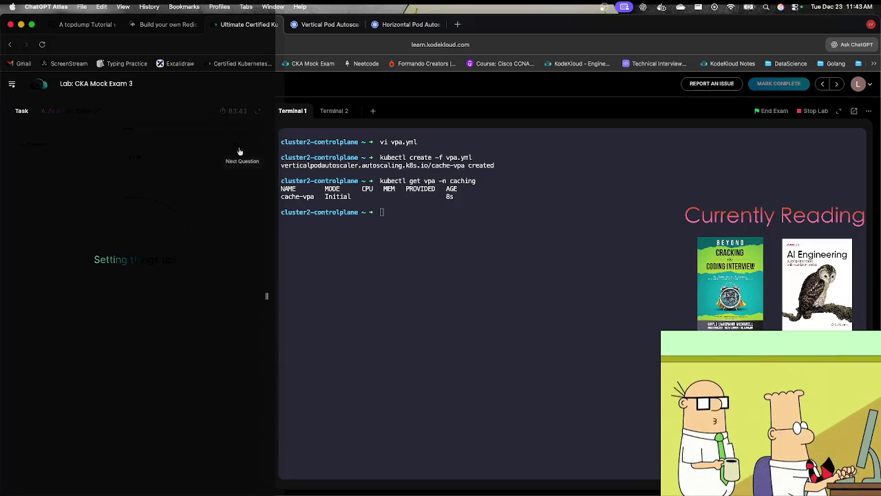
Log out of cluster2, ssh into cluster1-controlplane and clear the terminal.
{"action": "left_click", "coordinate": [441, 243]}
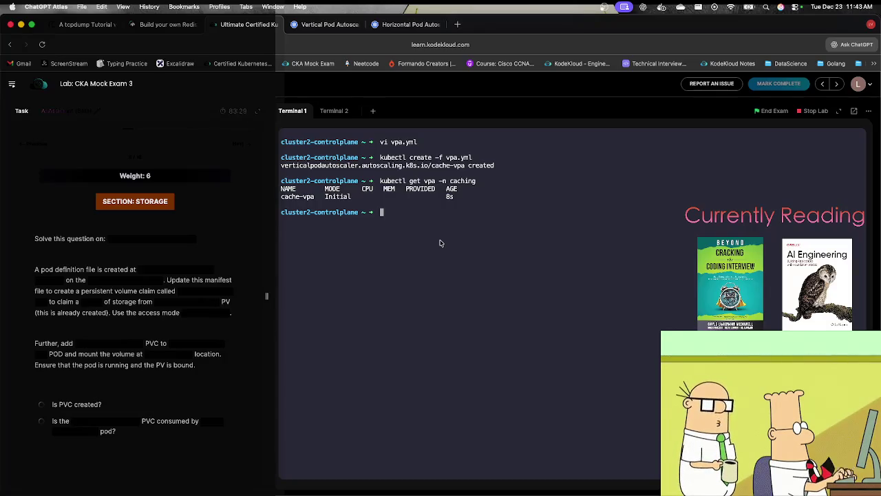
{"action": "type", "text": "exit"}
{"action": "key", "text": "Return"}
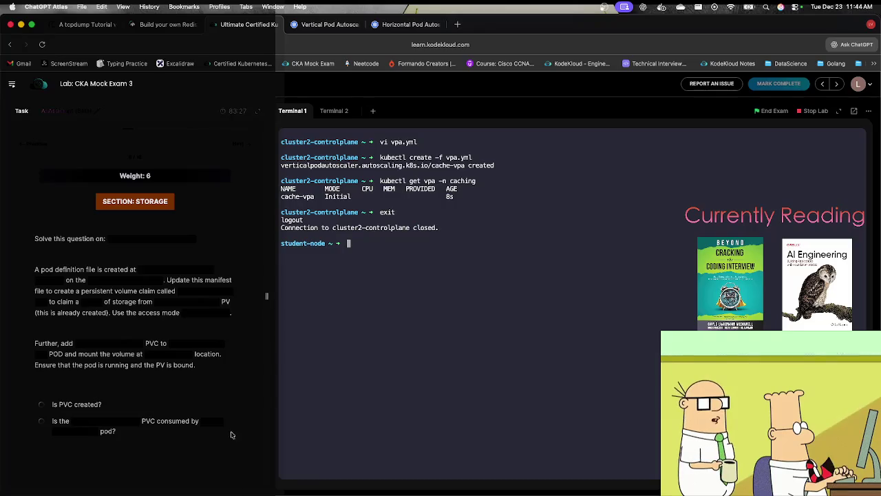
{"action": "left_click", "coordinate": [110, 238]}
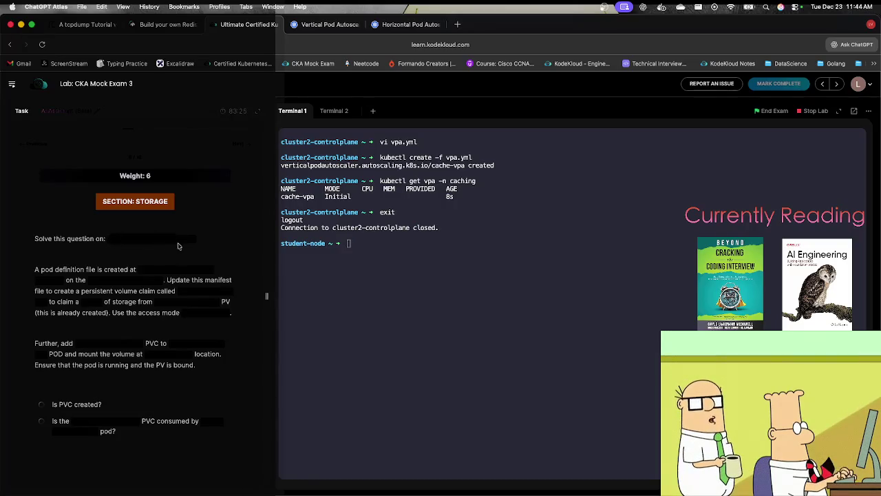
{"action": "left_click", "coordinate": [403, 305]}
{"action": "type", "text": "ssh cluster1-controlplane"}
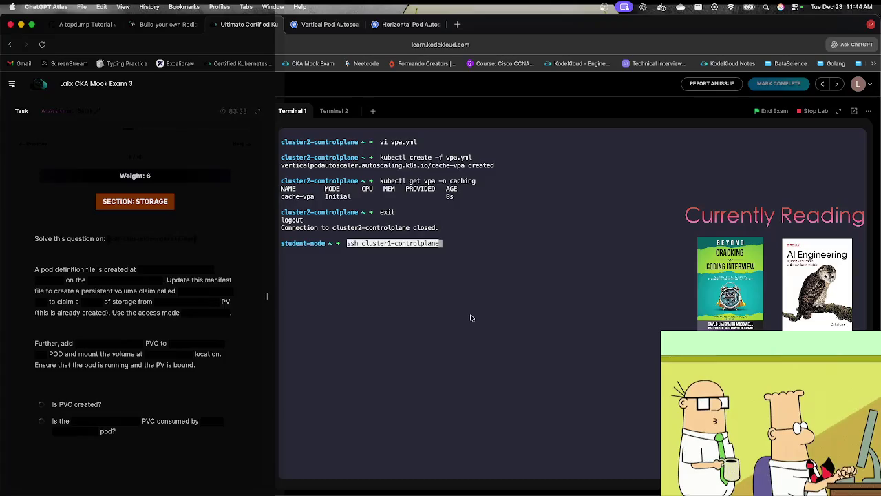
{"action": "key", "text": "Return"}
{"action": "type", "text": "cle"}
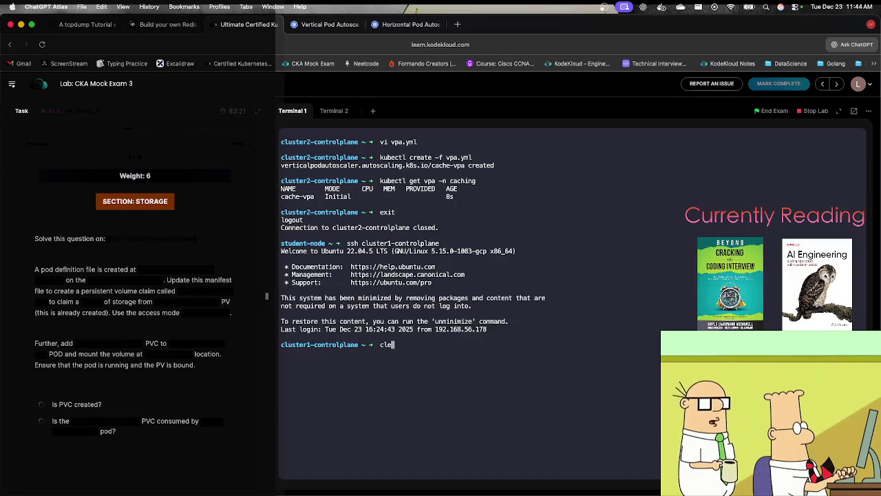
{"action": "type", "text": "ar"}
{"action": "key", "text": "Return"}
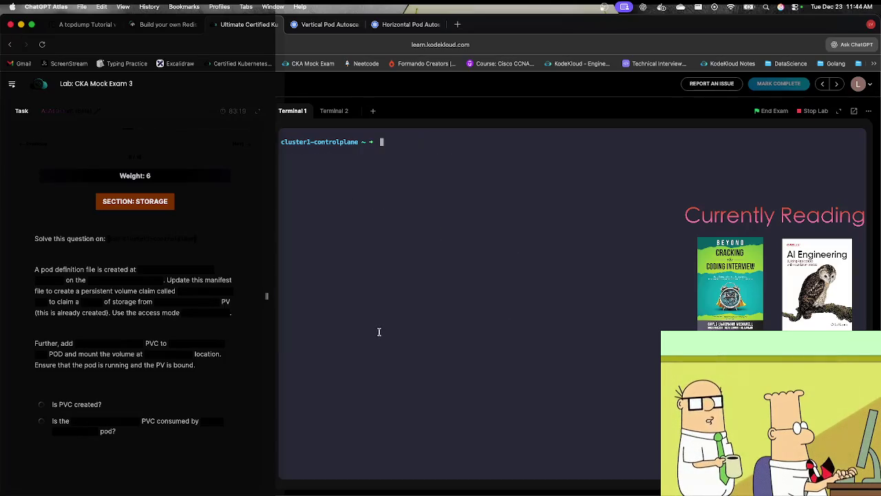
List /root, showing deploys.yml, hpa.yml and peach-pod-cka05-str.yaml.
{"action": "type", "text": "cd /root/"}
{"action": "key", "text": "Return"}
{"action": "type", "text": "ls"}
{"action": "key", "text": "Return"}
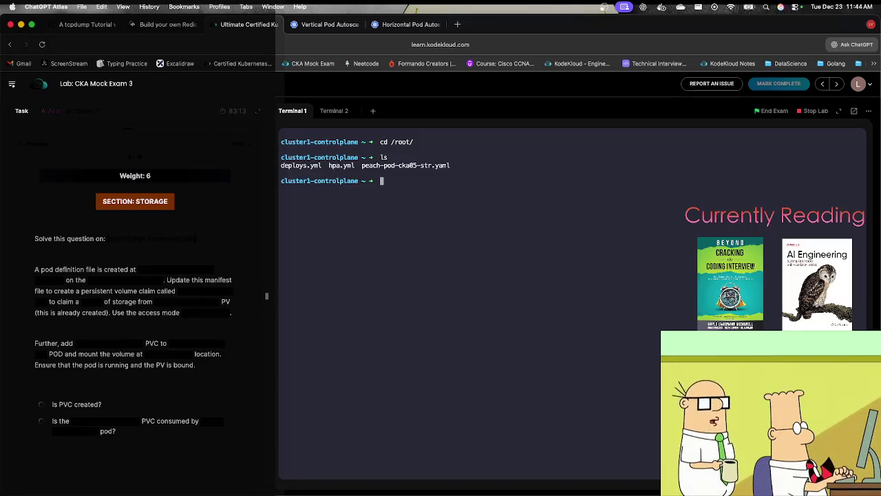
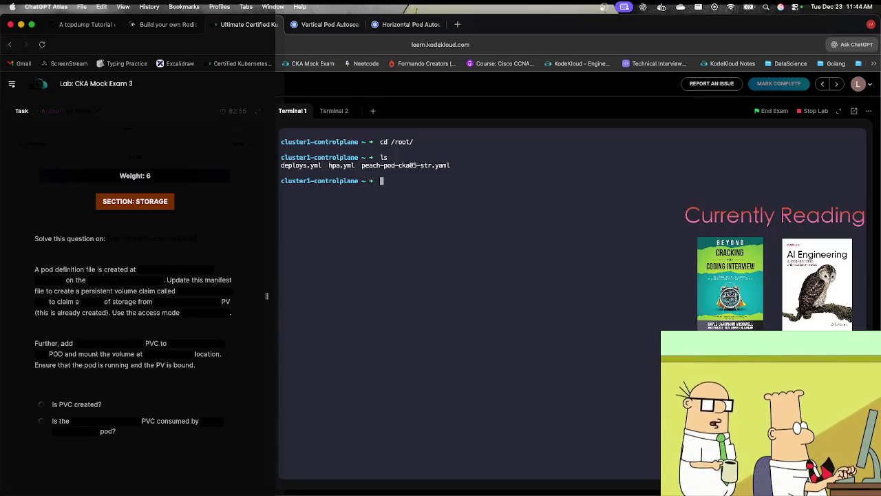
Open peach-pod-cka05-str.yaml in vi and add a --- separator line above apiVersion.
{"action": "type", "text": "vi pe"}
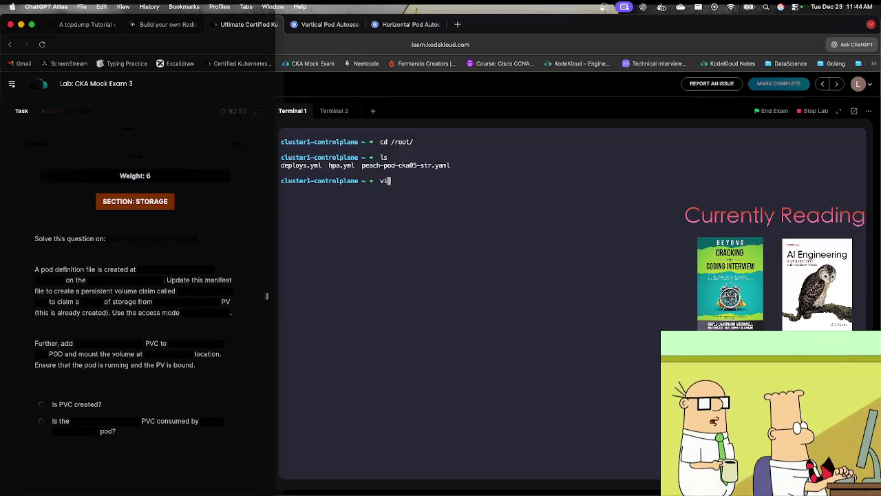
{"action": "key", "text": "Tab"}
{"action": "key", "text": "Return"}
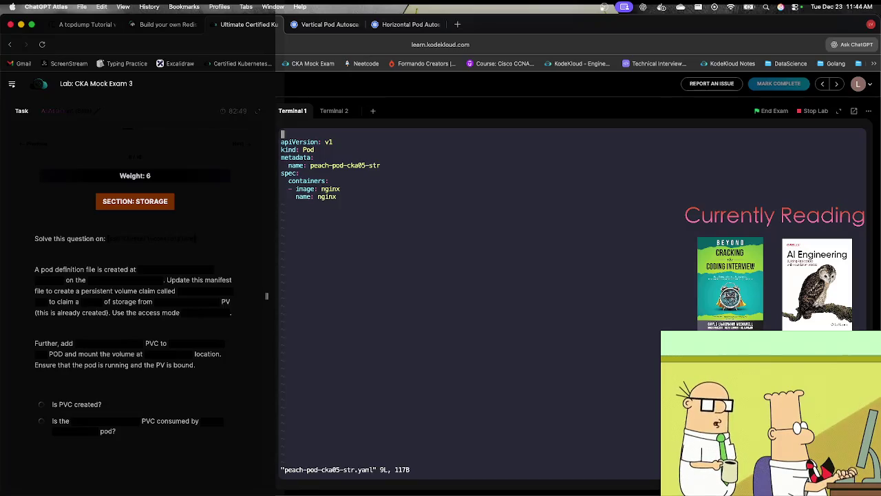
{"action": "key", "text": "O"}
{"action": "type", "text": "---"}
{"action": "key", "text": "Up"}
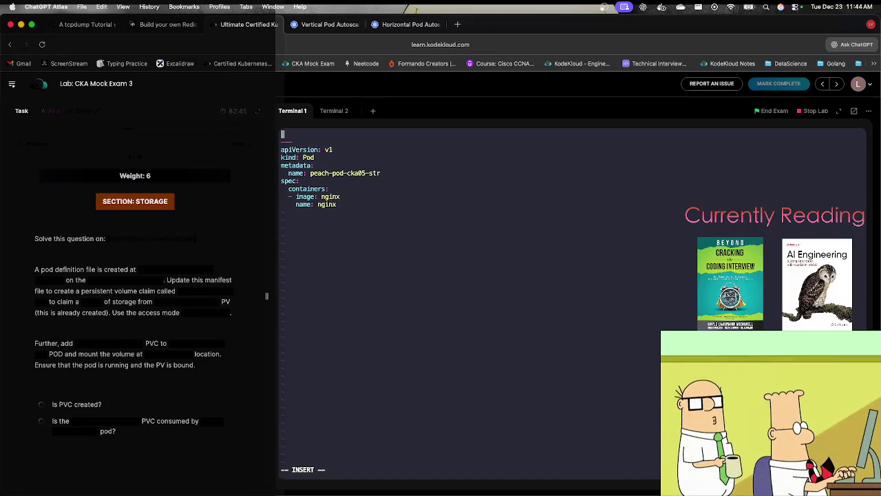
{"action": "left_click", "coordinate": [330, 24]}
{"action": "left_click", "coordinate": [38, 140]}
Copy the task-pv-claim PersistentVolumeClaim example from the docs and paste it above the Pod manifest.
{"action": "type", "text": "volume"}
{"action": "key", "text": "Return"}
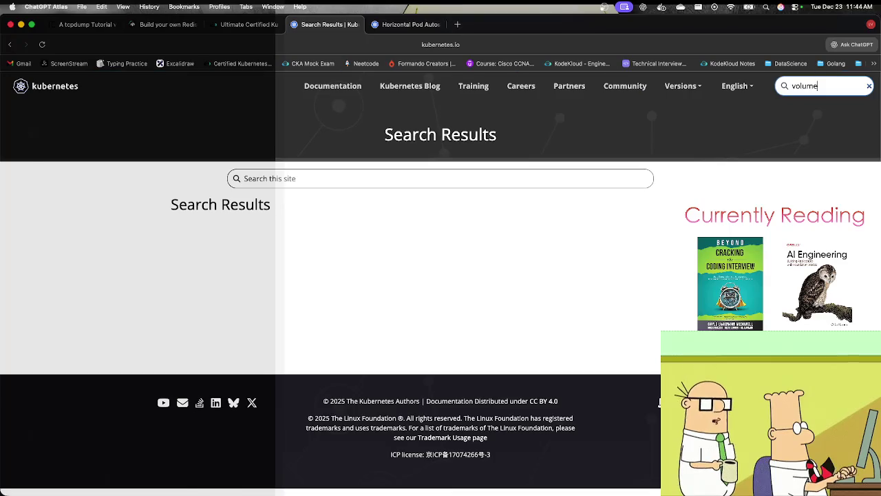
{"action": "left_click", "coordinate": [208, 336]}
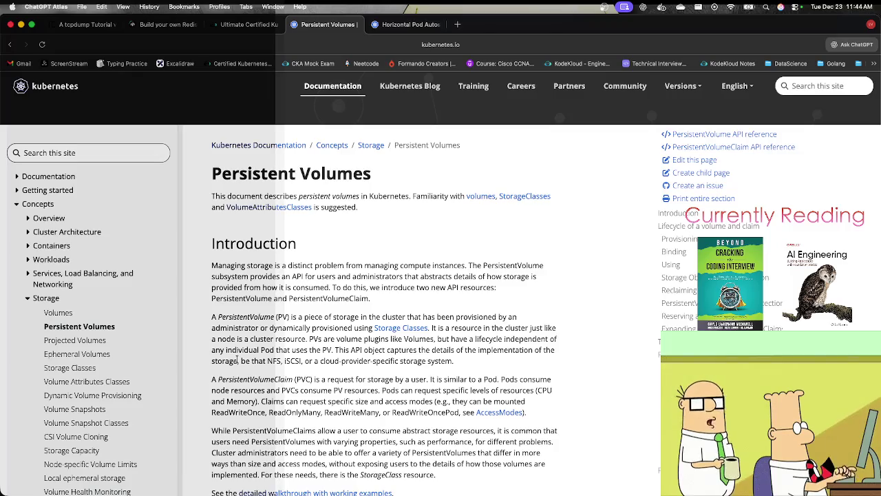
{"action": "key", "text": "End"}
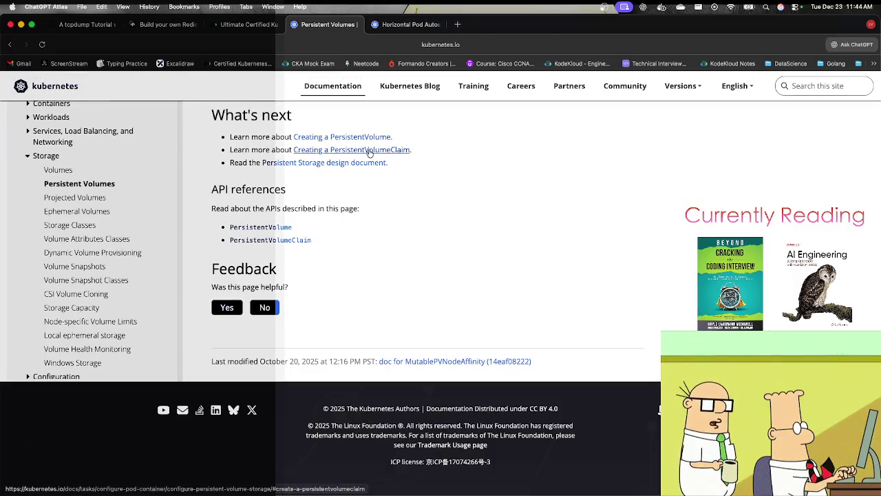
{"action": "left_click", "coordinate": [369, 152]}
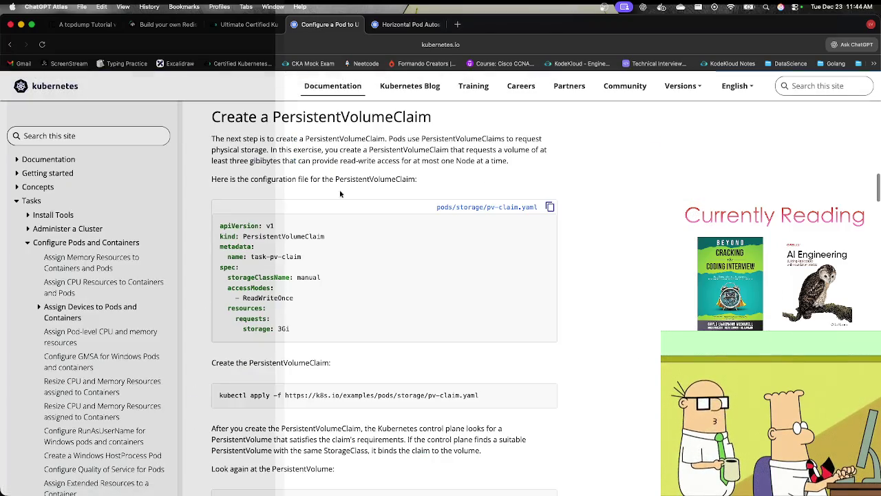
{"action": "left_click", "coordinate": [551, 209]}
{"action": "left_click", "coordinate": [227, 26]}
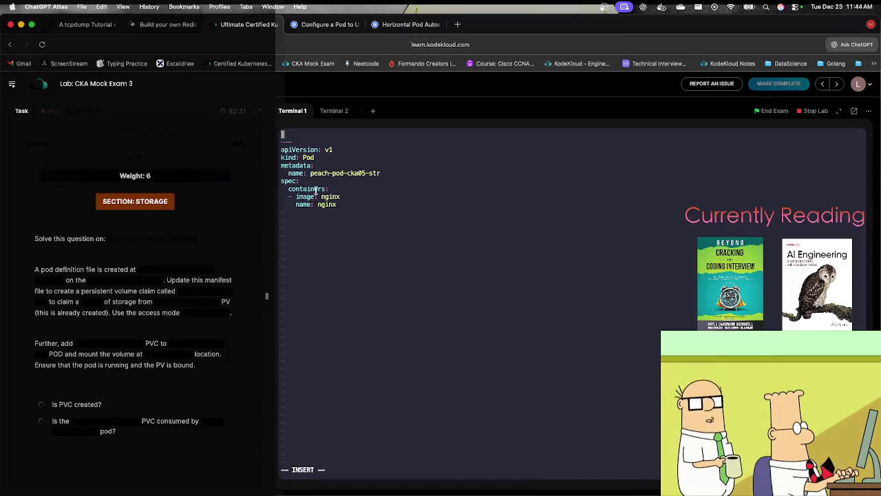
{"action": "key", "text": "super+v"}
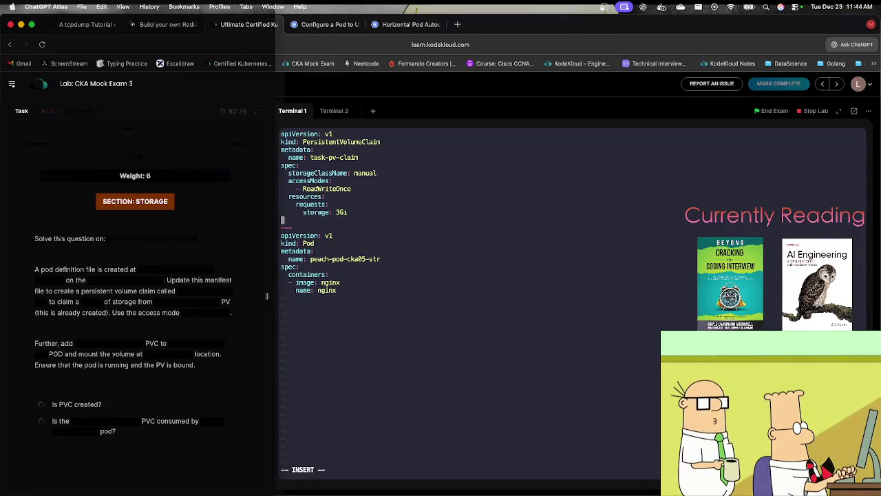
{"action": "left_click", "coordinate": [346, 23]}
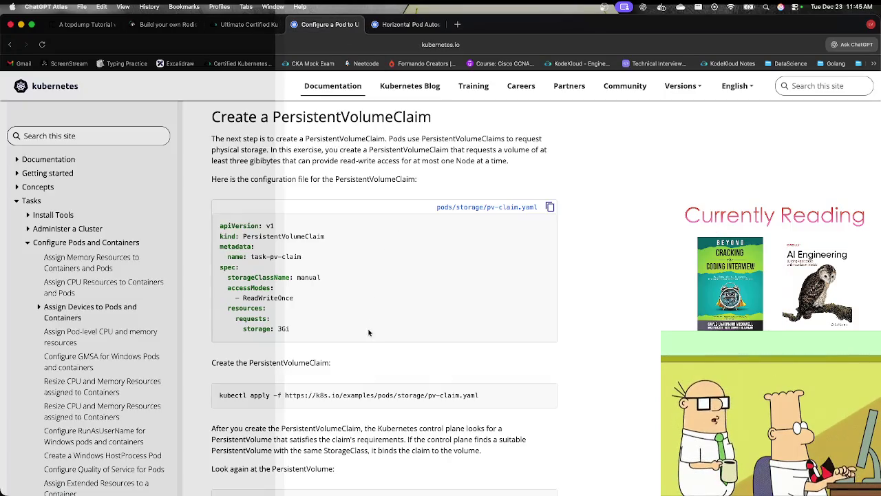
Search the docs page for 'mount' to find the persistentVolumeClaim volumeMounts example.
{"action": "key", "text": "super+f"}
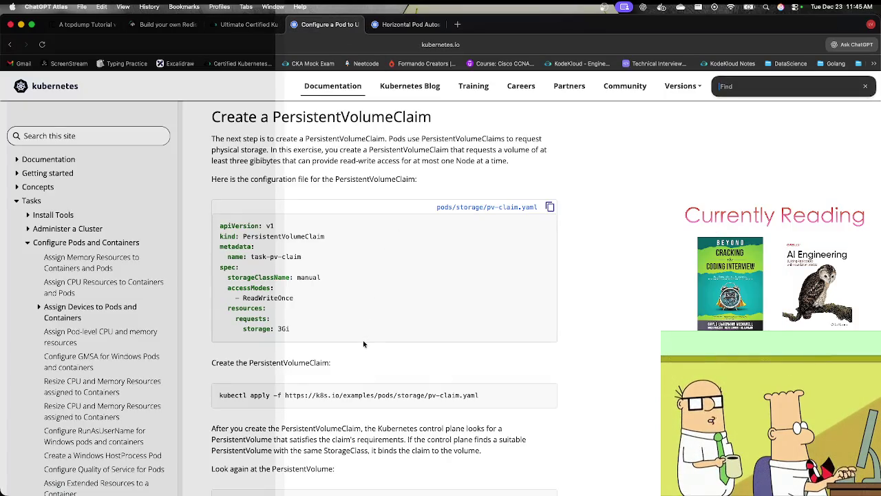
{"action": "type", "text": "mount"}
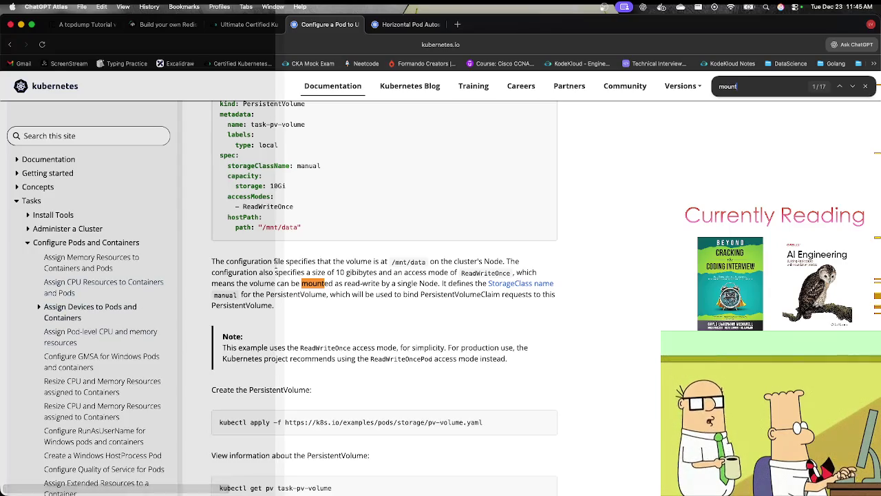
{"action": "scroll", "coordinate": [274, 261], "scroll_direction": "up", "scroll_amount": 3}
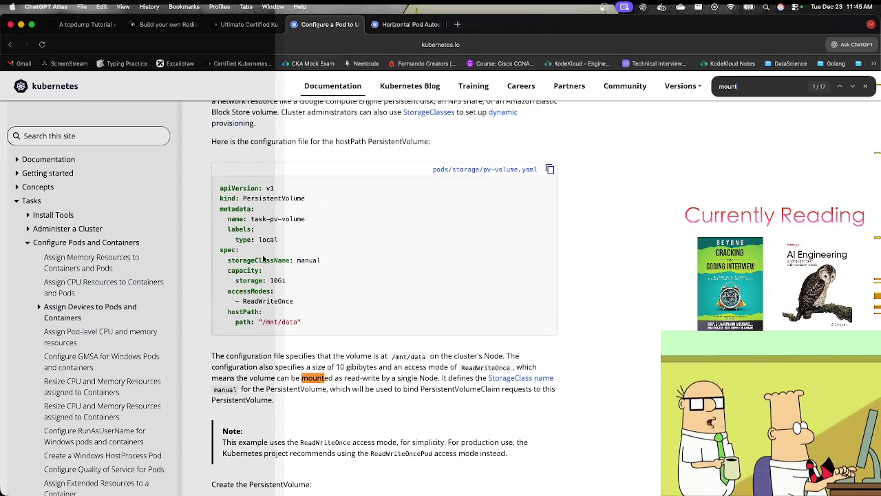
{"action": "key", "text": "Return"}
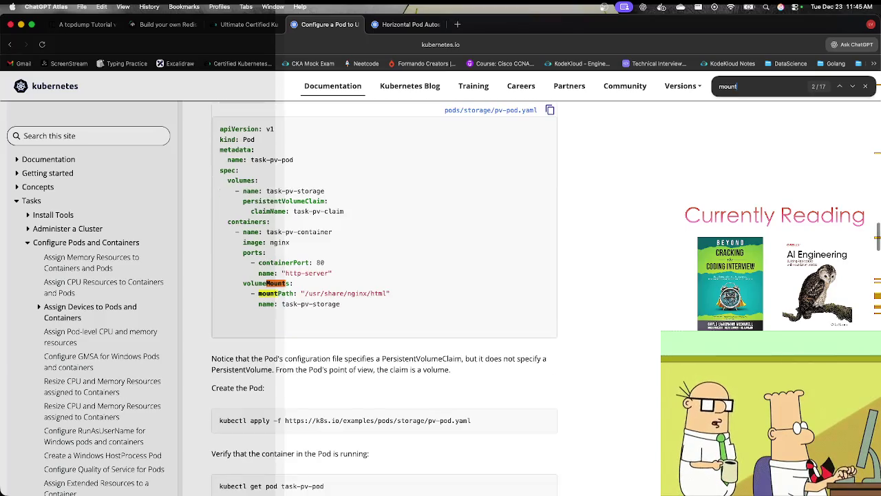
{"action": "key", "text": "Return"}
{"action": "key", "text": "Return"}
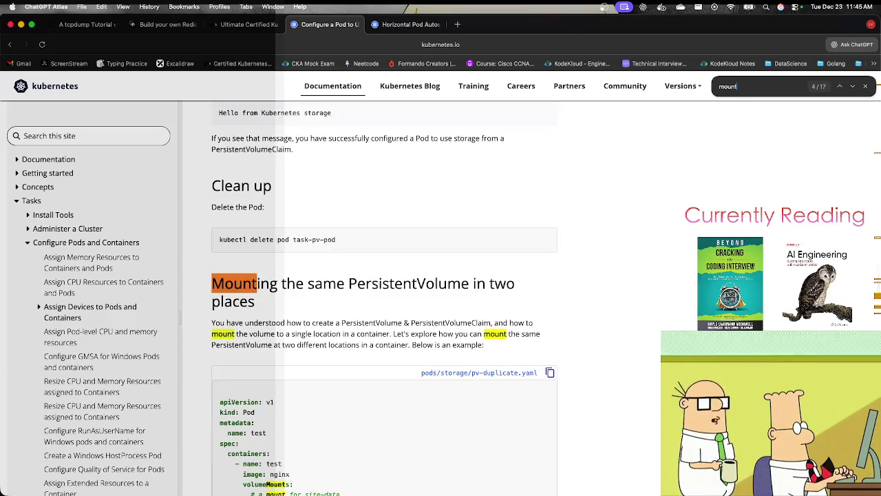
{"action": "key", "text": "Return"}
{"action": "key", "text": "Return"}
{"action": "key", "text": "Return"}
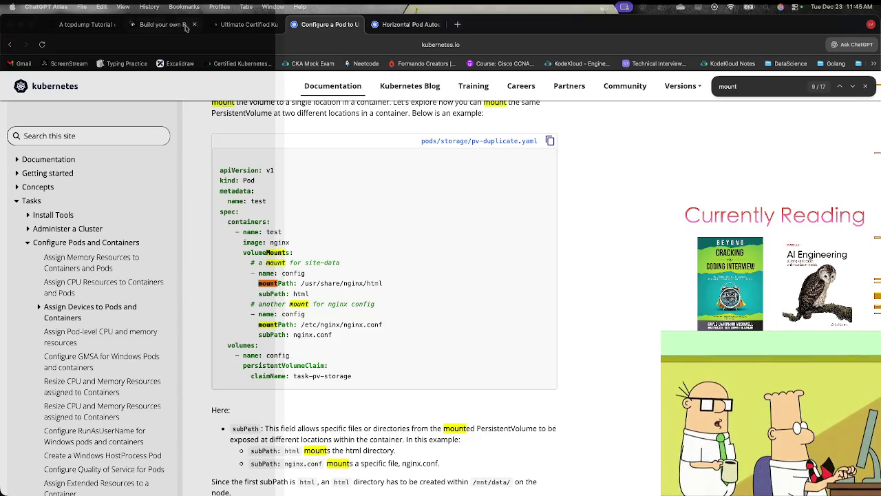
{"action": "left_click", "coordinate": [233, 28]}
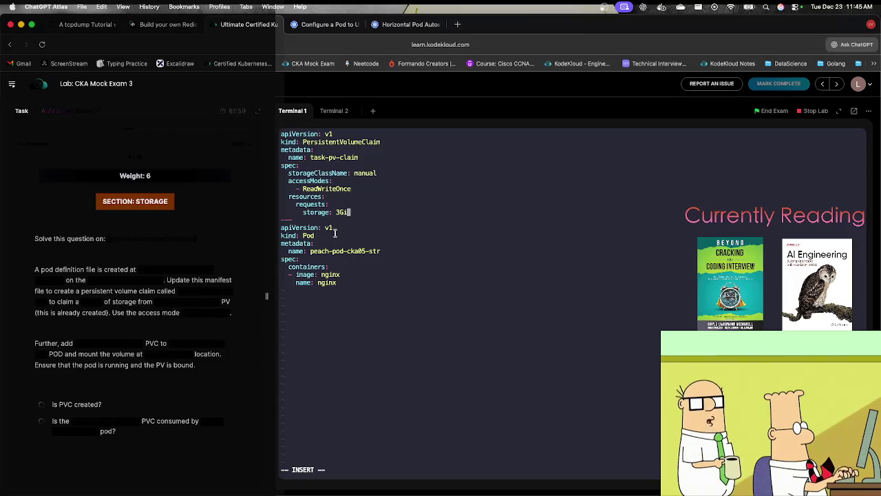
Change the claim's storage request to 100Mi and delete the storageClassName: manual line.
{"action": "key", "text": "BackSpace"}
{"action": "key", "text": "BackSpace"}
{"action": "key", "text": "BackSpace"}
{"action": "type", "text": "100Mi"}
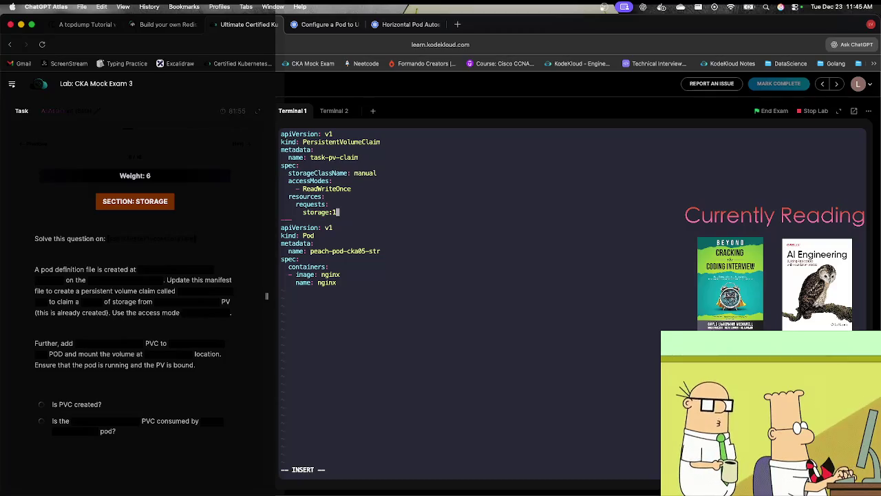
{"action": "left_click", "coordinate": [330, 203]}
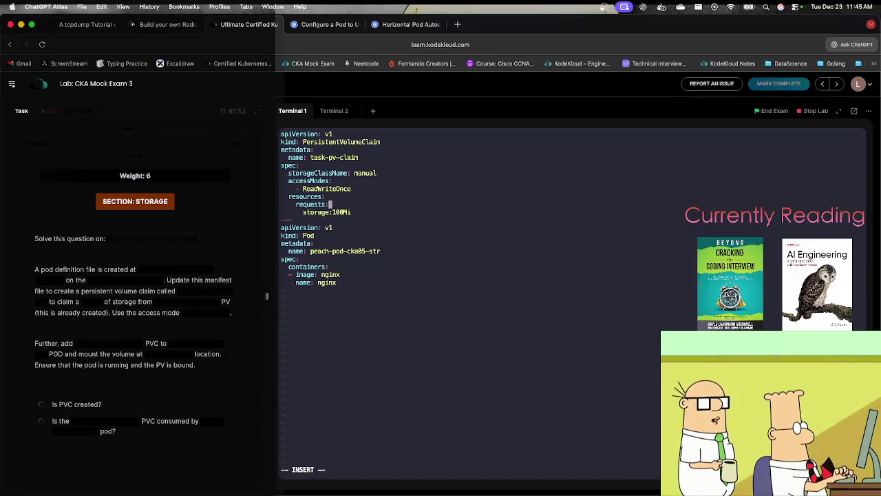
{"action": "left_click", "coordinate": [327, 197]}
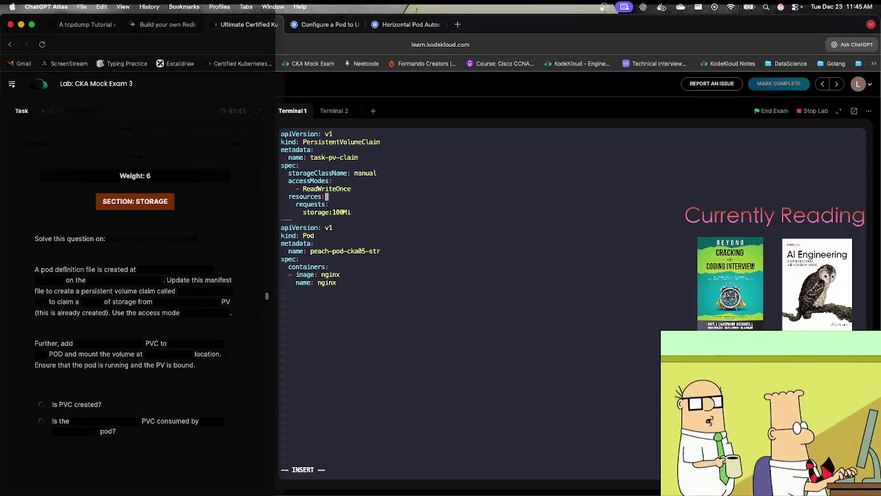
{"action": "key", "text": "Up"}
{"action": "key", "text": "Up"}
{"action": "key", "text": "Up"}
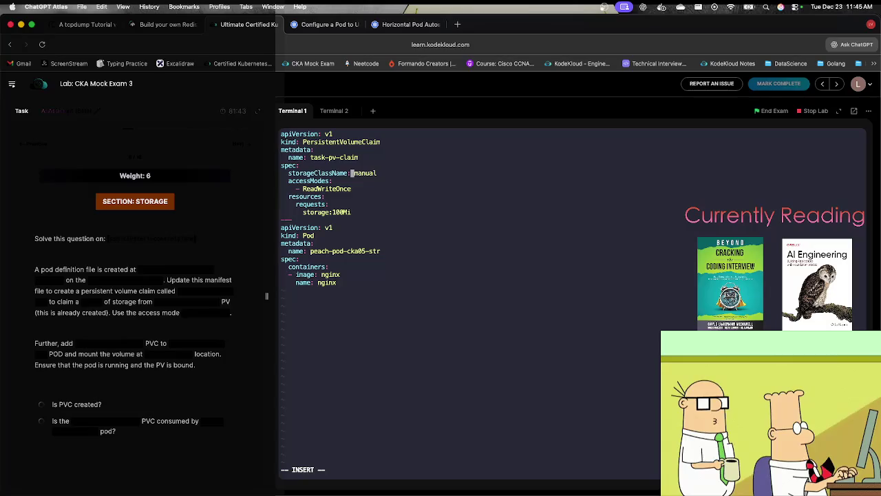
{"action": "key", "text": "Escape"}
{"action": "key", "text": "d"}
{"action": "key", "text": "d"}
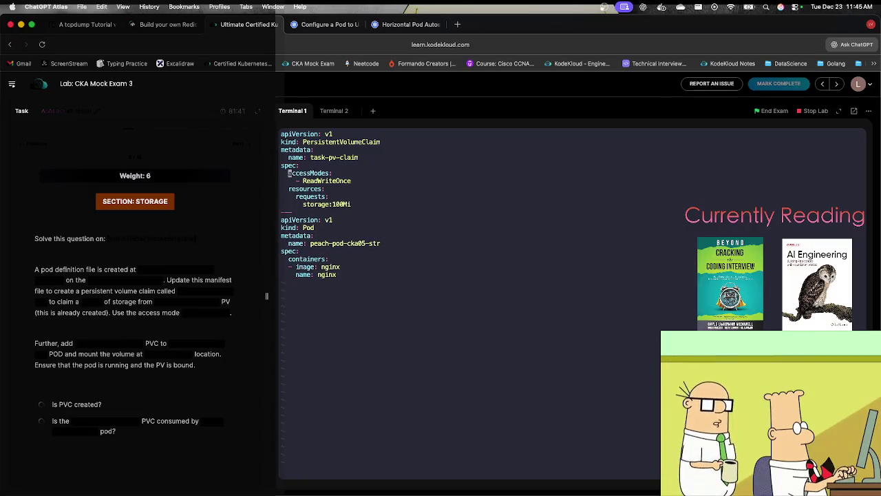
{"action": "key", "text": "i"}
Add volumeName: peach-pv-cka05-str under the claim's spec.
{"action": "key", "text": "Up"}
{"action": "key", "text": "Right"}
{"action": "key", "text": "Right"}
{"action": "key", "text": "Right"}
{"action": "key", "text": "Return"}
{"action": "type", "text": "volumeName:"}
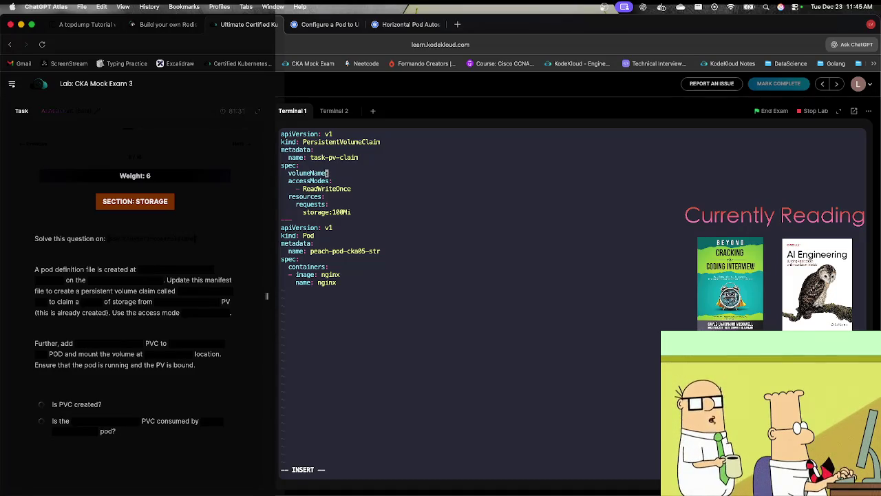
{"action": "left_click", "coordinate": [207, 305]}
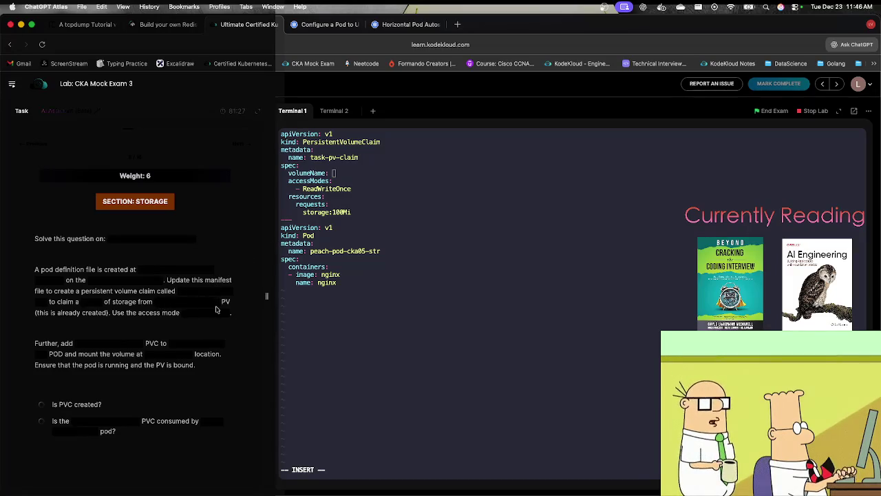
{"action": "key", "text": "super+v"}
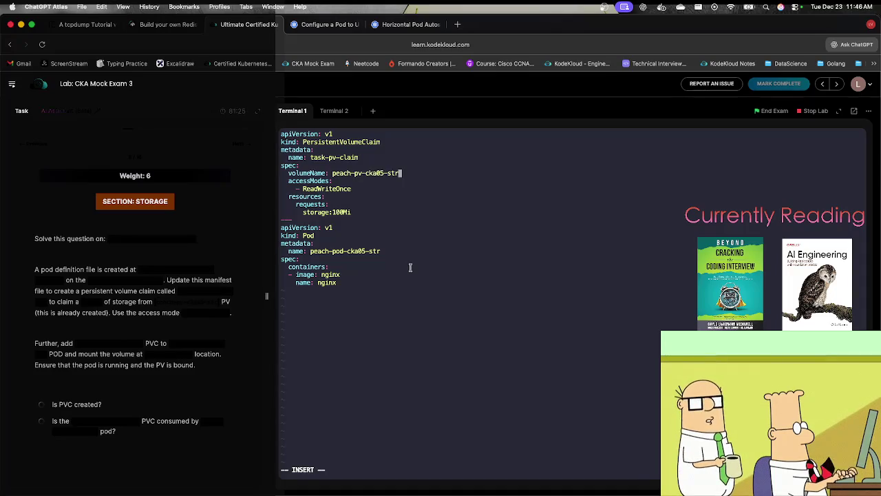
Rename the claim from task-pv-claim to peach-pvc-cka05-str and save the file.
{"action": "key", "text": "Up"}
{"action": "key", "text": "Up"}
{"action": "key", "text": "BackSpace"}
{"action": "key", "text": "BackSpace"}
{"action": "key", "text": "BackSpace"}
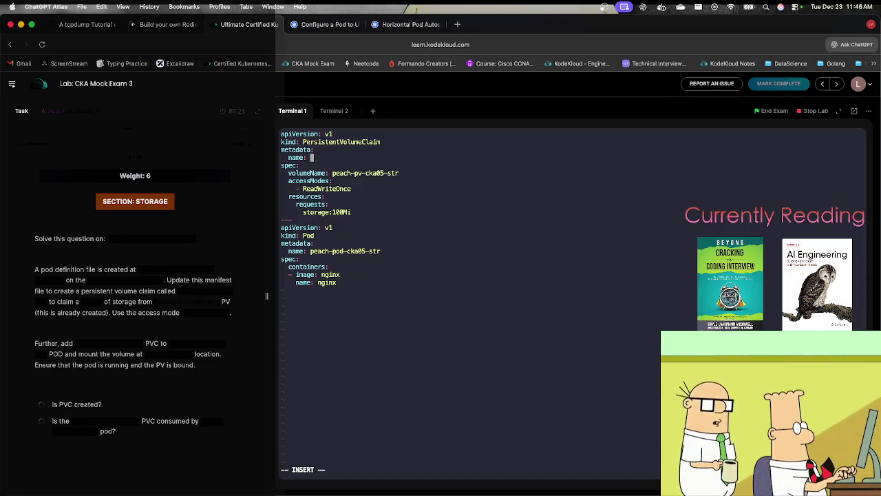
{"action": "left_click", "coordinate": [183, 292]}
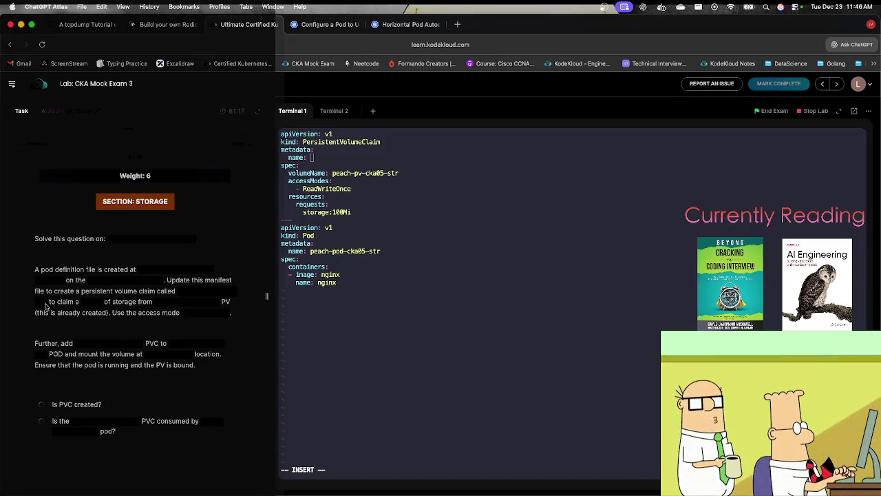
{"action": "left_click", "coordinate": [421, 272]}
{"action": "key", "text": "super+v"}
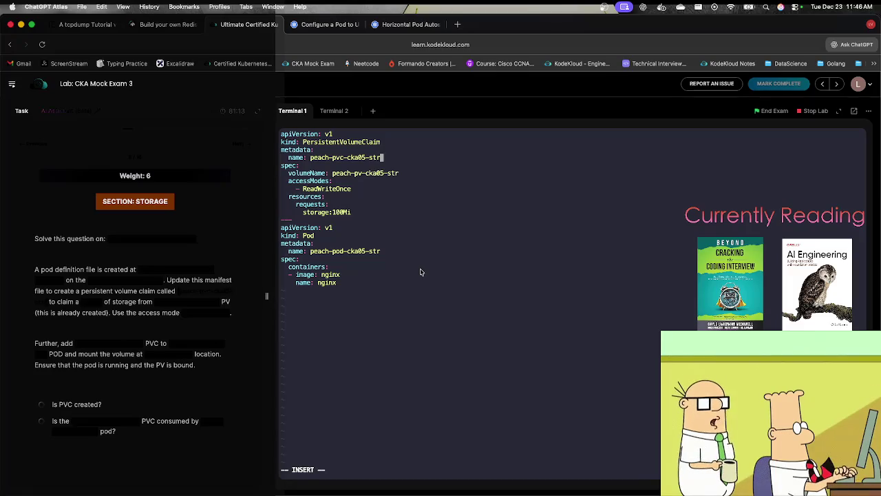
{"action": "key", "text": "Escape"}
{"action": "type", "text": ":w"}
{"action": "key", "text": "Return"}
Add a new indented line below the Pod's container name.
{"action": "key", "text": "j"}
{"action": "key", "text": "j"}
{"action": "key", "text": "j"}
{"action": "key", "text": "j"}
{"action": "key", "text": "j"}
{"action": "key", "text": "j"}
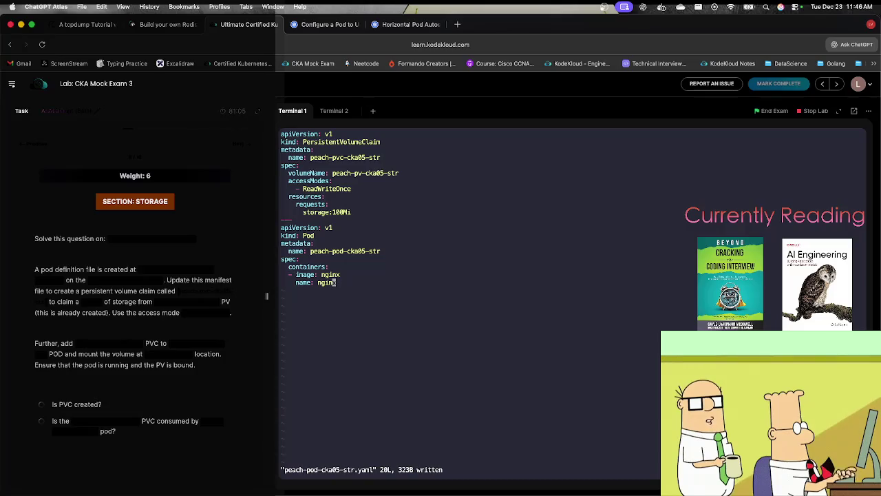
{"action": "key", "text": "A"}
{"action": "key", "text": "Return"}
{"action": "key", "text": "BackSpace"}
{"action": "key", "text": "BackSpace"}
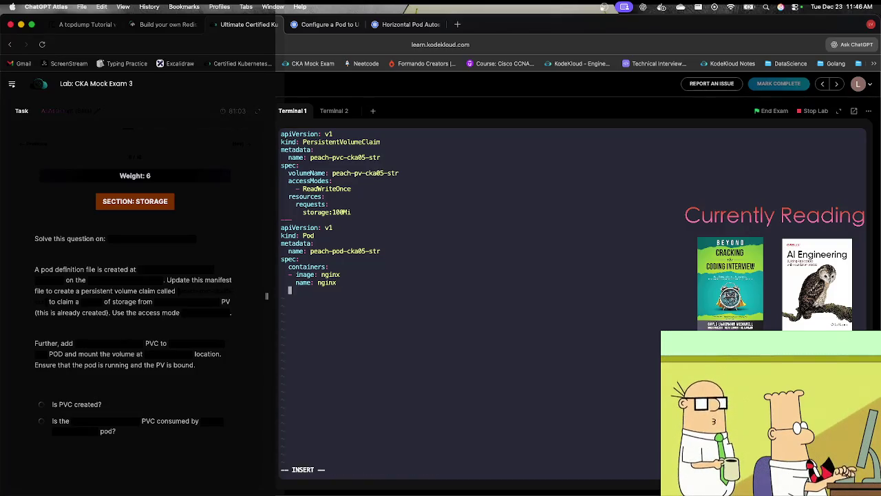
Copy the volumeMounts and volumes lines from the pv-duplicate.yaml Pod example in the docs.
{"action": "left_click", "coordinate": [329, 24]}
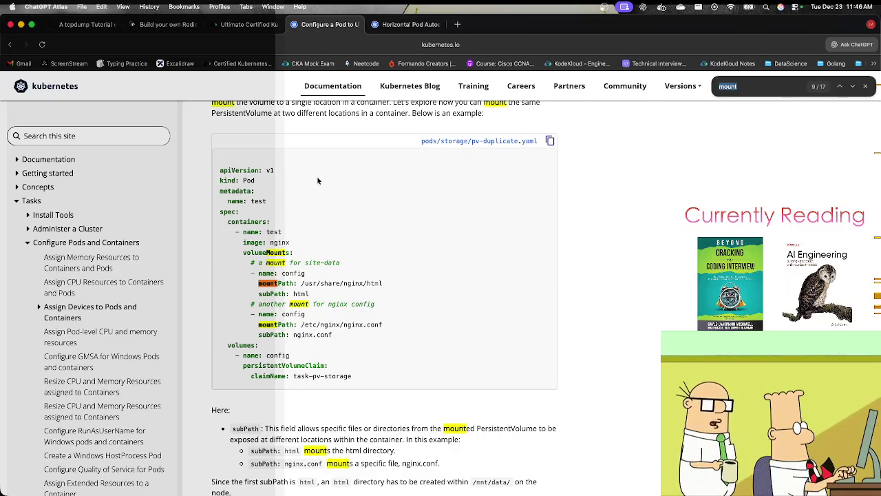
{"action": "left_click_drag", "start_coordinate": [351, 378], "coordinate": [243, 256]}
{"action": "key", "text": "super+c"}
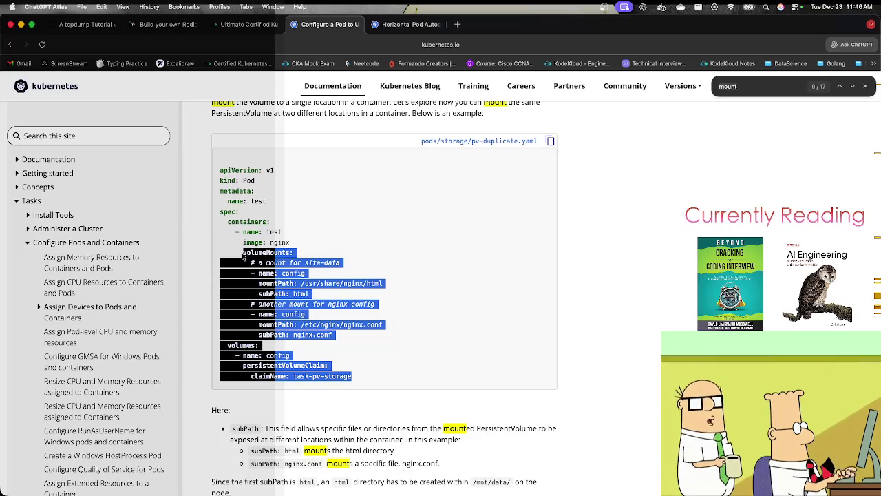
{"action": "left_click", "coordinate": [248, 25]}
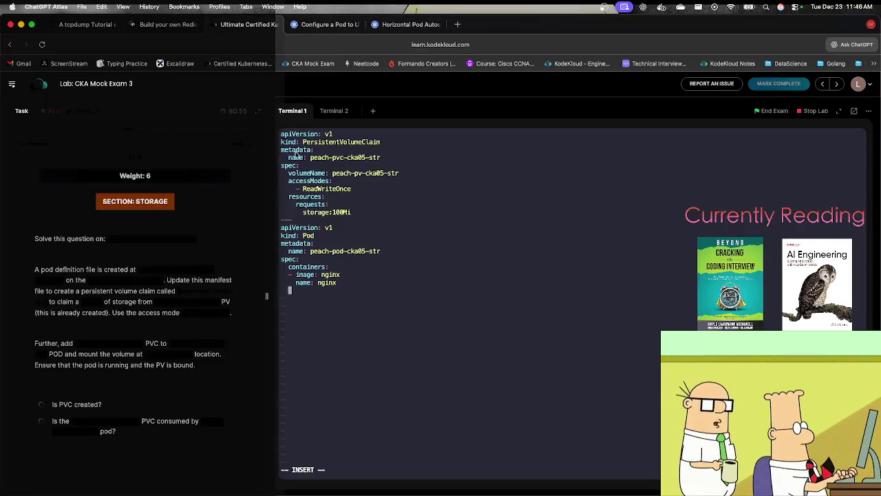
{"action": "left_click", "coordinate": [398, 26]}
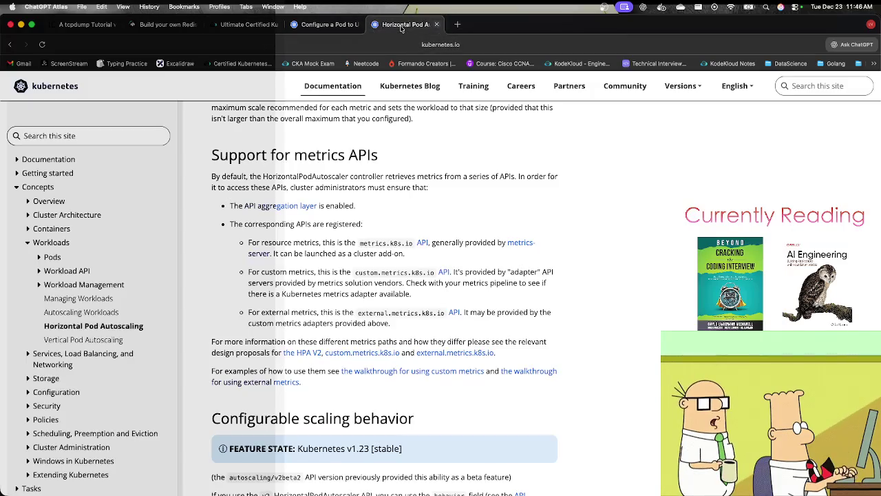
{"action": "key", "text": "ctrl+shift+Tab"}
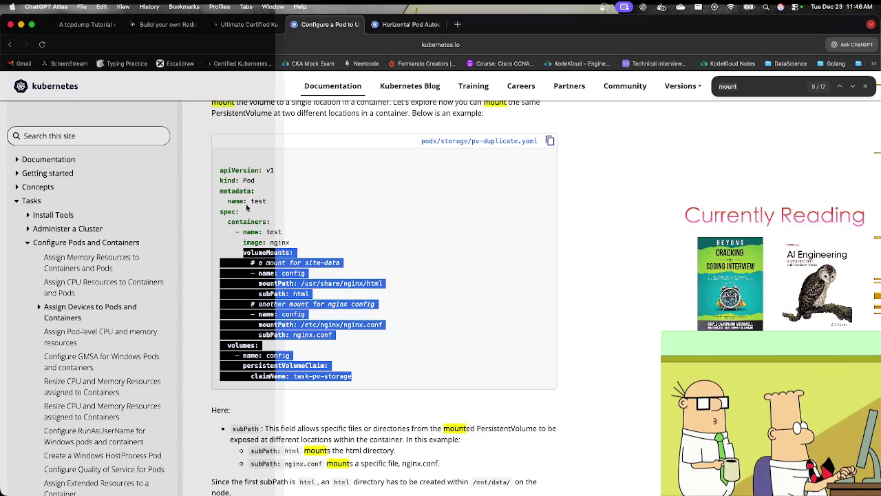
{"action": "left_click", "coordinate": [250, 29]}
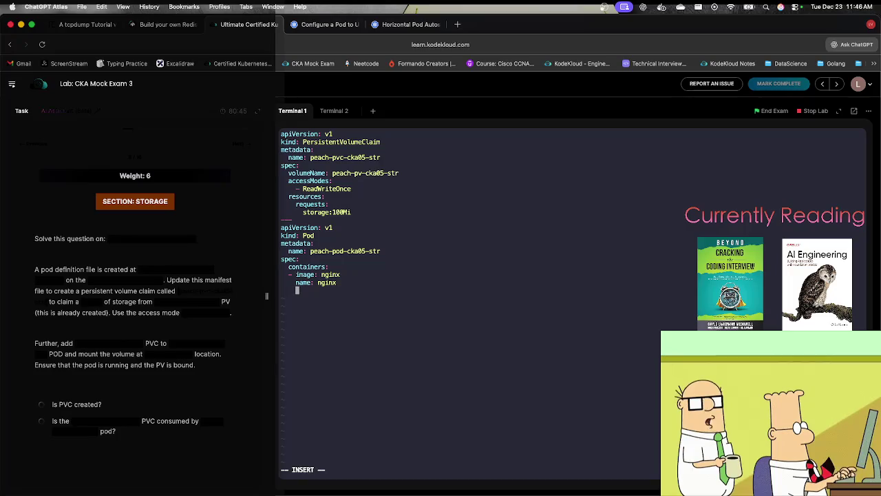
Paste the volume example into the Pod and delete the extra mount and subPath lines.
{"action": "key", "text": "super+v"}
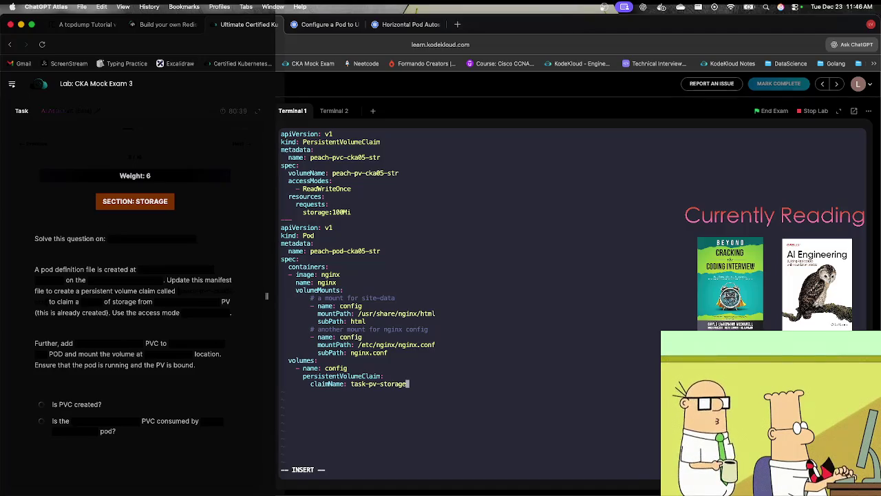
{"action": "key", "text": "Up"}
{"action": "key", "text": "Up"}
{"action": "key", "text": "Up"}
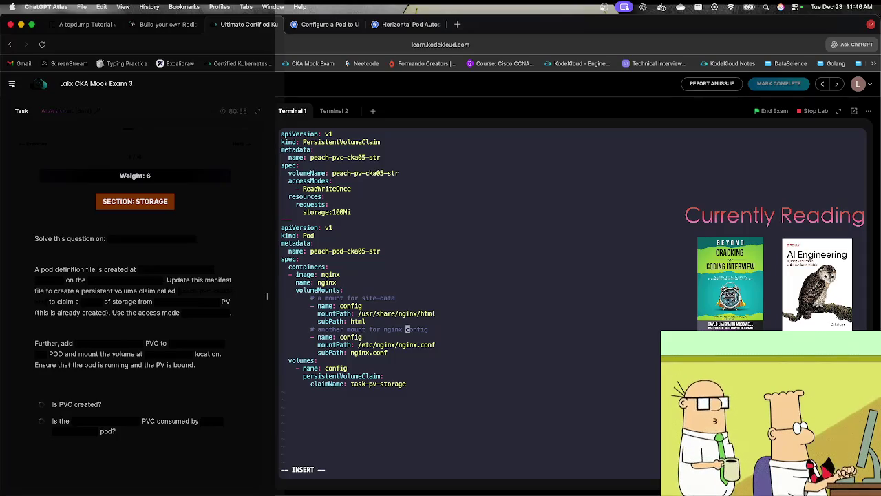
{"action": "key", "text": "Escape"}
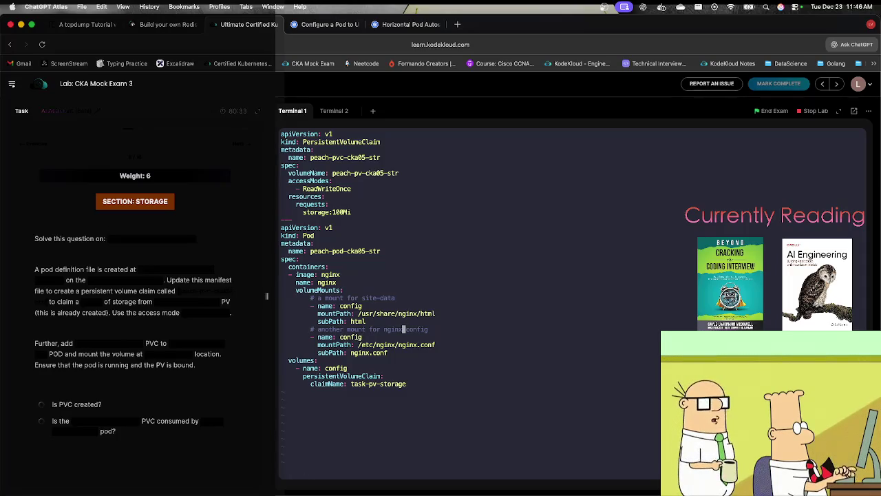
{"action": "key", "text": "d"}
{"action": "key", "text": "d"}
{"action": "key", "text": "d"}
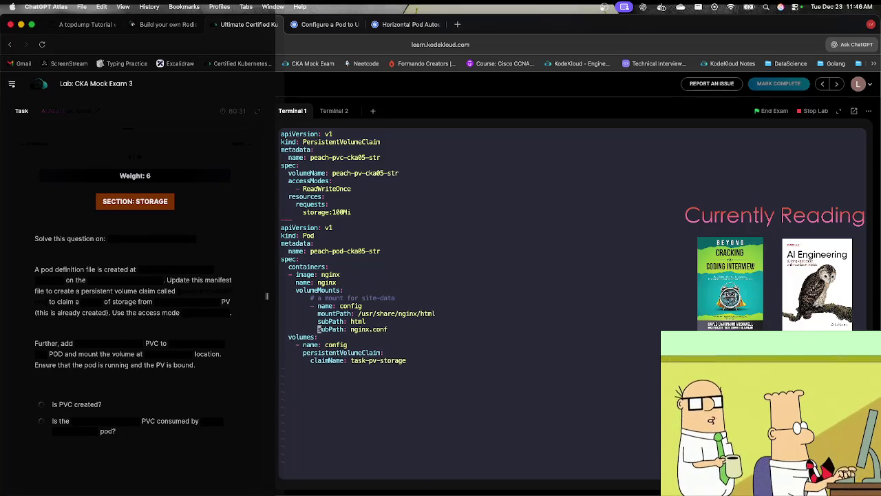
{"action": "key", "text": "Up"}
{"action": "key", "text": "d"}
{"action": "key", "text": "d"}
{"action": "key", "text": "Up"}
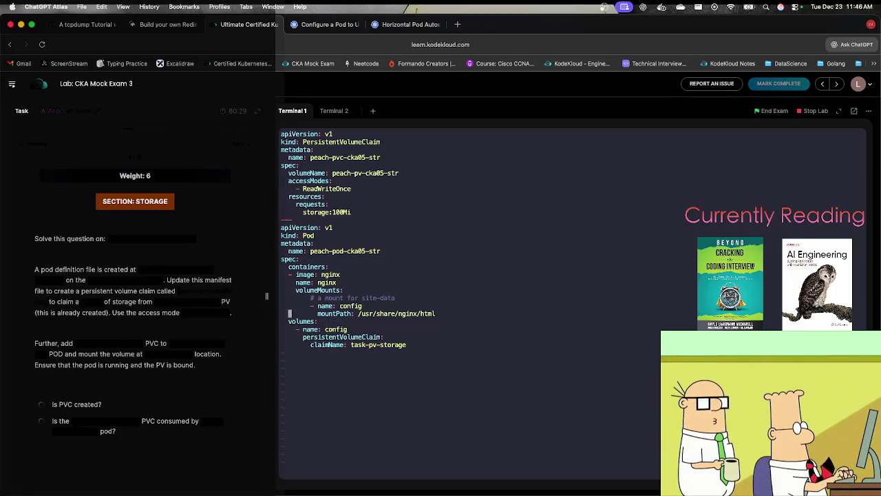
Replace the claimName task-pv-storage with peach-pvc-cka05-str.
{"action": "key", "text": "Right"}
{"action": "key", "text": "Right"}
{"action": "key", "text": "Right"}
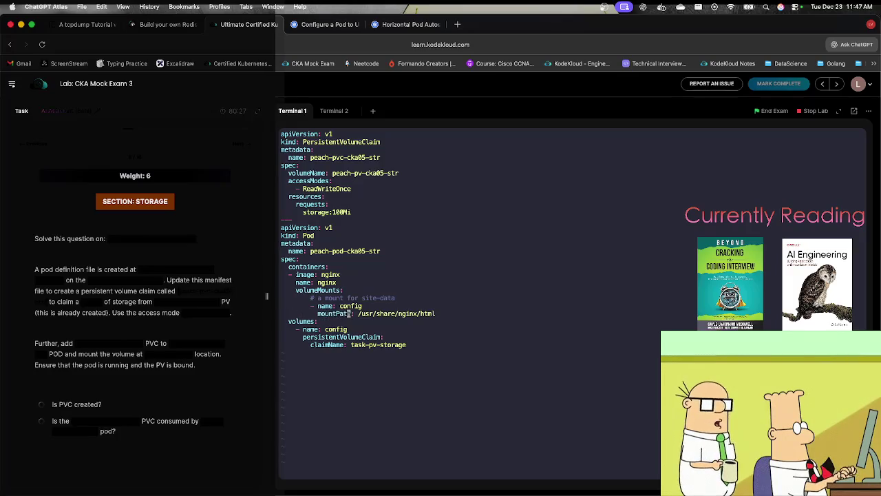
{"action": "key", "text": "Up"}
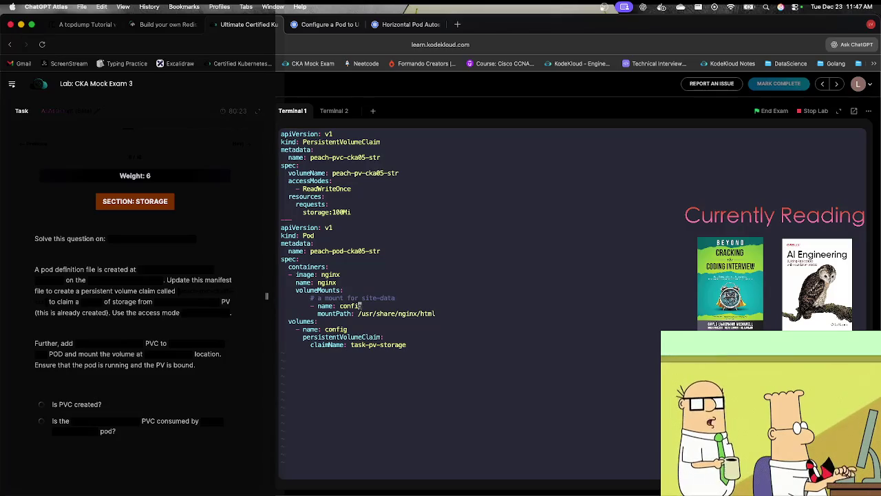
{"action": "key", "text": "Down"}
{"action": "key", "text": "Down"}
{"action": "key", "text": "Down"}
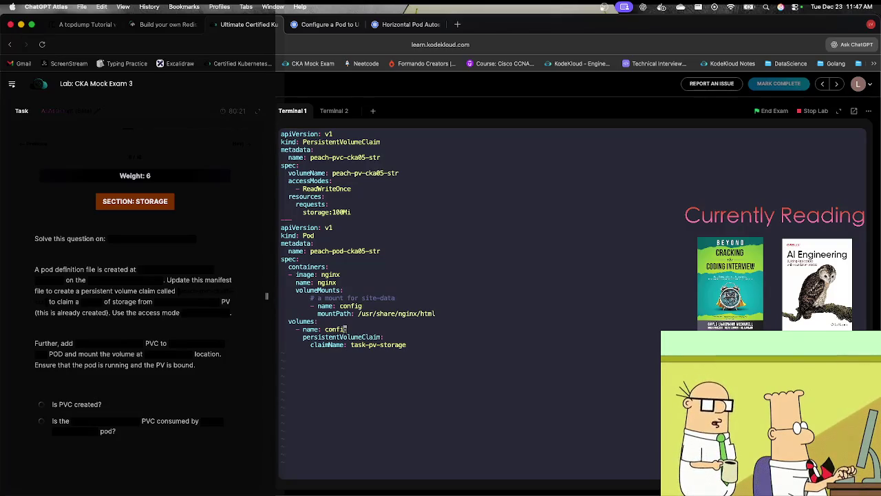
{"action": "key", "text": "Down"}
{"action": "key", "text": "Right"}
{"action": "key", "text": "Right"}
{"action": "key", "text": "Right"}
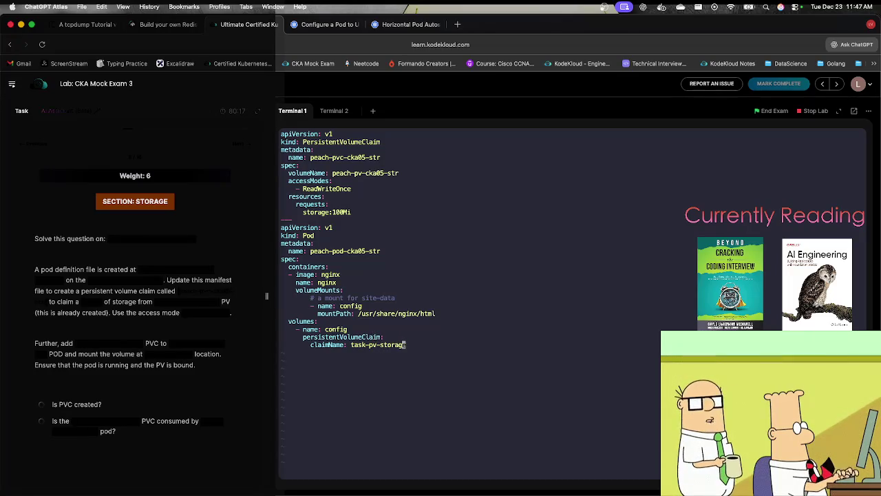
{"action": "key", "text": "a"}
{"action": "key", "text": "BackSpace"}
{"action": "key", "text": "BackSpace"}
{"action": "key", "text": "BackSpace"}
{"action": "key", "text": "BackSpace"}
{"action": "key", "text": "BackSpace"}
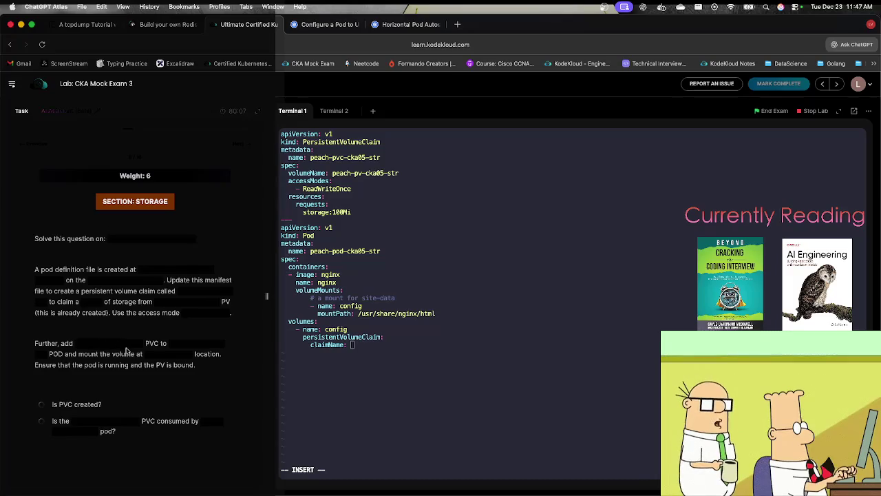
{"action": "left_click", "coordinate": [141, 350]}
{"action": "left_click", "coordinate": [363, 368]}
{"action": "type", "text": "peach-pvc-cka05-str"}
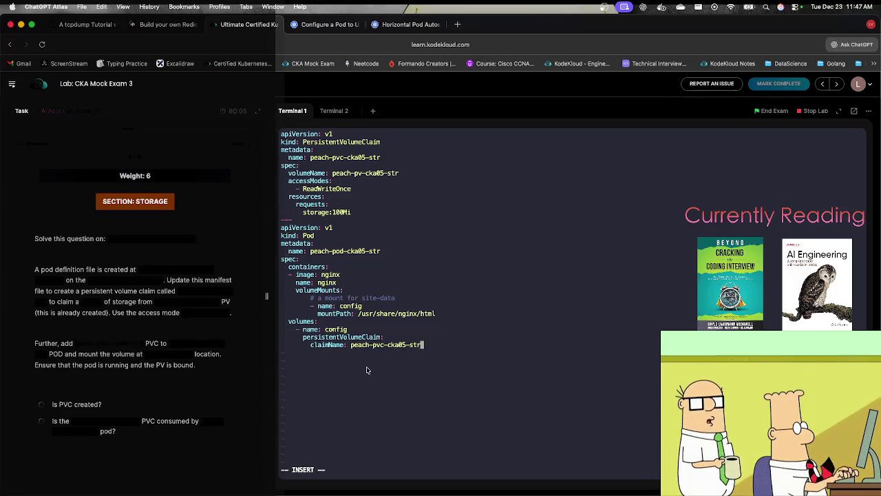
Set the volume mount's mountPath to /var/www/html.
{"action": "key", "text": "Up"}
{"action": "key", "text": "Up"}
{"action": "key", "text": "Up"}
{"action": "key", "text": "Right"}
{"action": "key", "text": "Right"}
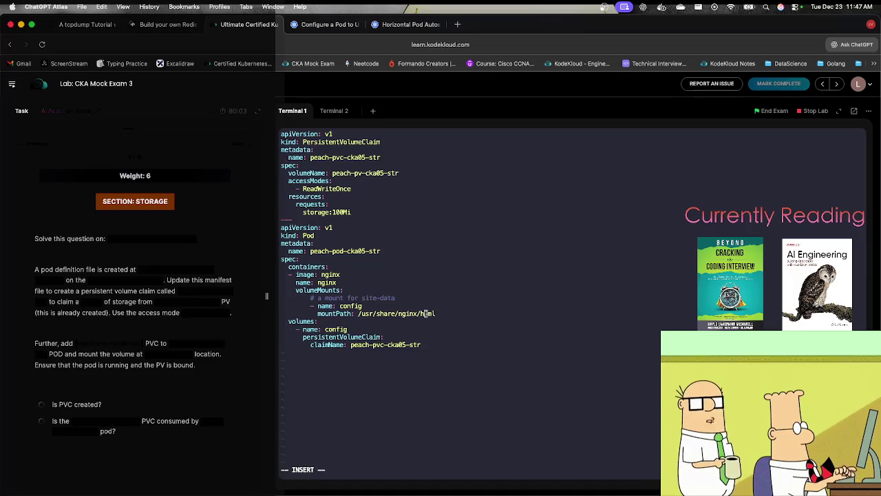
{"action": "key", "text": "Right"}
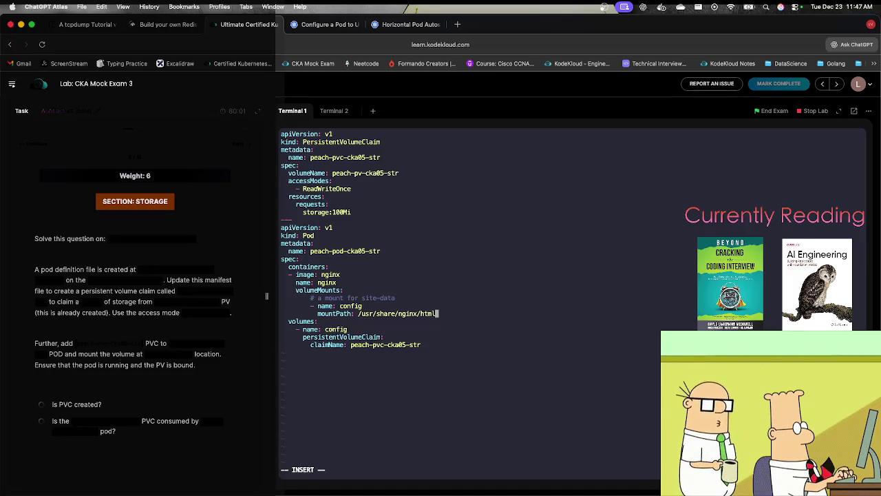
{"action": "key", "text": "Left"}
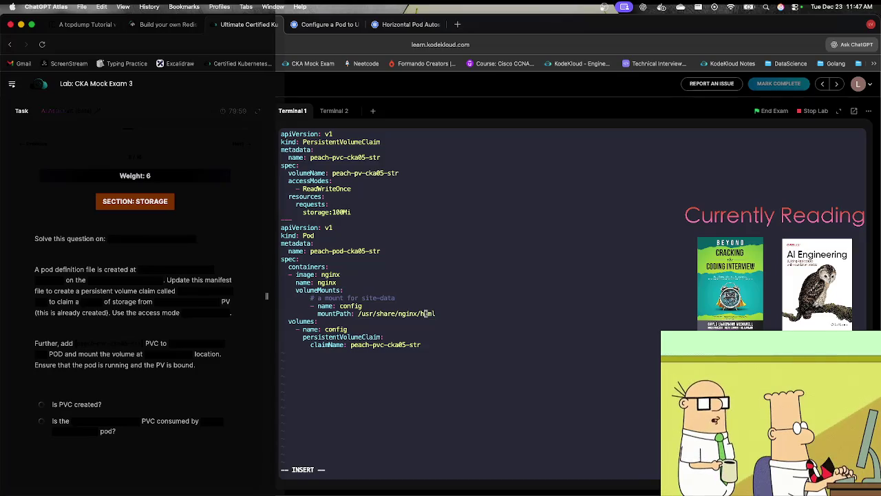
{"action": "key", "text": "BackSpace"}
{"action": "key", "text": "BackSpace"}
{"action": "key", "text": "BackSpace"}
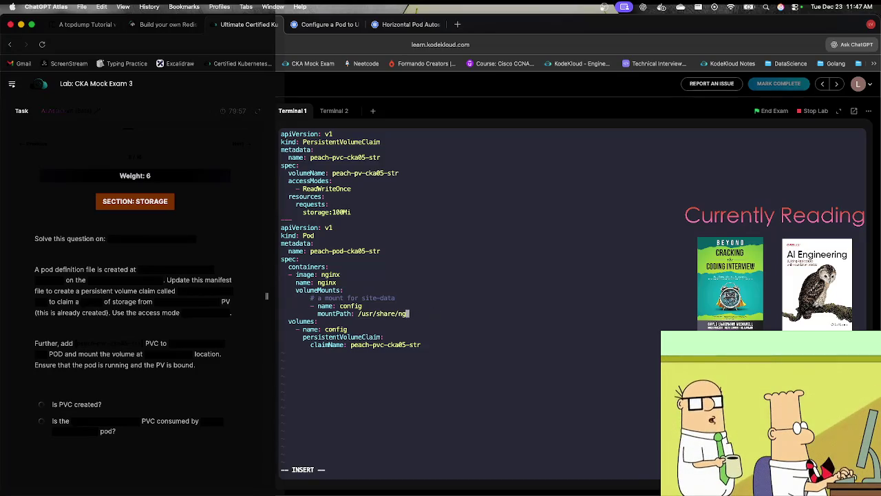
{"action": "key", "text": "BackSpace"}
{"action": "key", "text": "BackSpace"}
{"action": "key", "text": "BackSpace"}
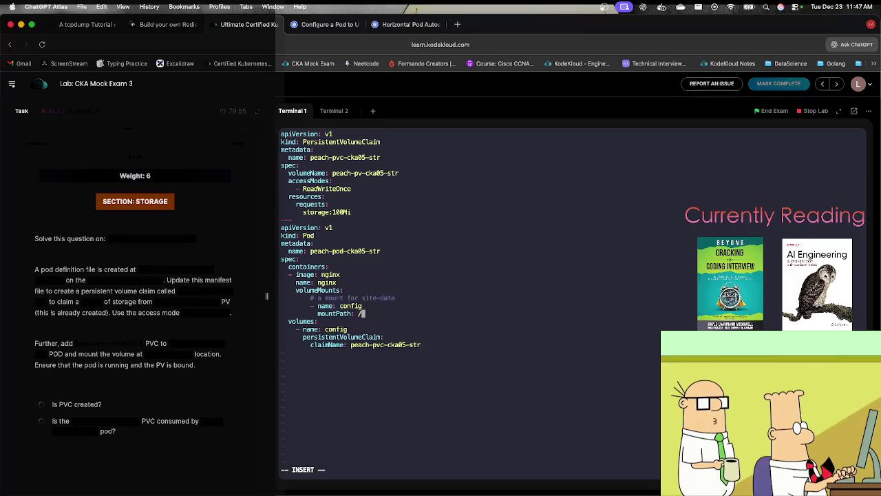
{"action": "left_click", "coordinate": [154, 356]}
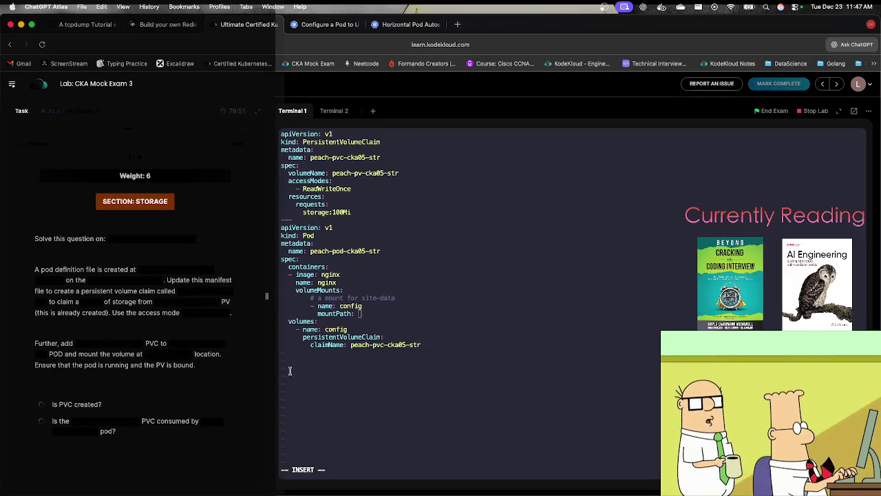
{"action": "key", "text": "super+c"}
{"action": "left_click", "coordinate": [317, 373]}
{"action": "key", "text": "super+v"}
Rename the volume mount from config to peach-mount.
{"action": "key", "text": "Up"}
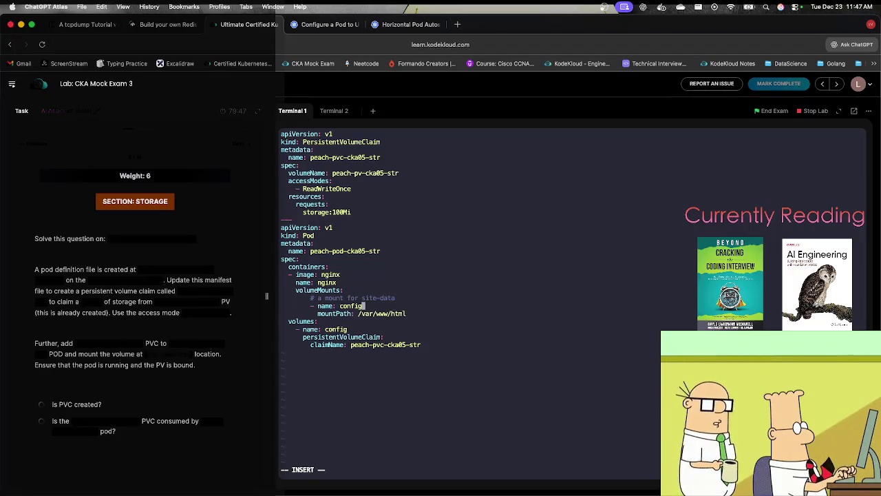
{"action": "key", "text": "Left"}
{"action": "key", "text": "Left"}
{"action": "key", "text": "Left"}
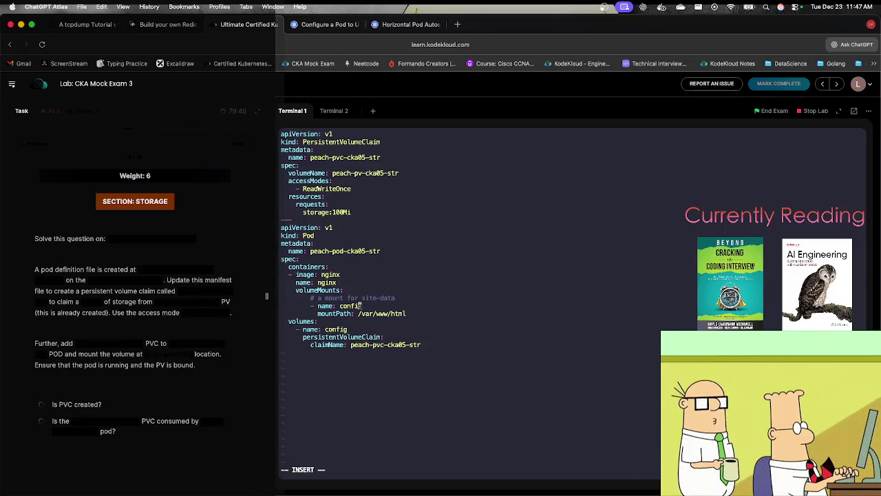
{"action": "key", "text": "Left"}
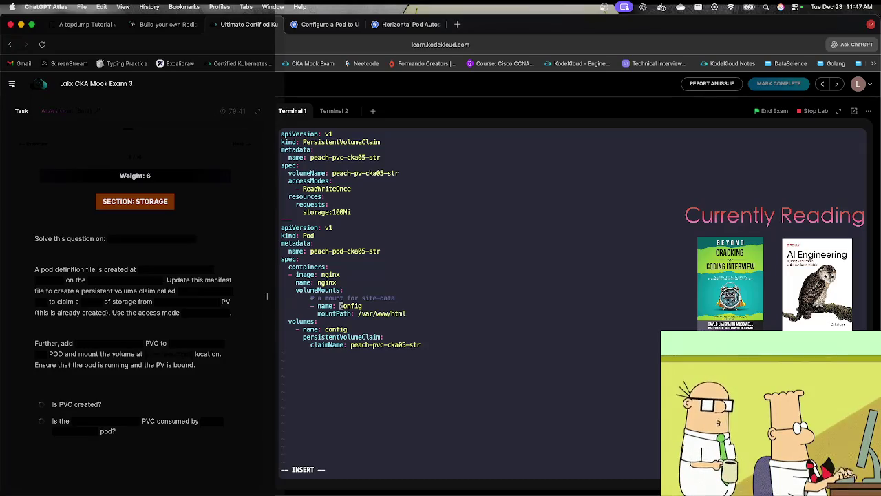
{"action": "type", "text": "pvc"}
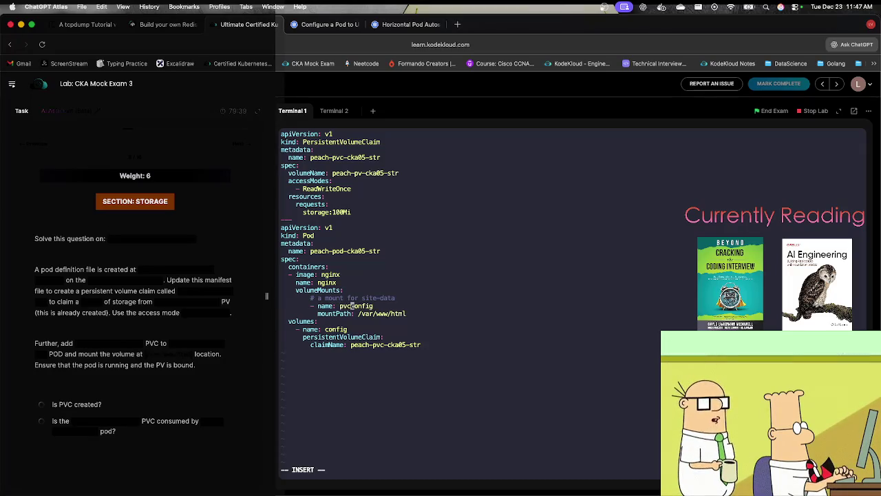
{"action": "type", "text": " -"}
{"action": "key", "text": "BackSpace"}
{"action": "key", "text": "BackSpace"}
{"action": "key", "text": "BackSpace"}
{"action": "key", "text": "BackSpace"}
{"action": "key", "text": "BackSpace"}
{"action": "type", "text": "peach"}
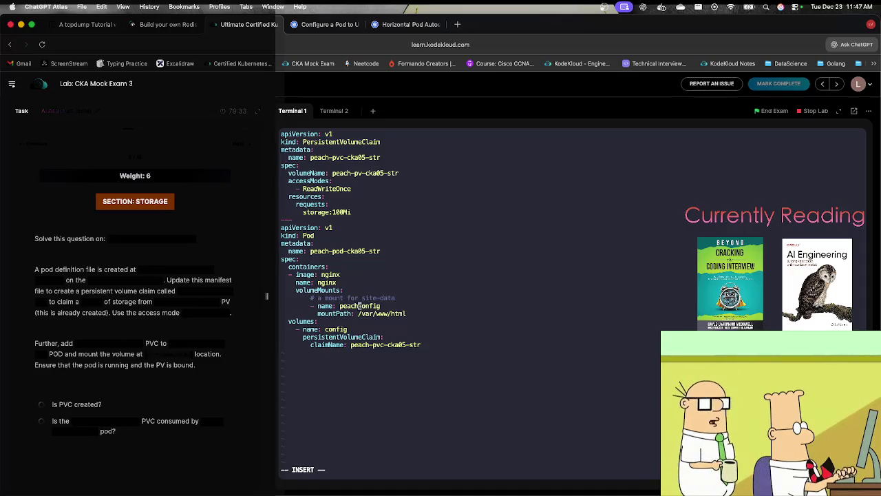
{"action": "type", "text": "-mount"}
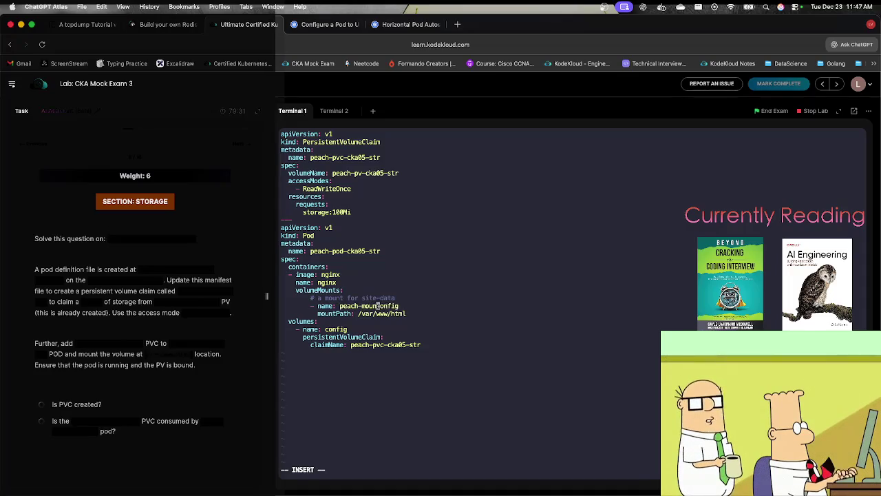
{"action": "key", "text": "Delete"}
{"action": "key", "text": "Delete"}
{"action": "key", "text": "Delete"}
{"action": "key", "text": "Delete"}
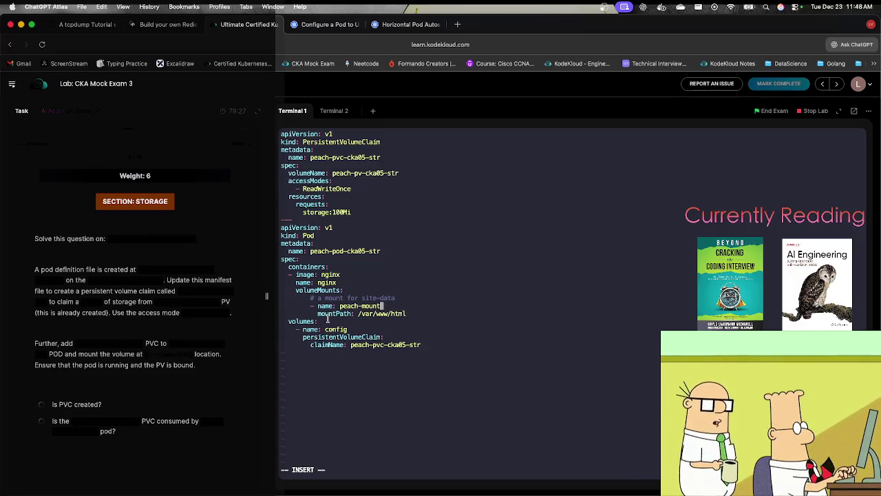
Rename the volume from config to peach-mount to match the mount.
{"action": "key", "text": "Down"}
{"action": "key", "text": "Down"}
{"action": "key", "text": "Down"}
{"action": "key", "text": "Left"}
{"action": "key", "text": "Left"}
{"action": "key", "text": "Left"}
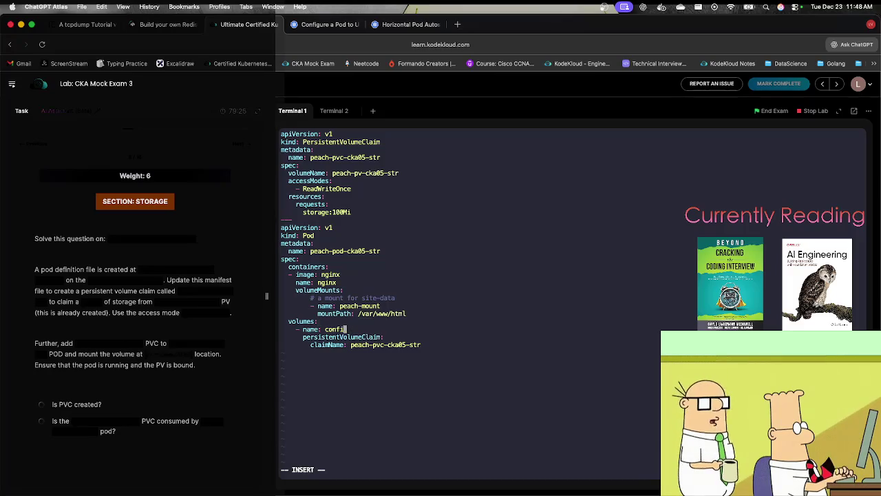
{"action": "key", "text": "BackSpace"}
{"action": "key", "text": "BackSpace"}
{"action": "left_click_drag", "start_coordinate": [383, 306], "coordinate": [351, 305]}
{"action": "key", "text": "super+v"}
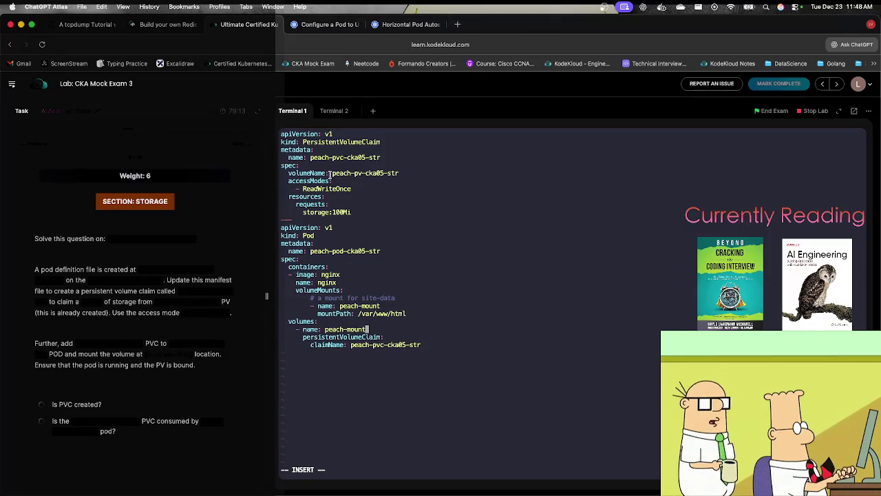
{"action": "key", "text": "Escape"}
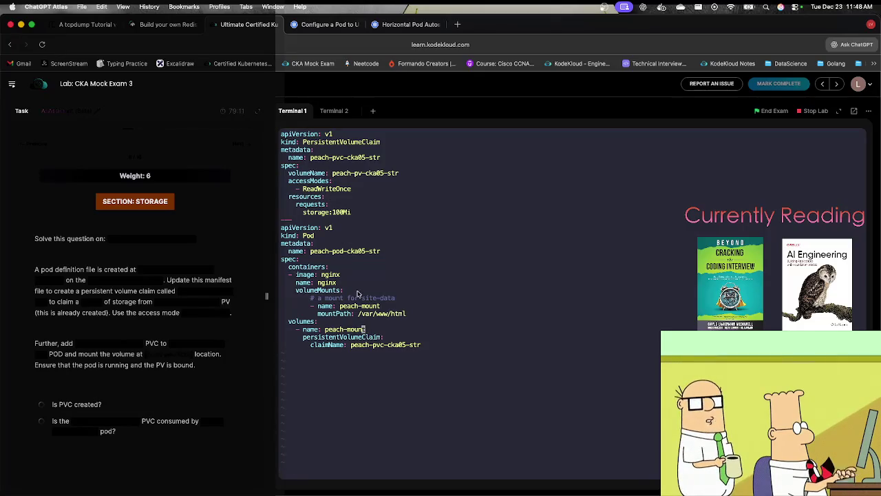
Save the manifest and apply it with kubectl create -f peach-pod-cka05-str.yaml.
{"action": "type", "text": ":wq"}
{"action": "key", "text": "Return"}
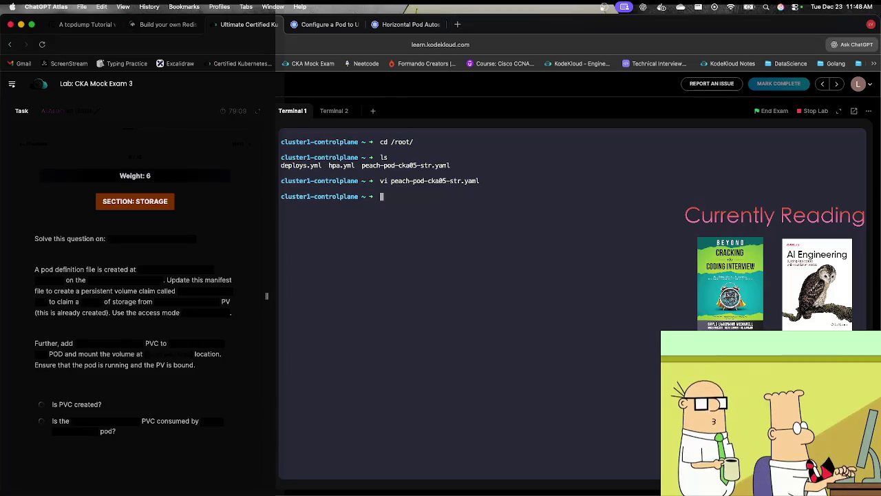
{"action": "type", "text": "kubec"}
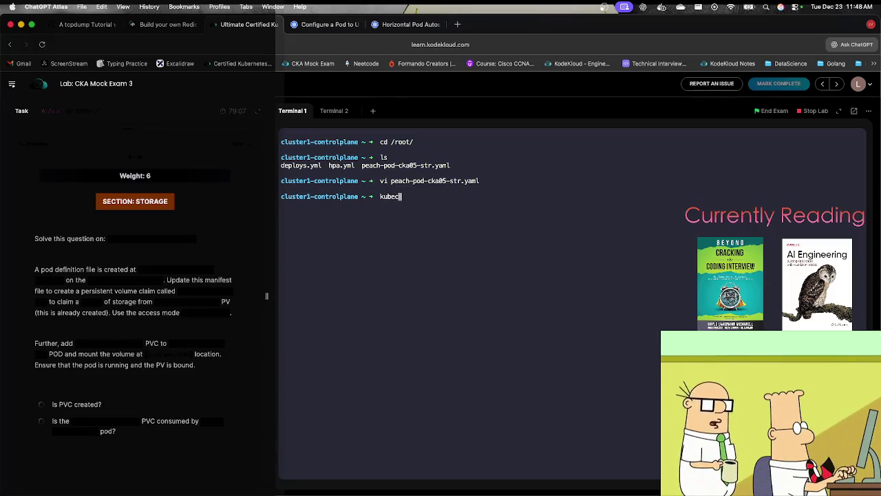
{"action": "type", "text": "tl create -f"}
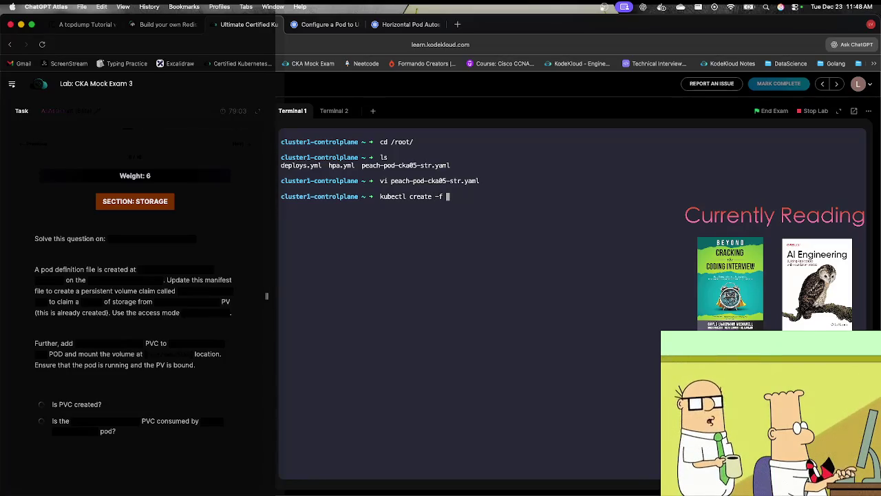
{"action": "type", "text": " p"}
{"action": "key", "text": "Tab"}
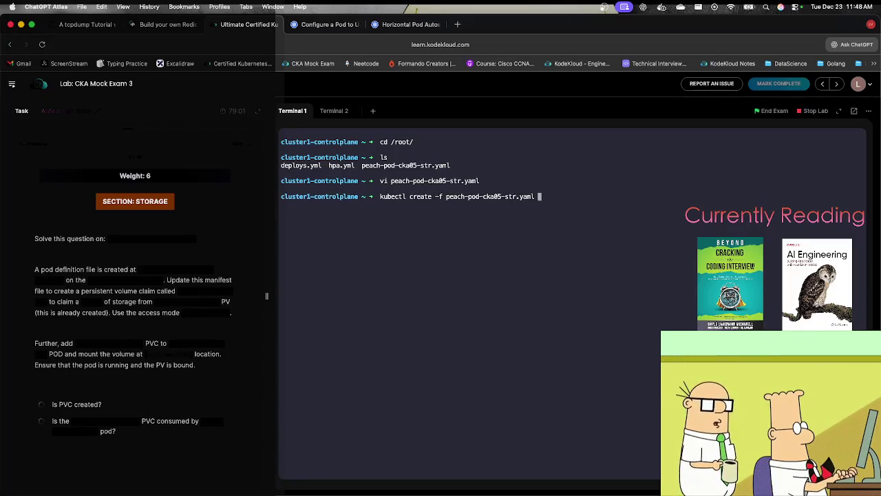
{"action": "key", "text": "Return"}
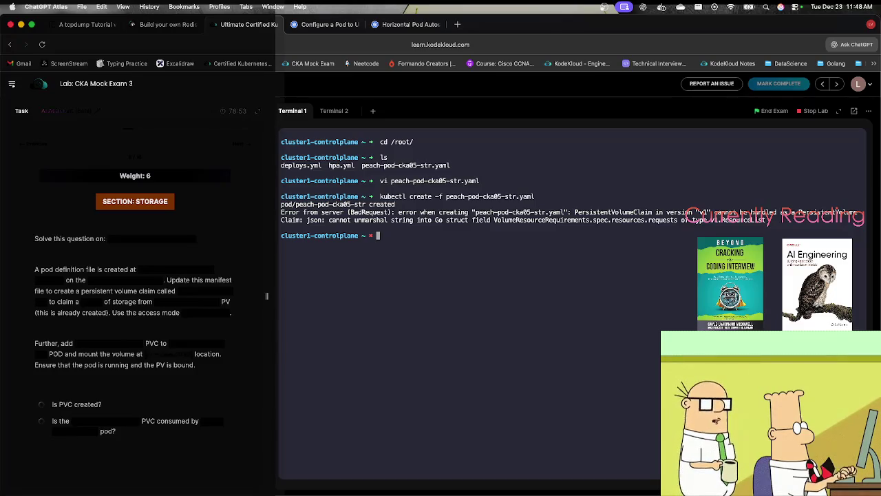
{"action": "key", "text": "Up"}
{"action": "key", "text": "Up"}
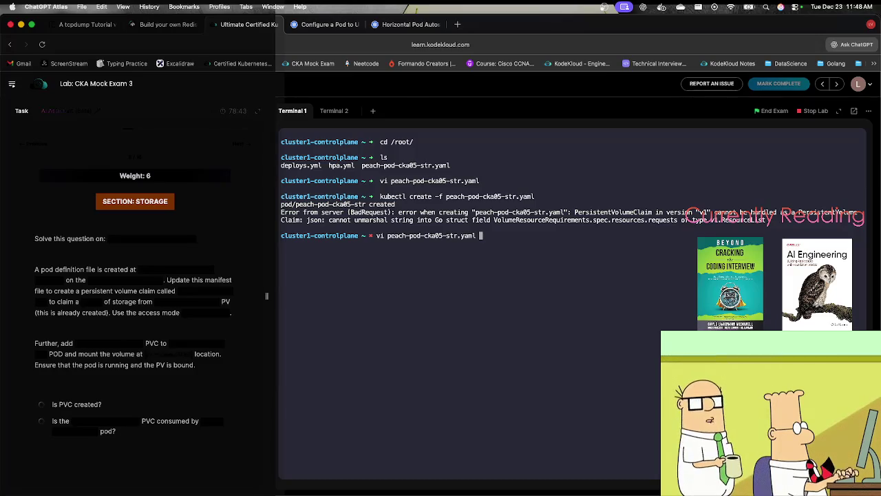
Fix the claim's request to 'storage: 100Mi' with a space and save the manifest.
{"action": "key", "text": "Return"}
{"action": "left_click", "coordinate": [282, 142]}
{"action": "key", "text": "j"}
{"action": "key", "text": "j"}
{"action": "key", "text": "j"}
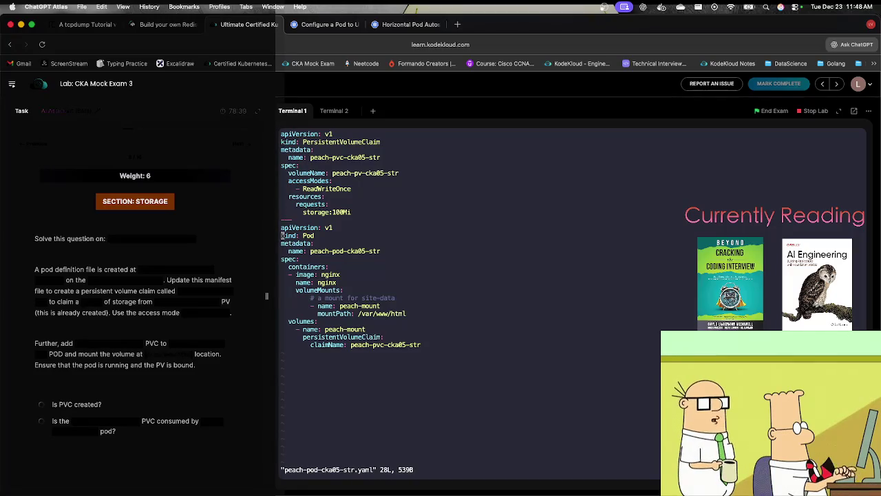
{"action": "key", "text": "k"}
{"action": "key", "text": "k"}
{"action": "key", "text": "k"}
{"action": "key", "text": "k"}
{"action": "key", "text": "k"}
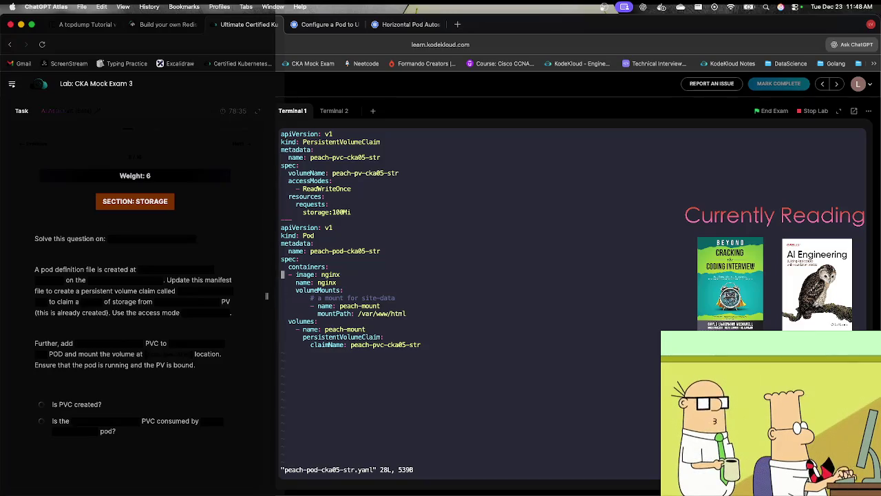
{"action": "key", "text": "j"}
{"action": "key", "text": "j"}
{"action": "key", "text": "j"}
{"action": "key", "text": "j"}
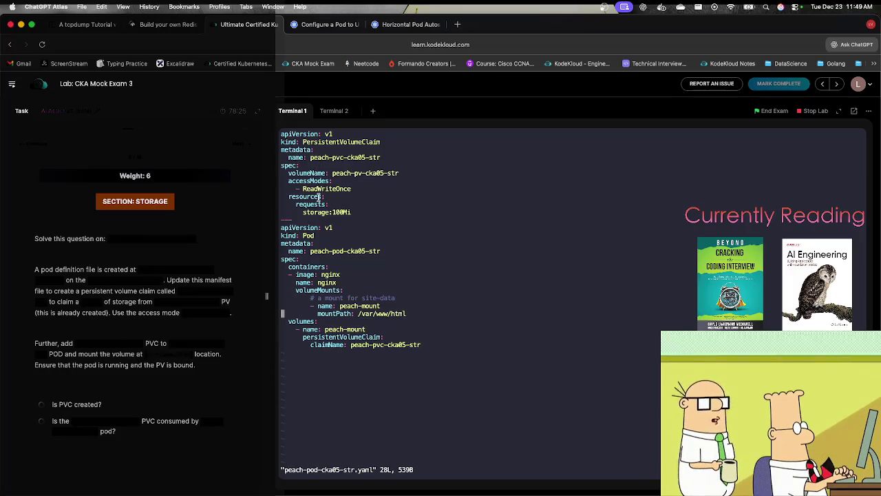
{"action": "key", "text": "Up"}
{"action": "key", "text": "Up"}
{"action": "key", "text": "Up"}
{"action": "key", "text": "Right"}
{"action": "key", "text": "Right"}
{"action": "key", "text": "Down"}
{"action": "key", "text": "Right"}
{"action": "key", "text": "Right"}
{"action": "key", "text": "Down"}
{"action": "key", "text": "Right"}
{"action": "key", "text": "Right"}
{"action": "key", "text": "Right"}
{"action": "key", "text": "Right"}
{"action": "key", "text": "Right"}
{"action": "key", "text": "Right"}
{"action": "key", "text": "i"}
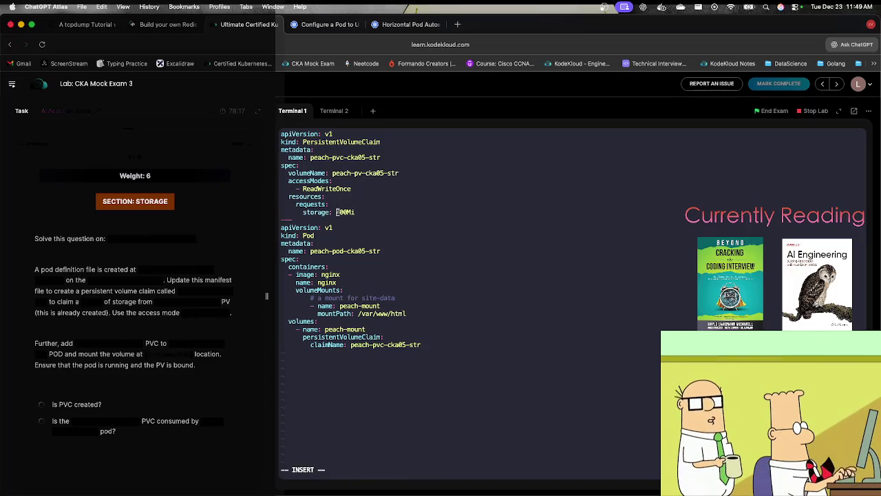
{"action": "key", "text": "Escape"}
{"action": "type", "text": ":wq"}
{"action": "key", "text": "Return"}
Re-run kubectl create on the manifest and confirm with kubectl get pvc that the claim is Bound.
{"action": "key", "text": "Up"}
{"action": "key", "text": "Up"}
{"action": "key", "text": "Return"}
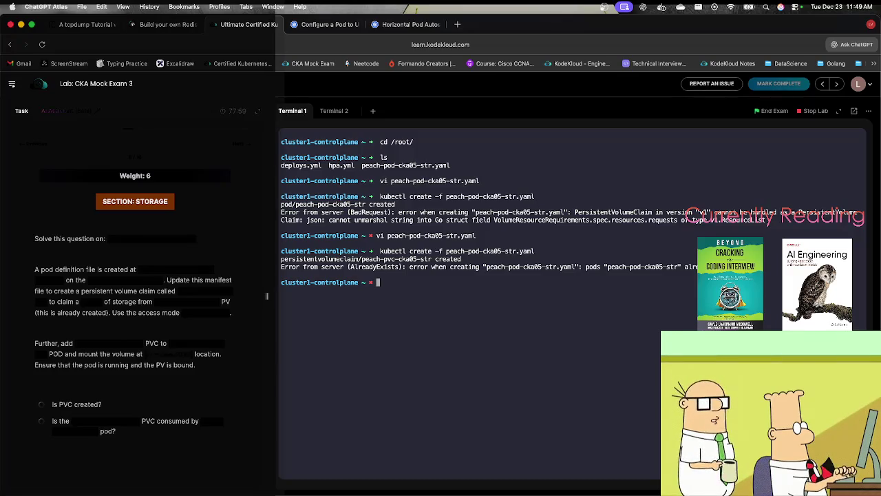
{"action": "type", "text": "kubectl"}
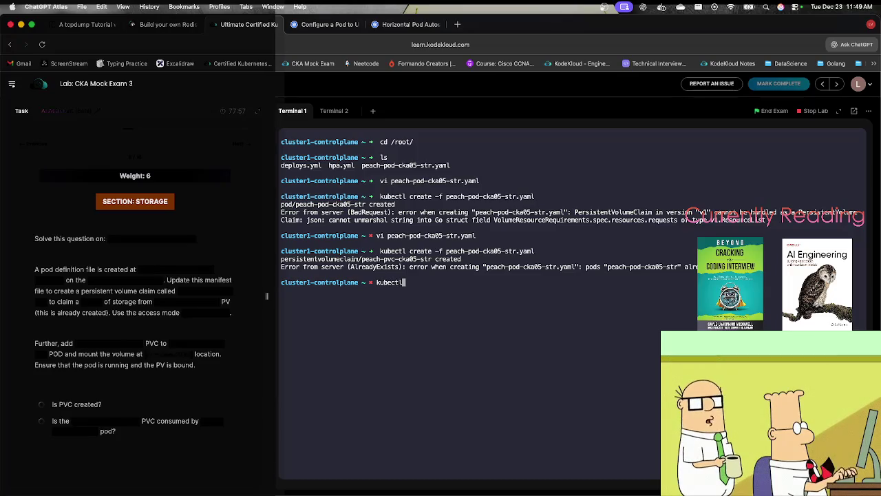
{"action": "type", "text": " get pvc"}
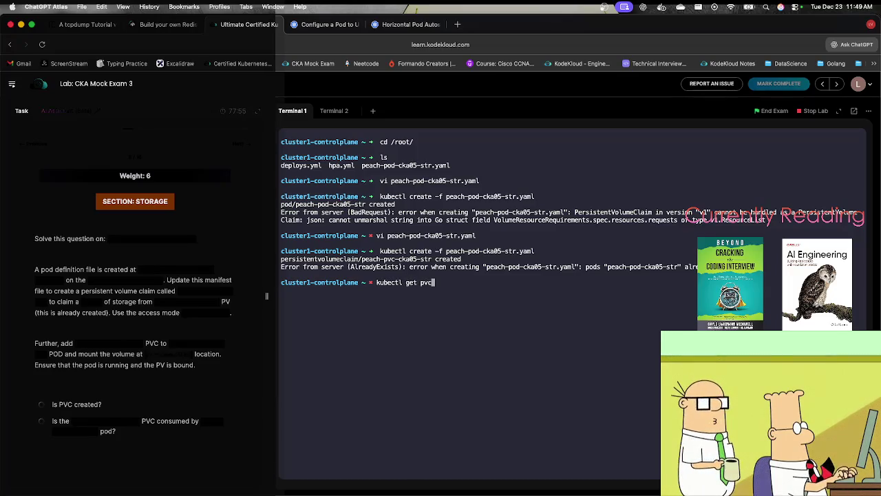
{"action": "key", "text": "Return"}
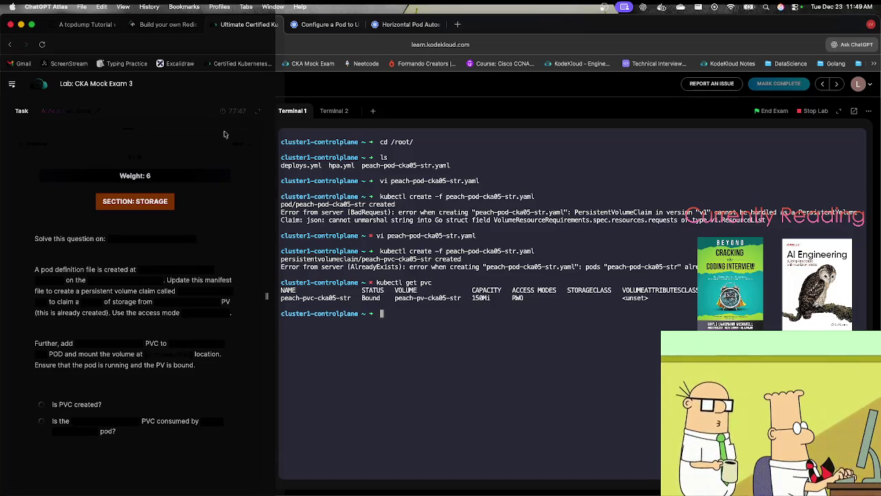
{"action": "left_click", "coordinate": [238, 144]}
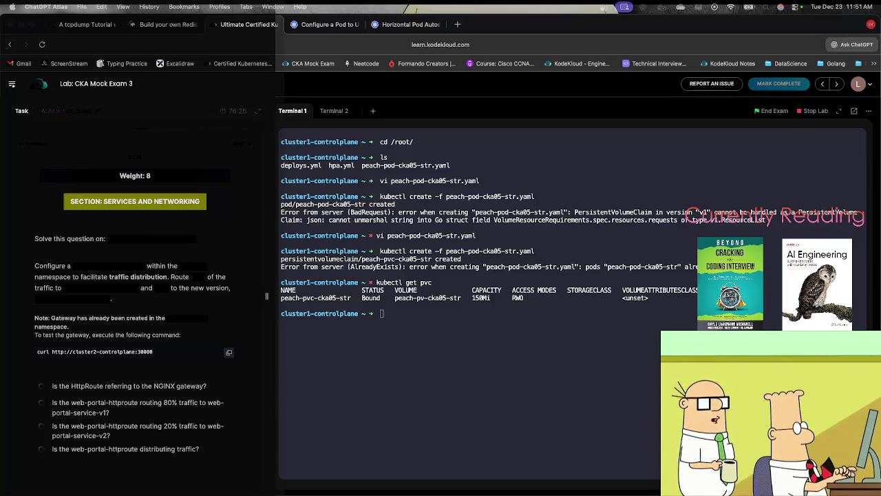
Exit cluster1-controlplane, ssh into cluster2-controlplane, and clear the screen.
{"action": "type", "text": "c"}
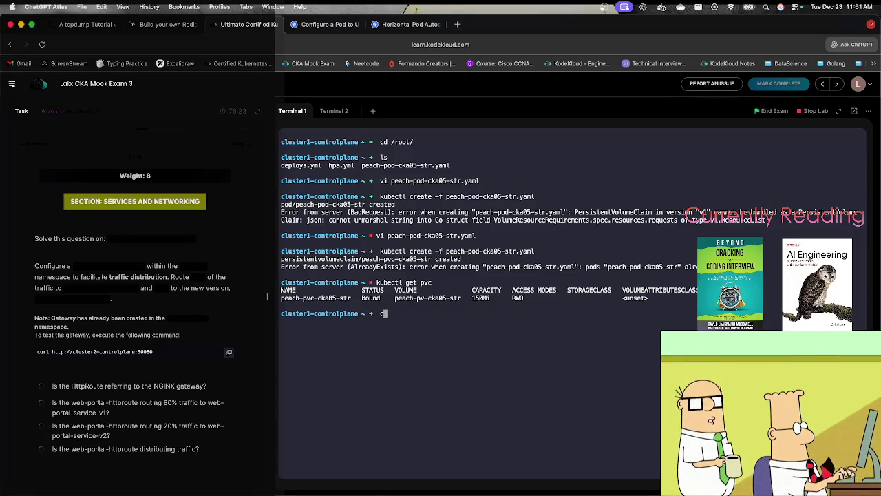
{"action": "type", "text": "lear"}
{"action": "key", "text": "Return"}
{"action": "type", "text": "exit"}
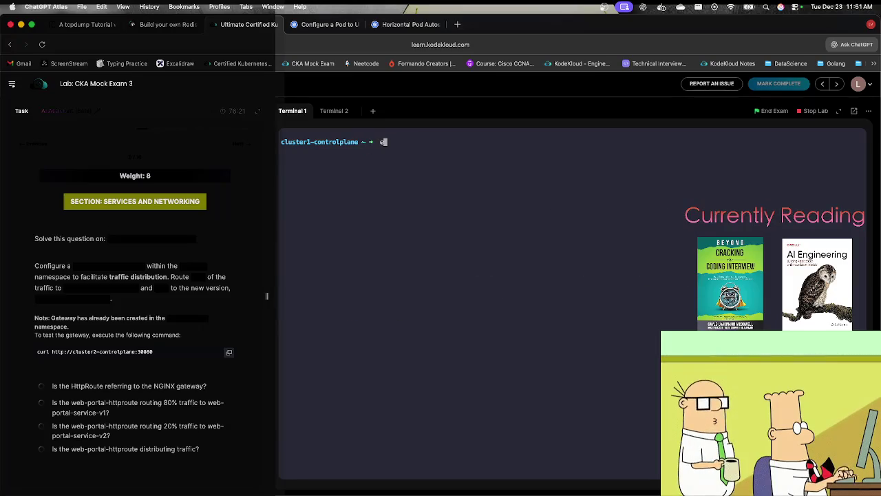
{"action": "key", "text": "Return"}
{"action": "type", "text": "ssh"}
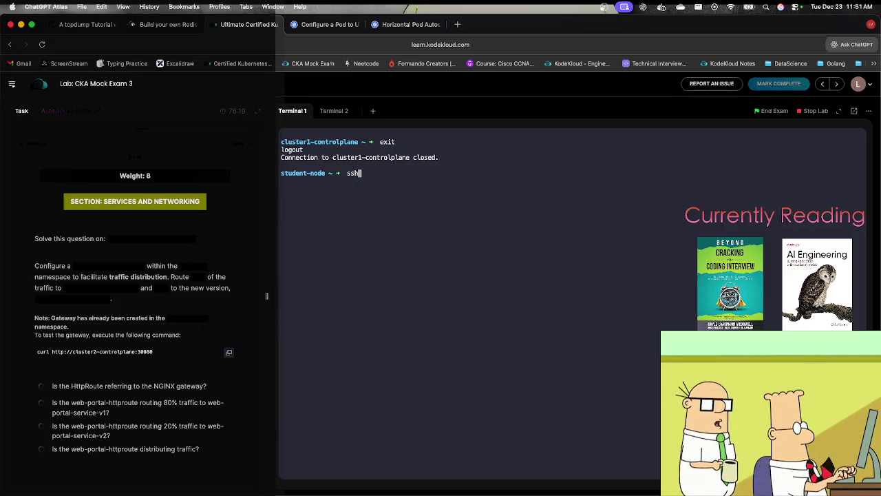
{"action": "type", "text": " clus"}
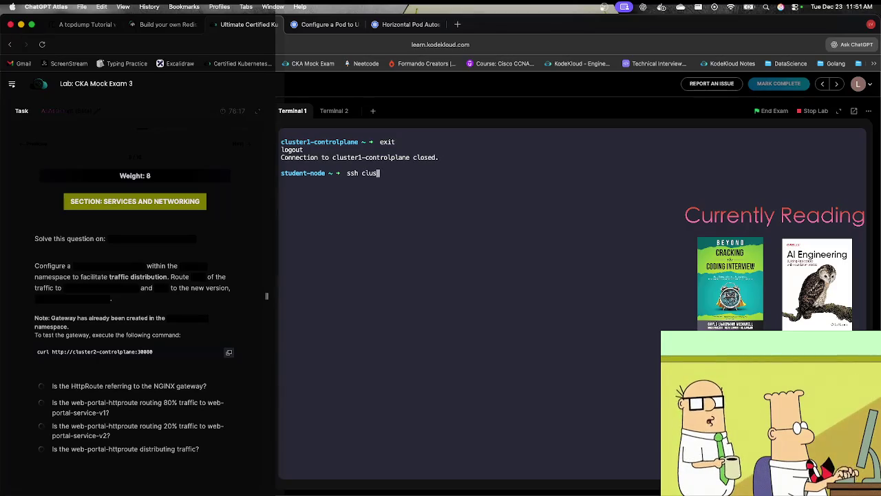
{"action": "type", "text": "ter2-c"}
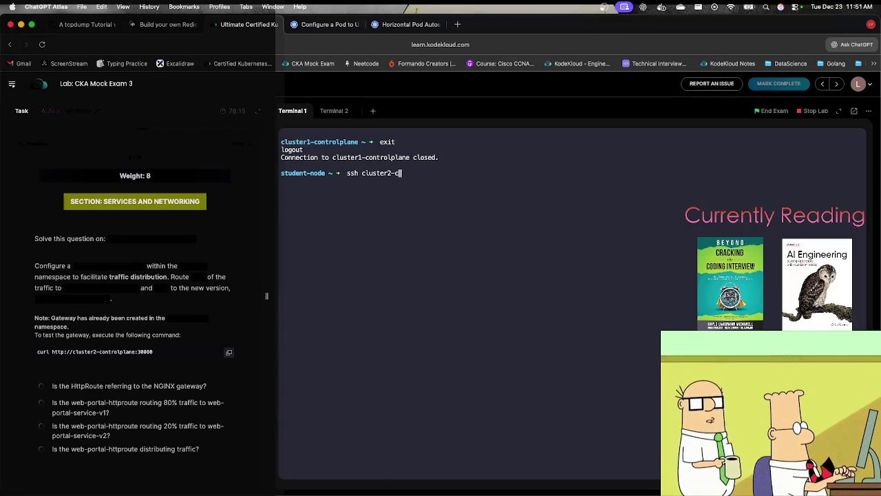
{"action": "type", "text": "ontrolplane"}
{"action": "key", "text": "Return"}
{"action": "type", "text": "clear"}
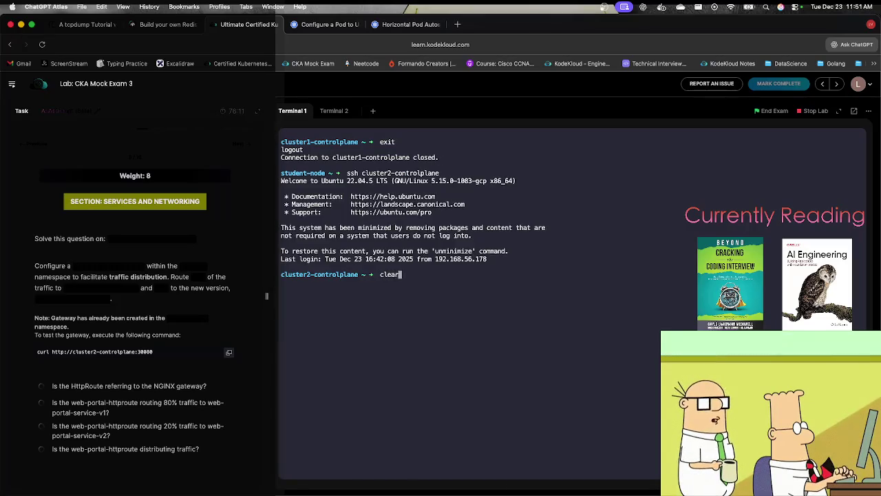
{"action": "key", "text": "Return"}
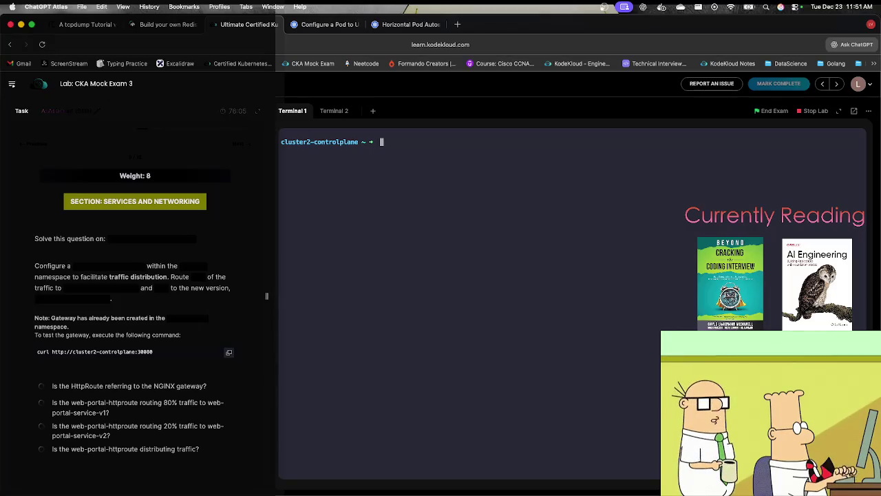
Copy the minimal HTTPRoute example (/login to example-svc:8080) from the Gateway API docs page.
{"action": "left_click", "coordinate": [322, 24]}
{"action": "left_click", "coordinate": [91, 134]}
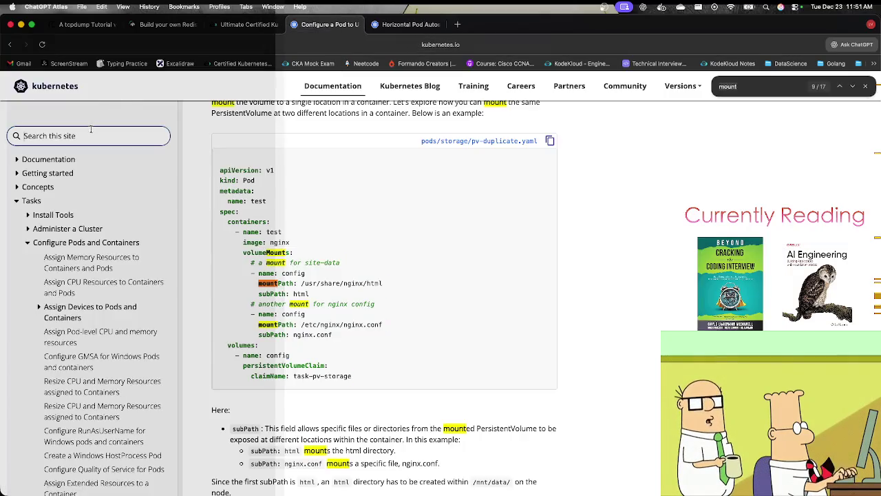
{"action": "type", "text": "hpa"}
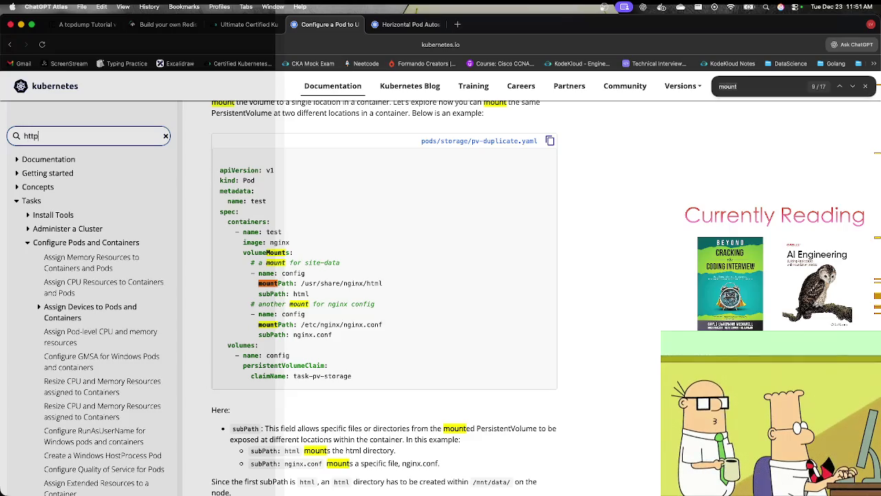
{"action": "key", "text": "Return"}
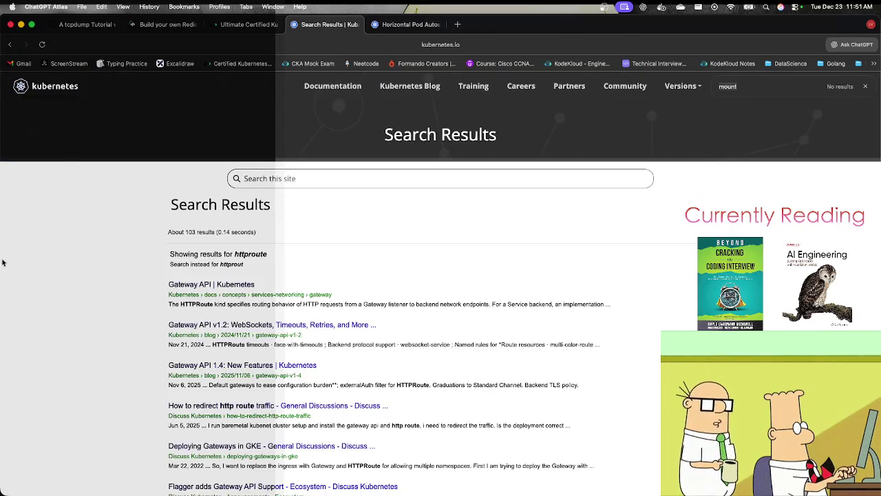
{"action": "left_click", "coordinate": [212, 285]}
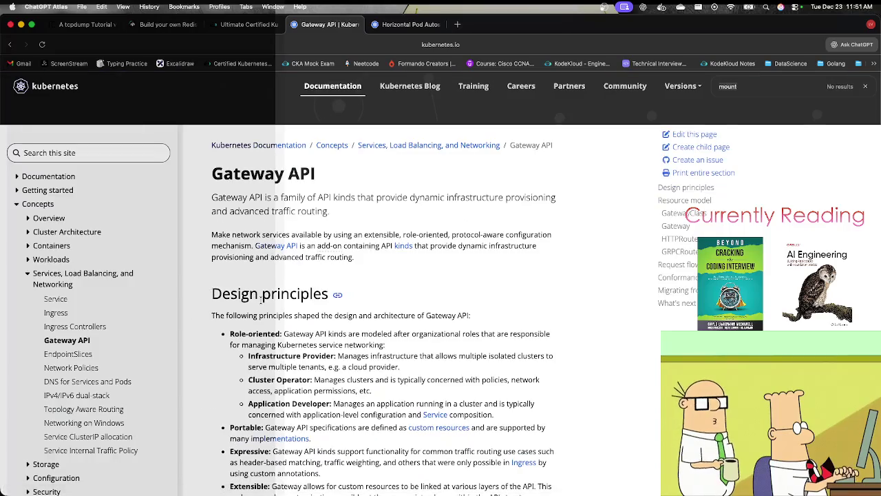
{"action": "scroll", "coordinate": [260, 305], "scroll_direction": "down", "scroll_amount": 10}
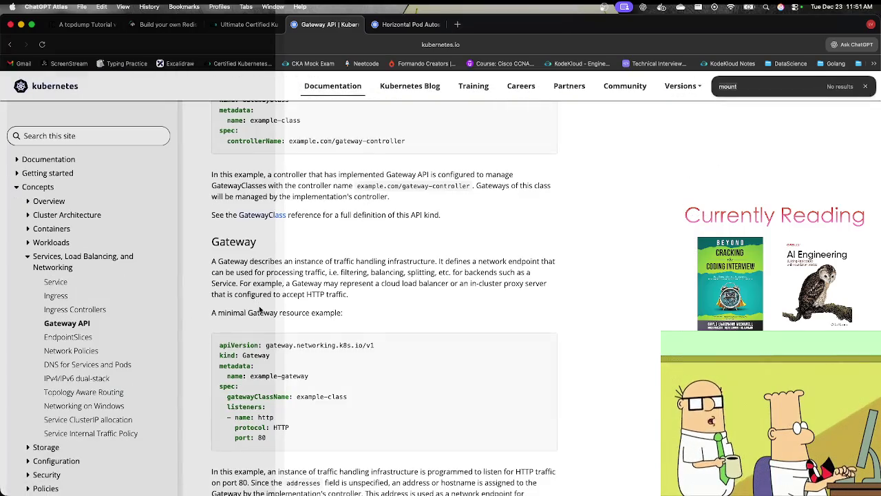
{"action": "scroll", "coordinate": [268, 346], "scroll_direction": "down", "scroll_amount": 1}
{"action": "scroll", "coordinate": [268, 345], "scroll_direction": "down", "scroll_amount": 5}
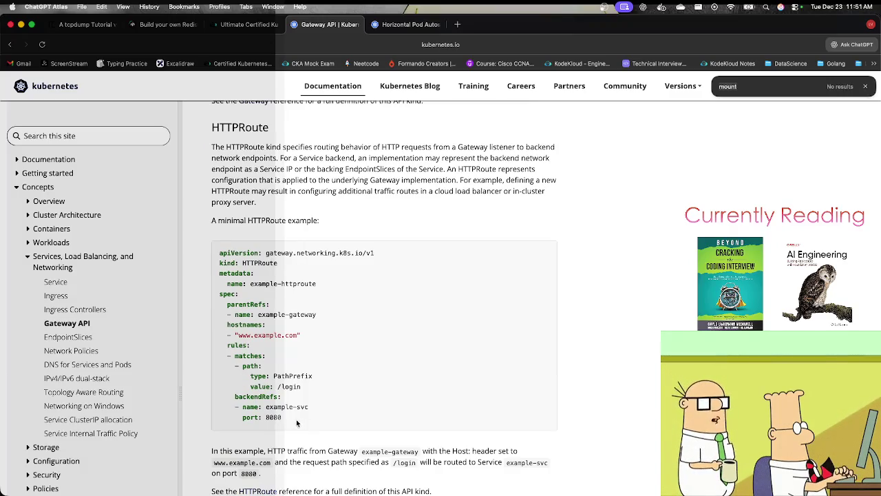
{"action": "left_click_drag", "start_coordinate": [297, 423], "coordinate": [183, 257]}
{"action": "key", "text": "super+c"}
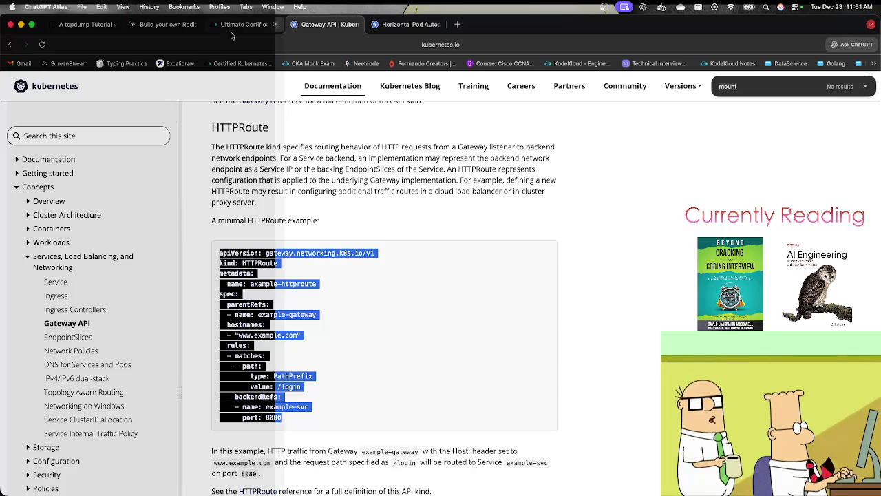
{"action": "left_click", "coordinate": [238, 24]}
Create httproute.yml in vi and paste in the copied HTTPRoute manifest.
{"action": "type", "text": "vi"}
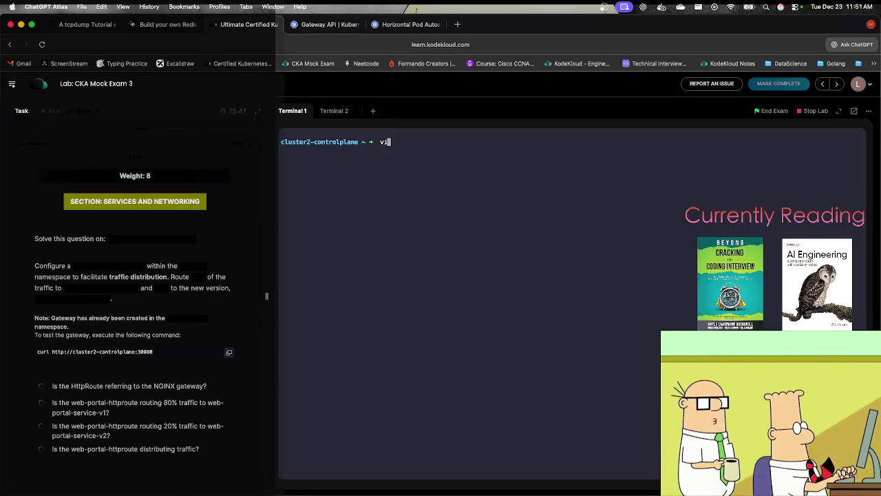
{"action": "type", "text": " httprout"}
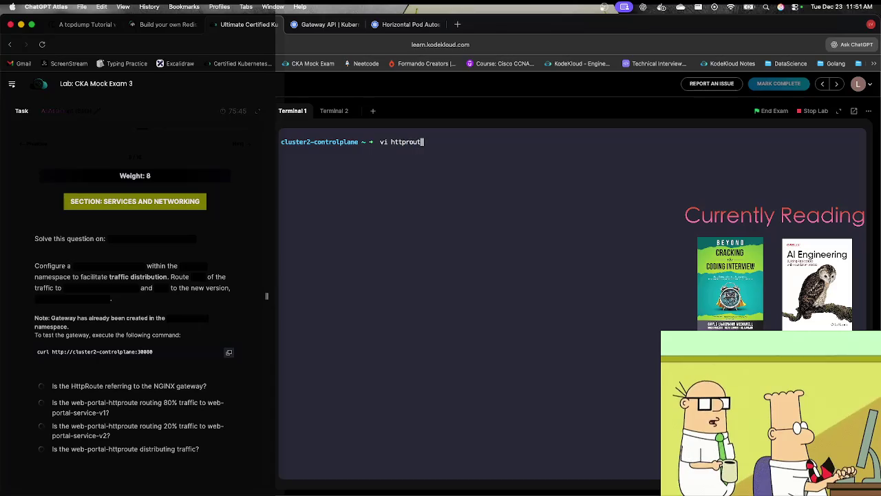
{"action": "type", "text": "e.yml"}
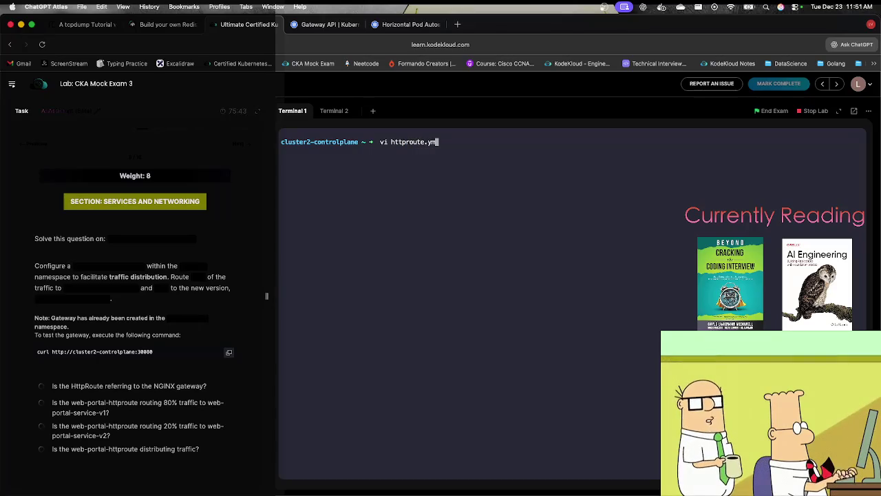
{"action": "key", "text": "Return"}
{"action": "key", "text": "i"}
{"action": "key", "text": "super+v"}
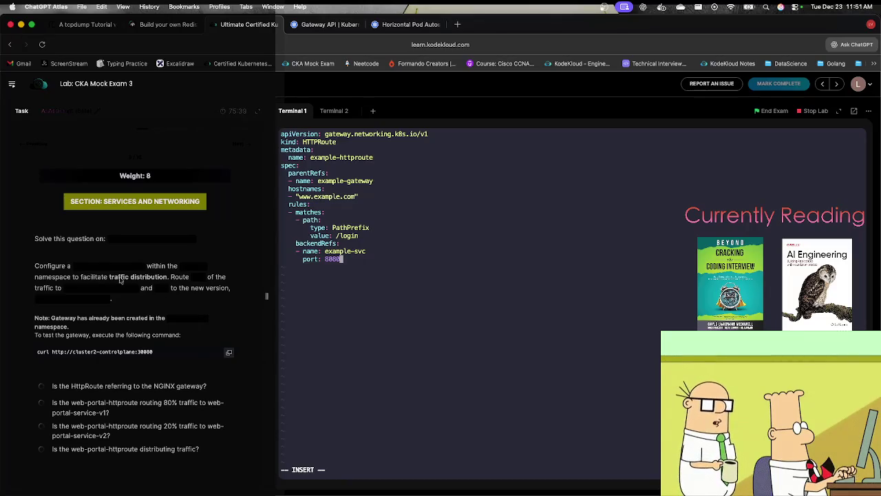
Rename the route to web-portal-httproute and add a namespace: line below it.
{"action": "key", "text": "Up"}
{"action": "key", "text": "Up"}
{"action": "key", "text": "Up"}
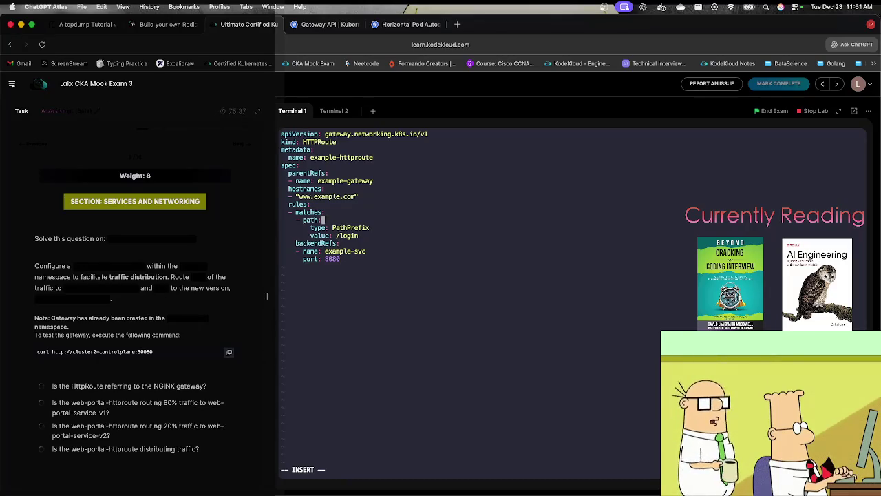
{"action": "key", "text": "Up"}
{"action": "key", "text": "Right"}
{"action": "key", "text": "Right"}
{"action": "key", "text": "Right"}
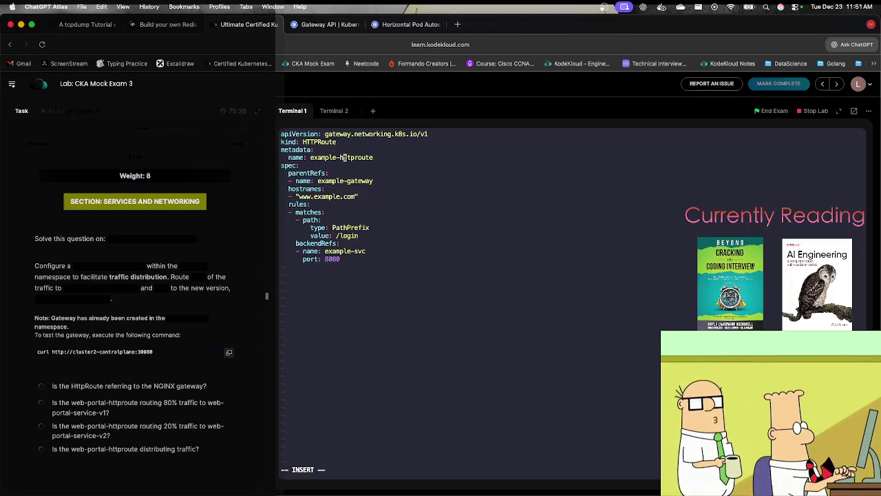
{"action": "key", "text": "BackSpace"}
{"action": "key", "text": "BackSpace"}
{"action": "key", "text": "BackSpace"}
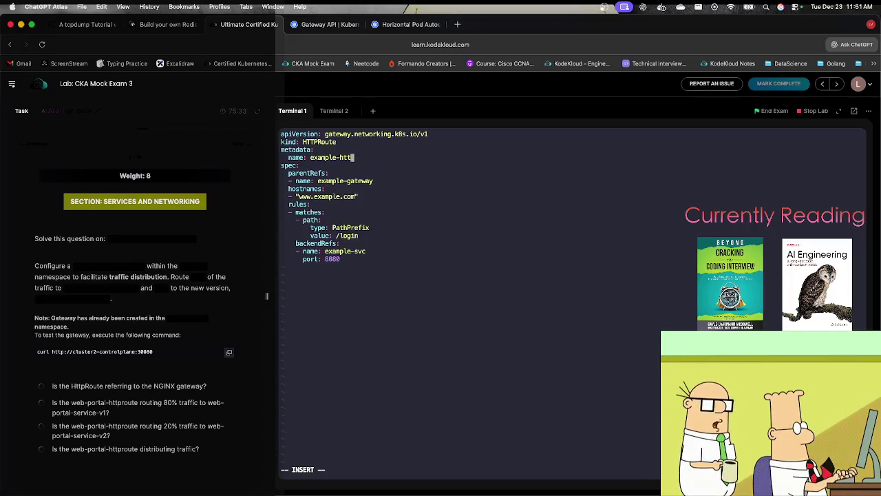
{"action": "key", "text": "BackSpace"}
{"action": "key", "text": "BackSpace"}
{"action": "key", "text": "BackSpace"}
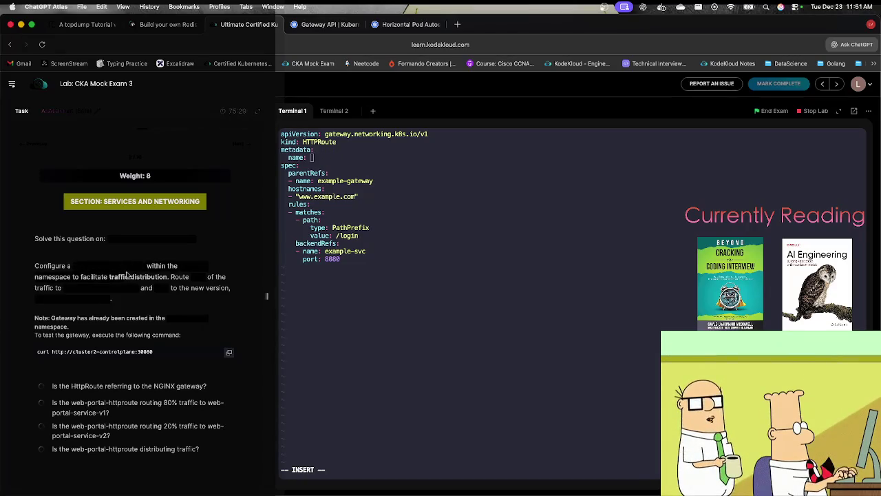
{"action": "type", "text": "web-portal-httproute"}
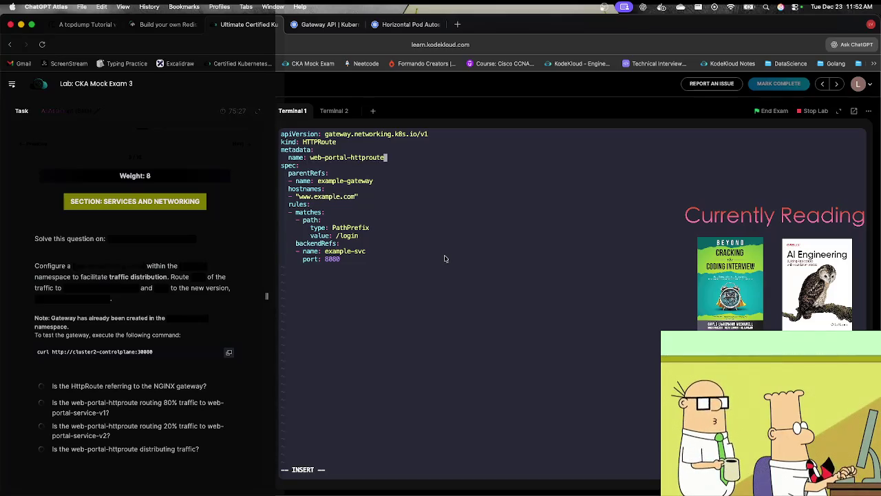
{"action": "key", "text": "Return"}
{"action": "type", "text": "na"}
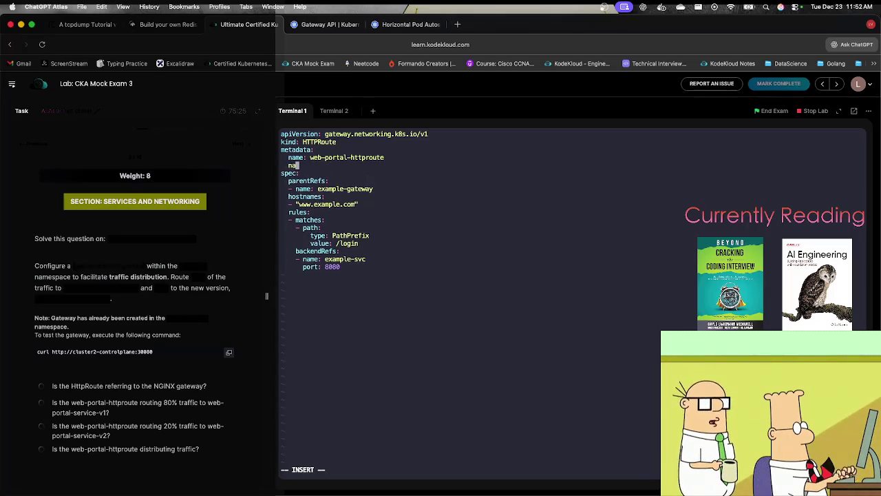
{"action": "type", "text": "mespace:"}
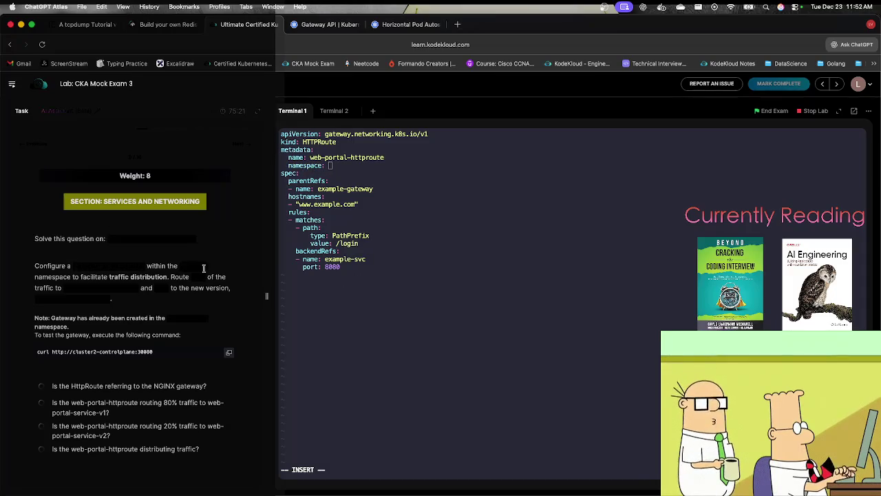
{"action": "key", "text": "Down"}
{"action": "key", "text": "Down"}
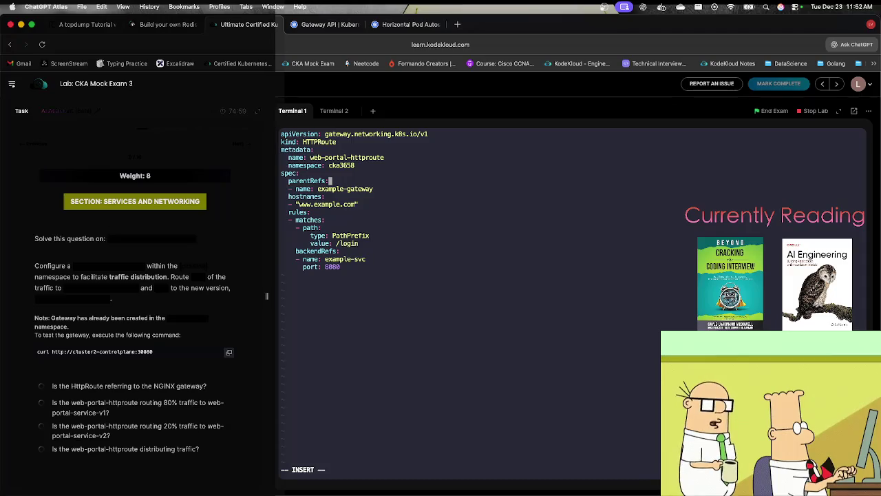
{"action": "left_click", "coordinate": [330, 24]}
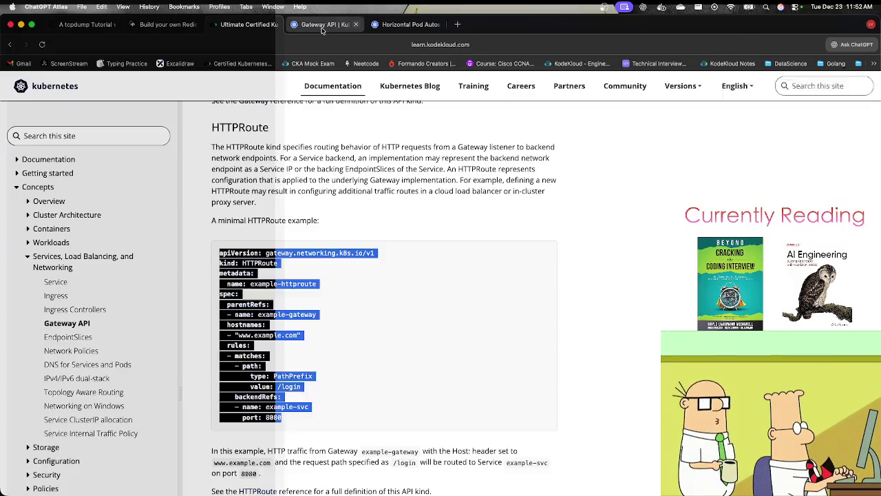
Skim the Custom Resources documentation page, then return to the Gateway API page.
{"action": "scroll", "coordinate": [252, 348], "scroll_direction": "down", "scroll_amount": 5}
{"action": "scroll", "coordinate": [252, 348], "scroll_direction": "down", "scroll_amount": 4}
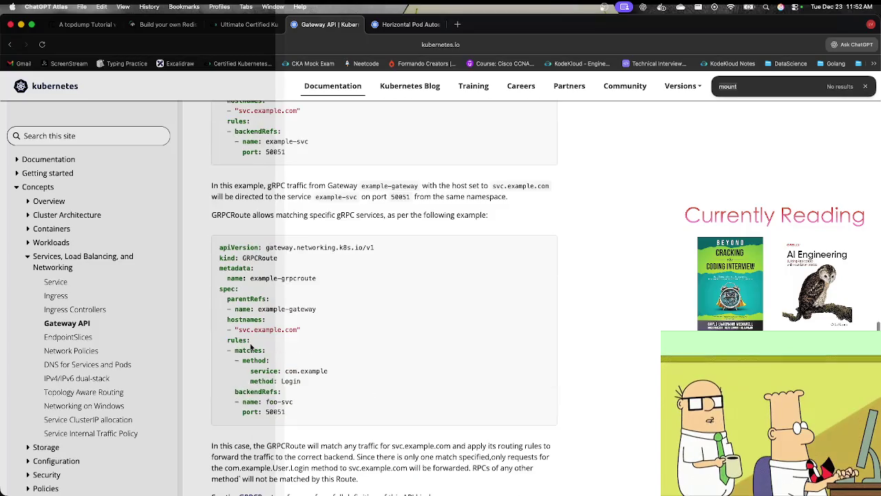
{"action": "scroll", "coordinate": [251, 348], "scroll_direction": "down", "scroll_amount": 15}
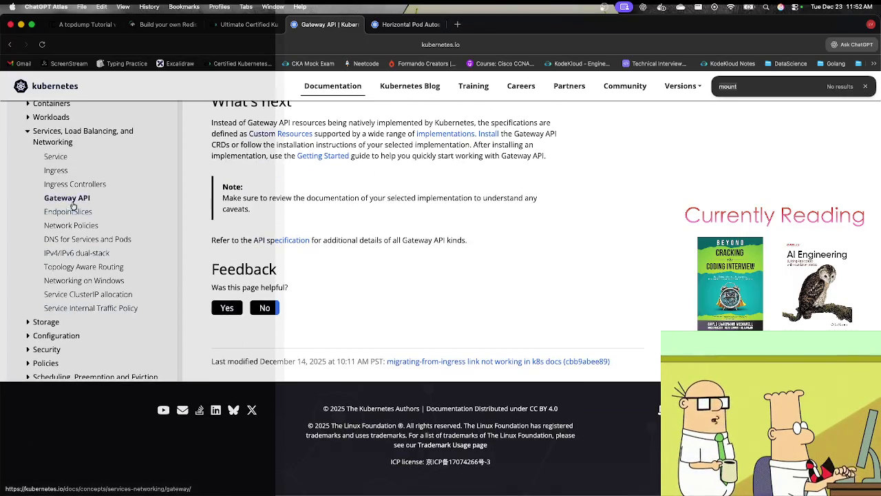
{"action": "left_click", "coordinate": [280, 136]}
{"action": "scroll", "coordinate": [286, 424], "scroll_direction": "down", "scroll_amount": 10}
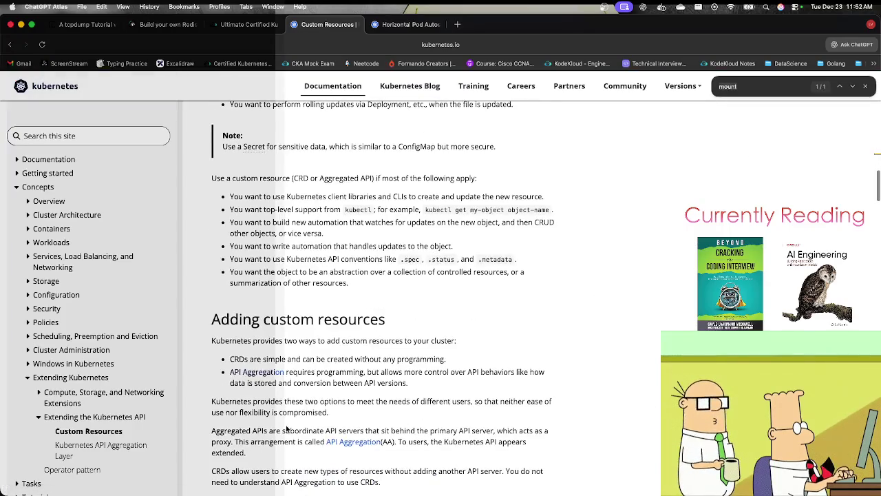
{"action": "scroll", "coordinate": [286, 429], "scroll_direction": "down", "scroll_amount": 15}
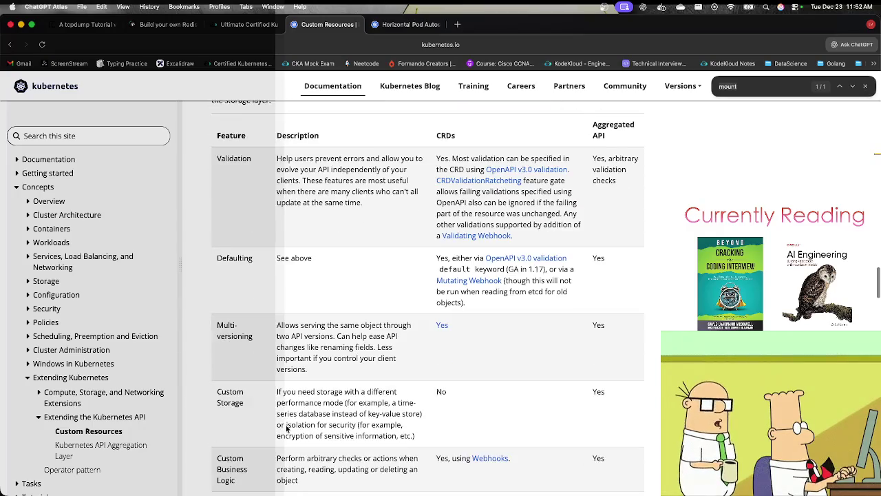
{"action": "scroll", "coordinate": [286, 427], "scroll_direction": "down", "scroll_amount": 10}
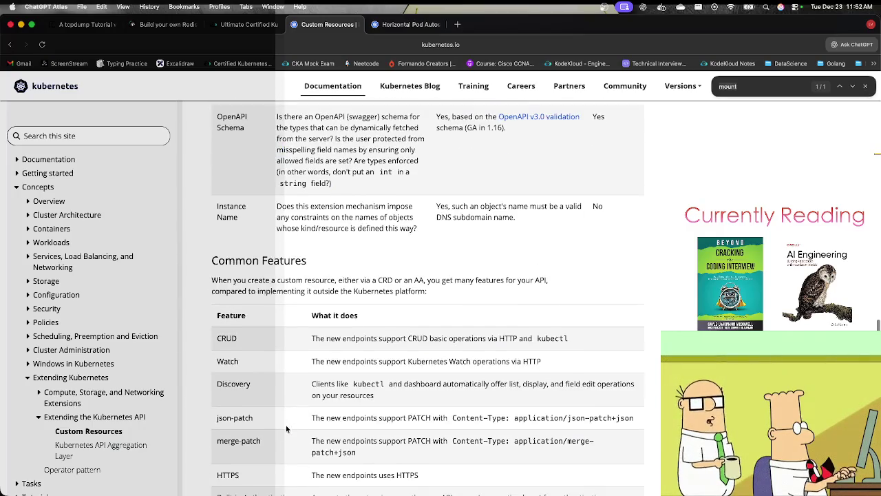
{"action": "key", "text": "super+bracketleft"}
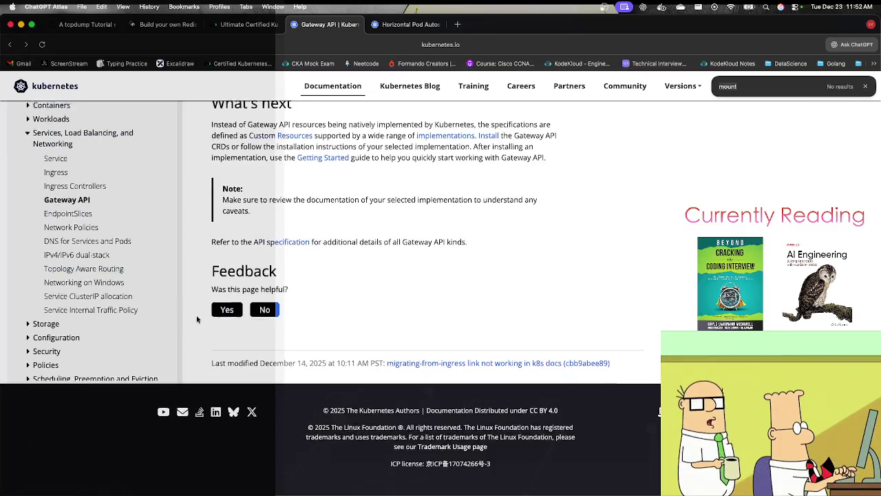
Search the Kubernetes docs for 'httproute per weight'.
{"action": "scroll", "coordinate": [197, 317], "scroll_direction": "up", "scroll_amount": 5}
{"action": "scroll", "coordinate": [197, 319], "scroll_direction": "up", "scroll_amount": 10}
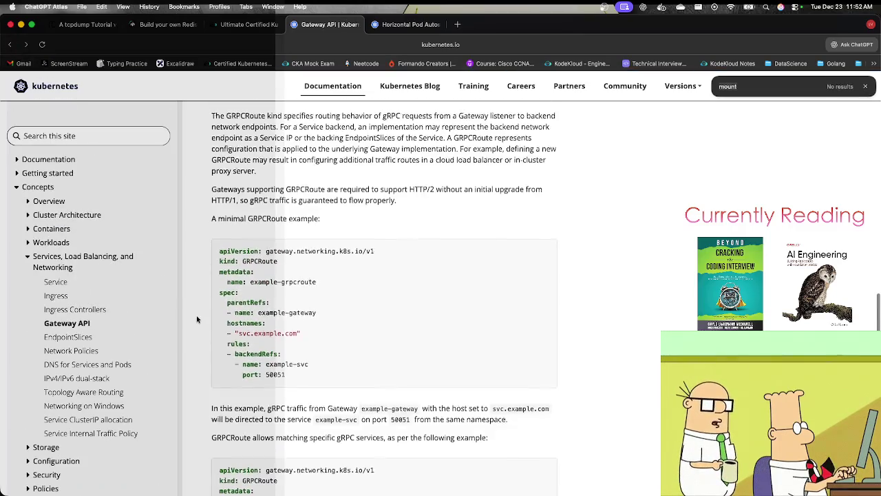
{"action": "scroll", "coordinate": [323, 329], "scroll_direction": "up", "scroll_amount": 5}
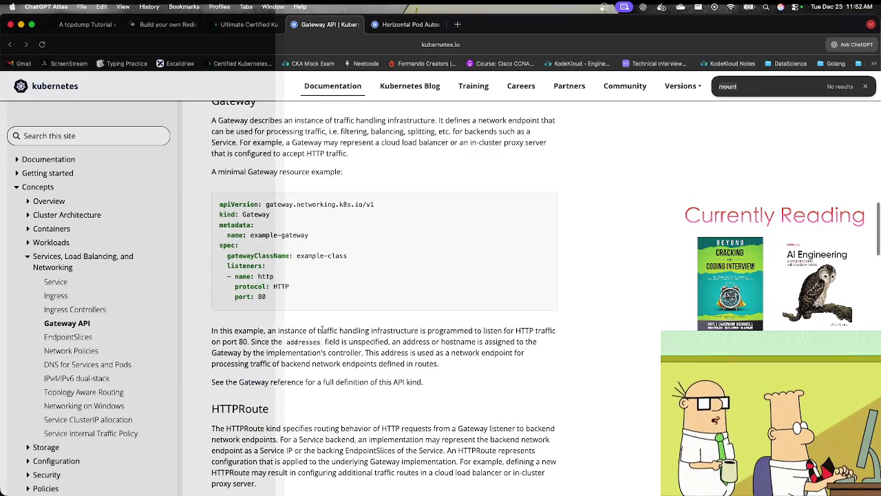
{"action": "scroll", "coordinate": [323, 330], "scroll_direction": "down", "scroll_amount": 3}
{"action": "left_click", "coordinate": [76, 136]}
{"action": "type", "text": "httproute per weig"}
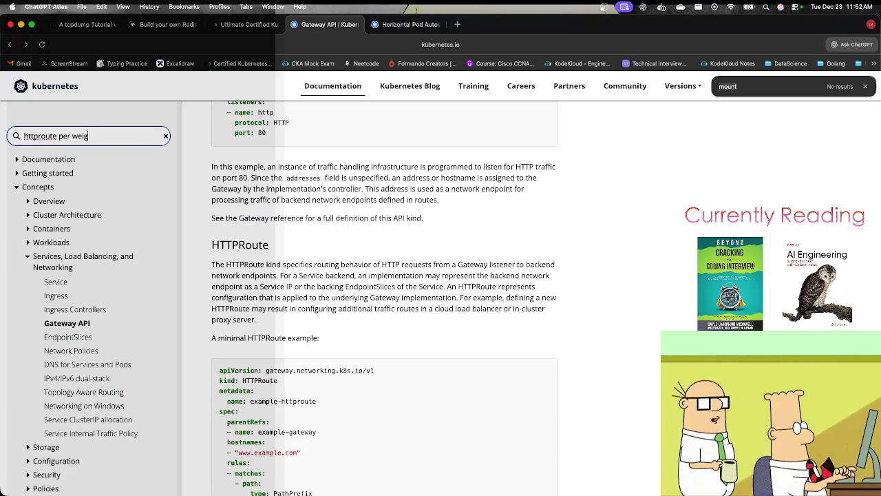
{"action": "type", "text": "ht"}
{"action": "key", "text": "Return"}
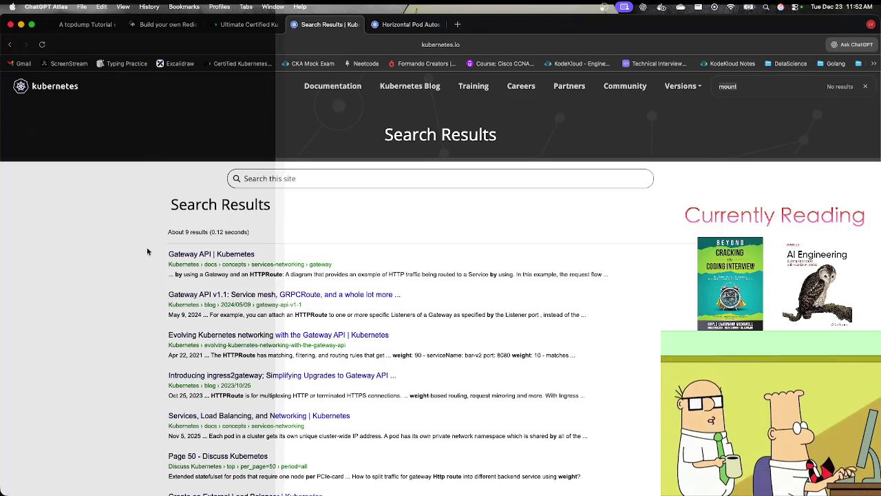
Open three Gateway API results in separate tabs and read the Evolving Kubernetes networking article.
{"action": "left_click", "coordinate": [212, 260], "text": "super"}
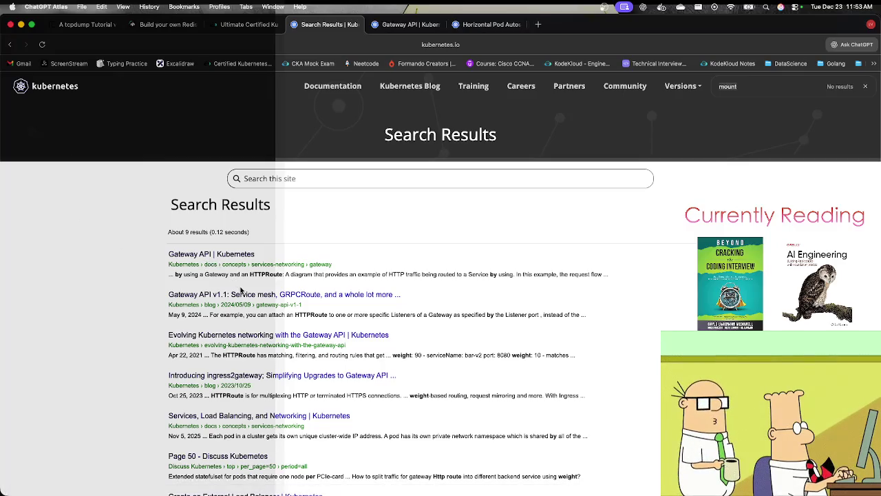
{"action": "left_click", "coordinate": [241, 295], "text": "super"}
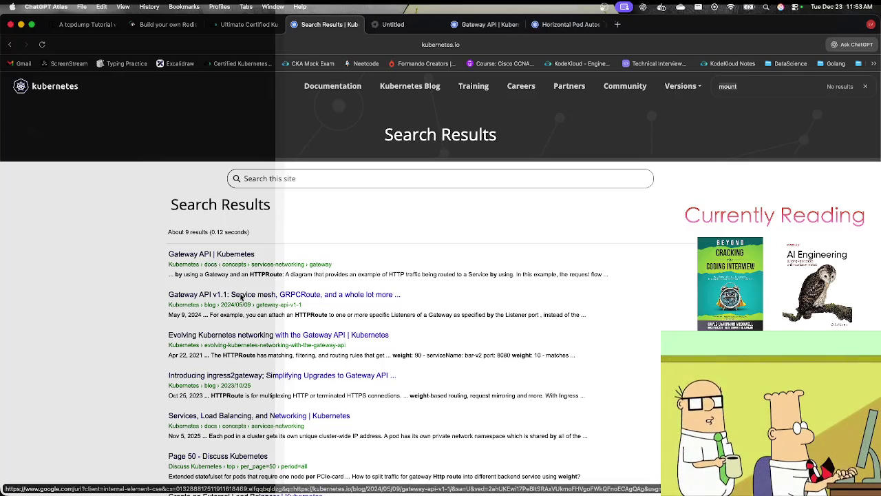
{"action": "left_click", "coordinate": [261, 341], "text": "super"}
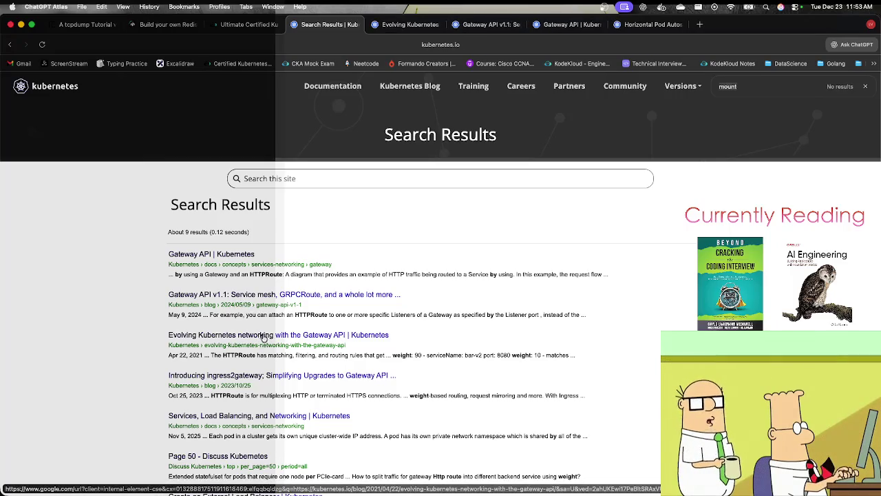
{"action": "left_click", "coordinate": [410, 24]}
{"action": "scroll", "coordinate": [340, 295], "scroll_direction": "down", "scroll_amount": 10}
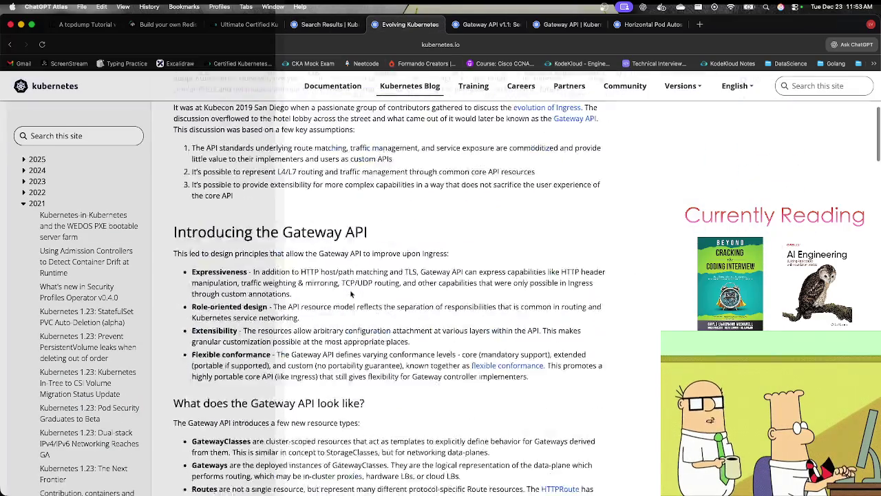
{"action": "scroll", "coordinate": [340, 295], "scroll_direction": "down", "scroll_amount": 10}
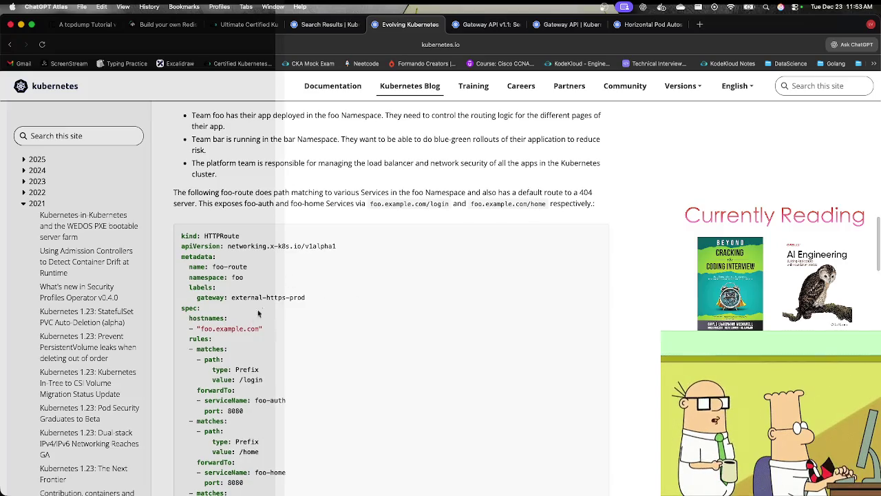
{"action": "scroll", "coordinate": [287, 318], "scroll_direction": "down", "scroll_amount": 1}
{"action": "scroll", "coordinate": [286, 318], "scroll_direction": "down", "scroll_amount": 10}
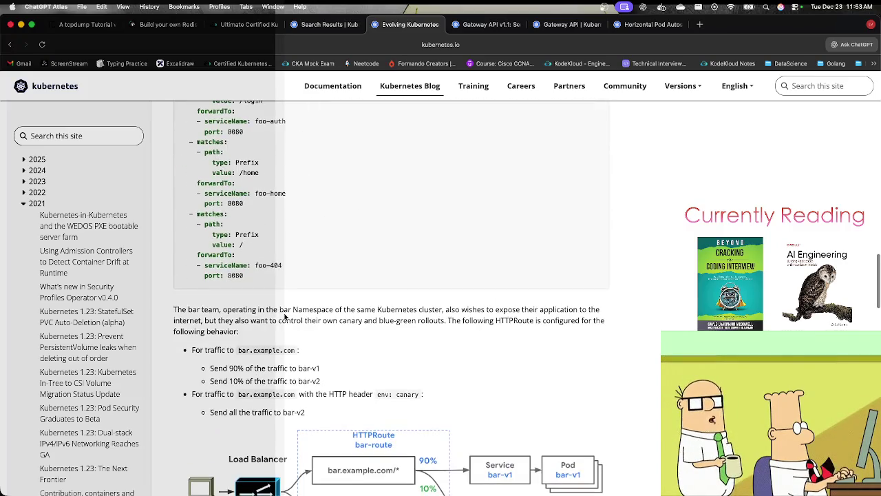
{"action": "scroll", "coordinate": [285, 317], "scroll_direction": "down", "scroll_amount": 10}
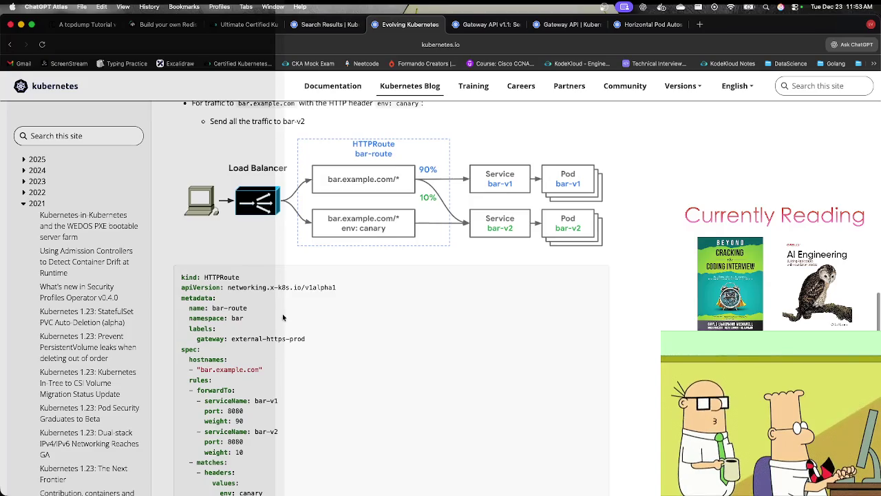
{"action": "scroll", "coordinate": [282, 318], "scroll_direction": "down", "scroll_amount": 2}
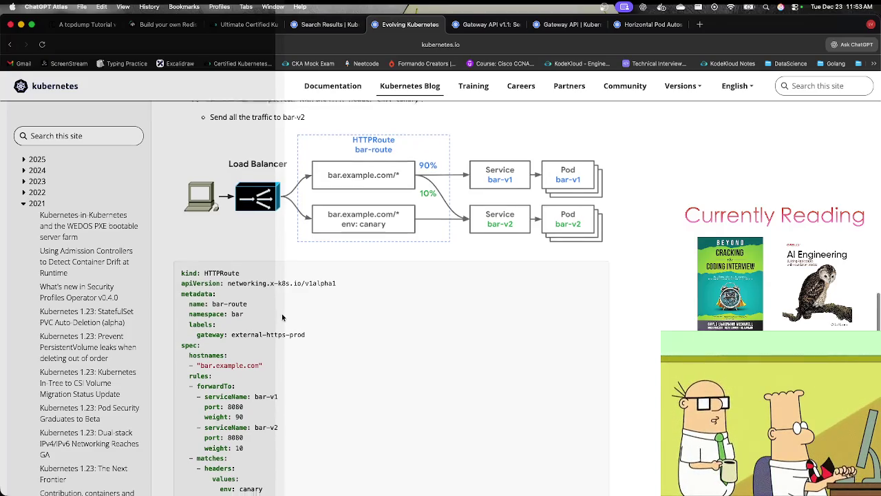
{"action": "scroll", "coordinate": [283, 318], "scroll_direction": "down", "scroll_amount": 3}
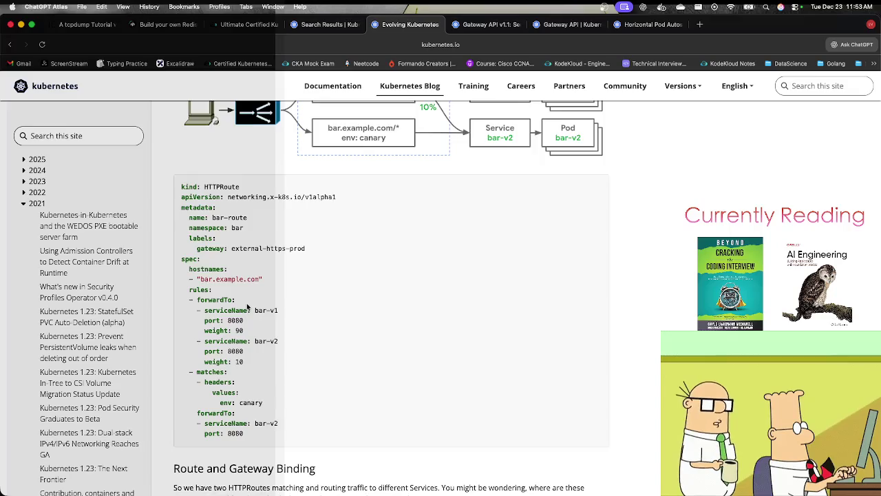
{"action": "scroll", "coordinate": [248, 307], "scroll_direction": "up", "scroll_amount": 3}
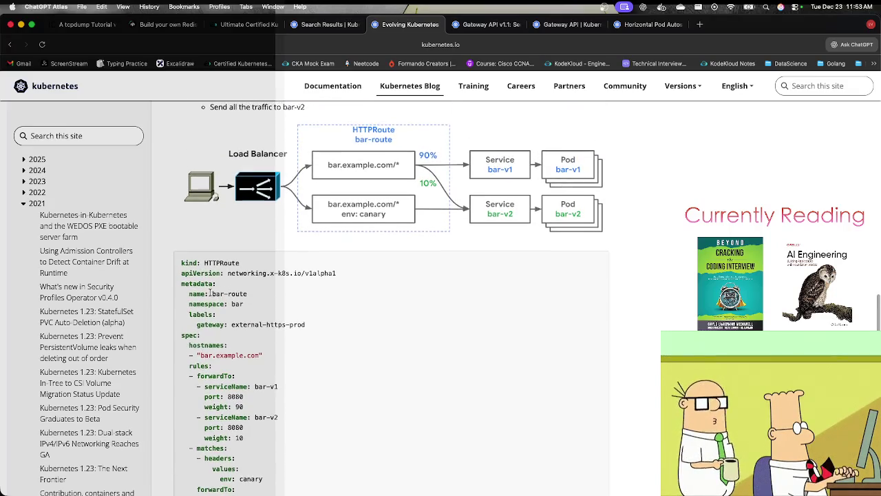
{"action": "scroll", "coordinate": [210, 295], "scroll_direction": "down", "scroll_amount": 4}
{"action": "scroll", "coordinate": [103, 313], "scroll_direction": "down", "scroll_amount": 8}
{"action": "scroll", "coordinate": [107, 315], "scroll_direction": "down", "scroll_amount": 5}
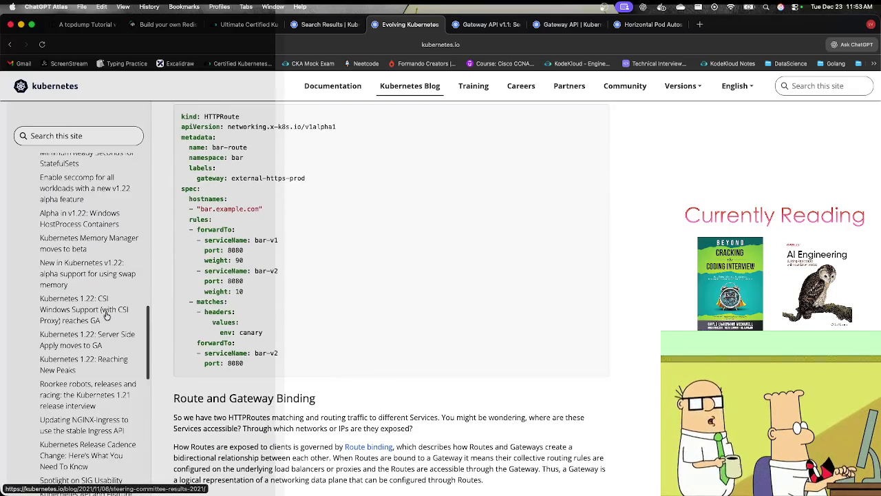
{"action": "scroll", "coordinate": [107, 317], "scroll_direction": "up", "scroll_amount": 8}
{"action": "scroll", "coordinate": [107, 317], "scroll_direction": "up", "scroll_amount": 5}
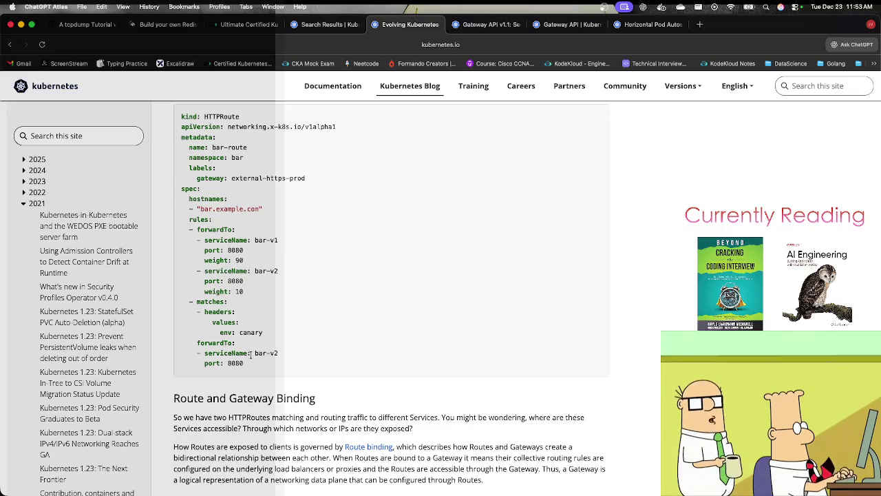
{"action": "scroll", "coordinate": [252, 354], "scroll_direction": "up", "scroll_amount": 2}
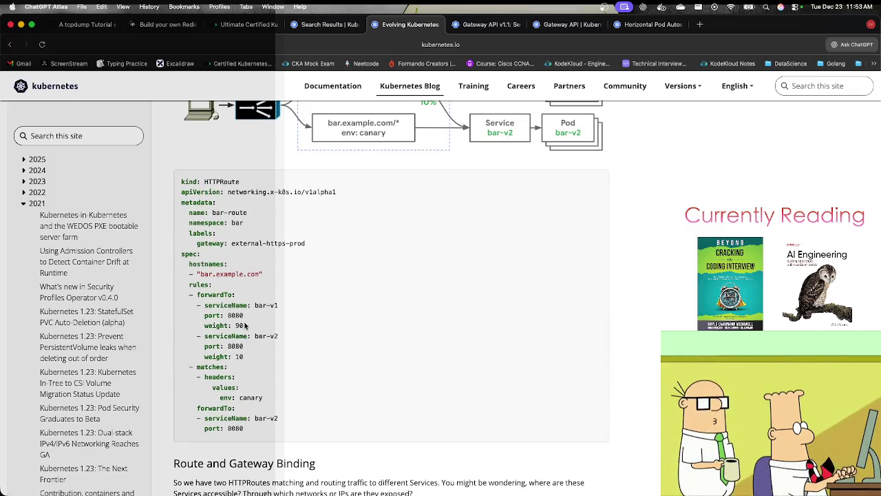
Copy the blog's sample bar-route HTTPRoute YAML.
{"action": "mouse_move", "coordinate": [182, 180]}
{"action": "left_mouse_down"}
{"action": "mouse_move", "coordinate": [253, 316]}
{"action": "mouse_move", "coordinate": [270, 432]}
{"action": "left_mouse_up"}
{"action": "key", "text": "super+c"}
{"action": "right_click", "coordinate": [200, 371]}
{"action": "left_click", "coordinate": [220, 370]}
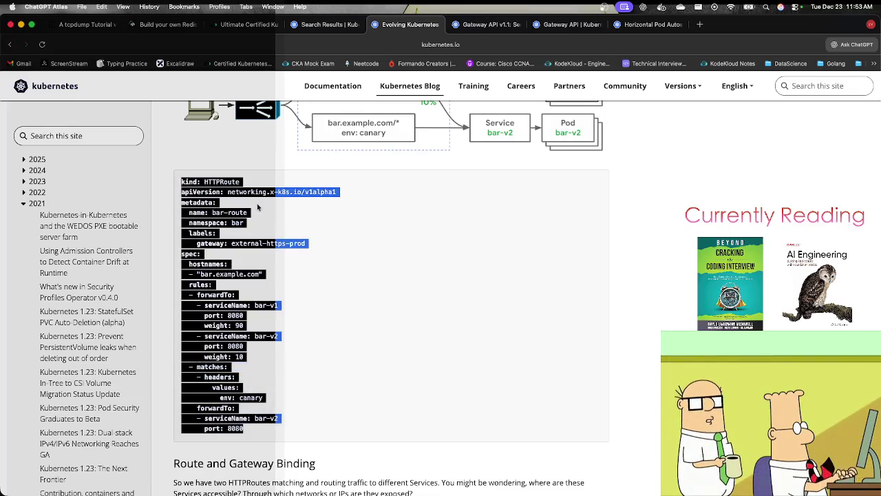
{"action": "left_click", "coordinate": [239, 25]}
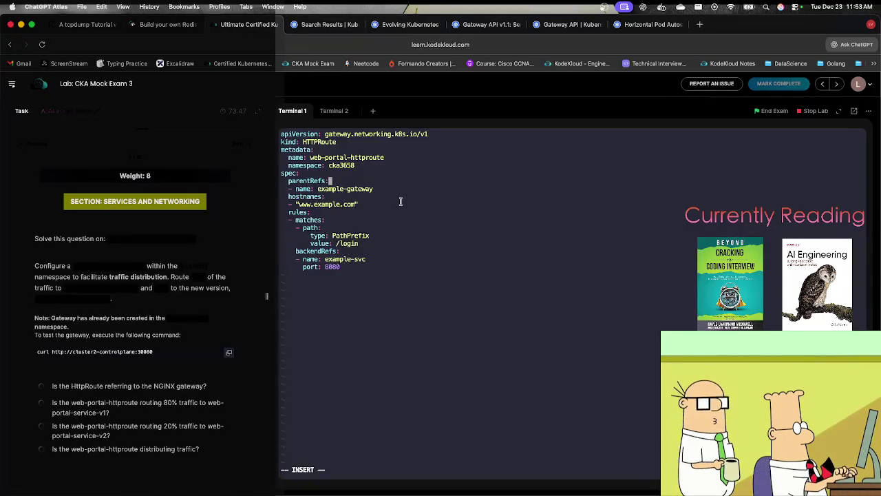
Replace the file's contents with the pasted bar-route example YAML.
{"action": "key", "text": "Escape"}
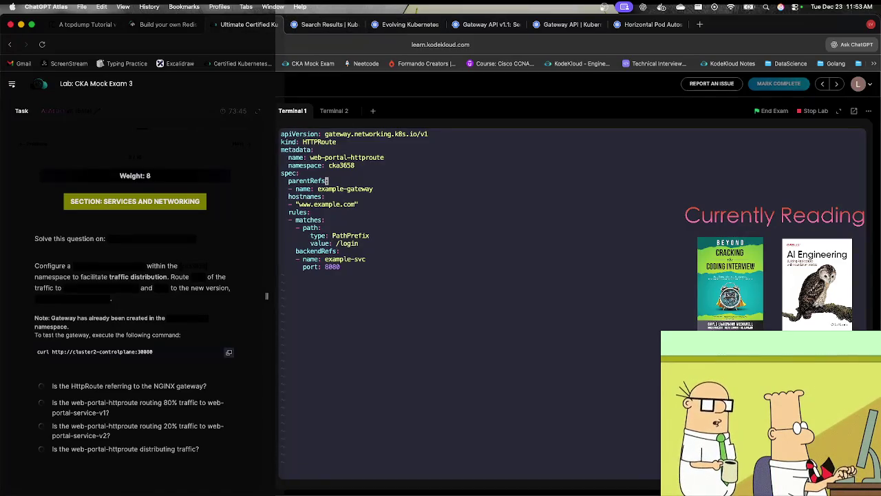
{"action": "key", "text": "k"}
{"action": "key", "text": "k"}
{"action": "key", "text": "k"}
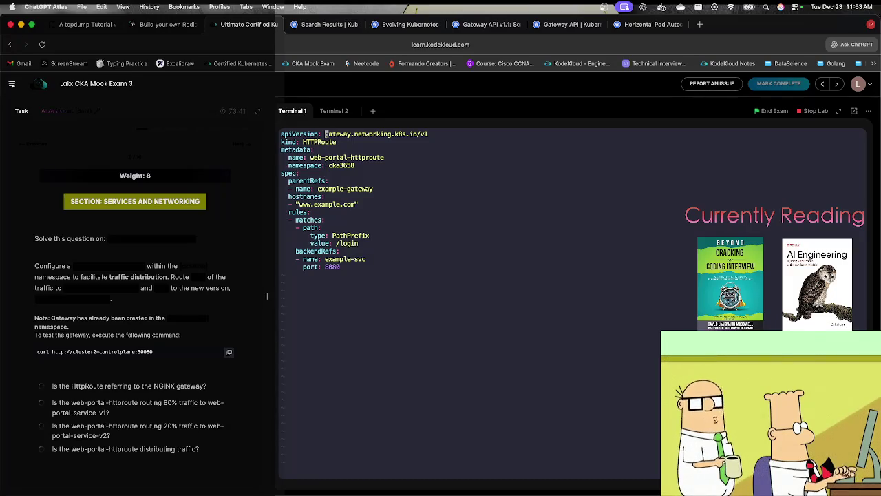
{"action": "key", "text": "d"}
{"action": "key", "text": "shift+g"}
{"action": "key", "text": "i"}
{"action": "key", "text": "super+v"}
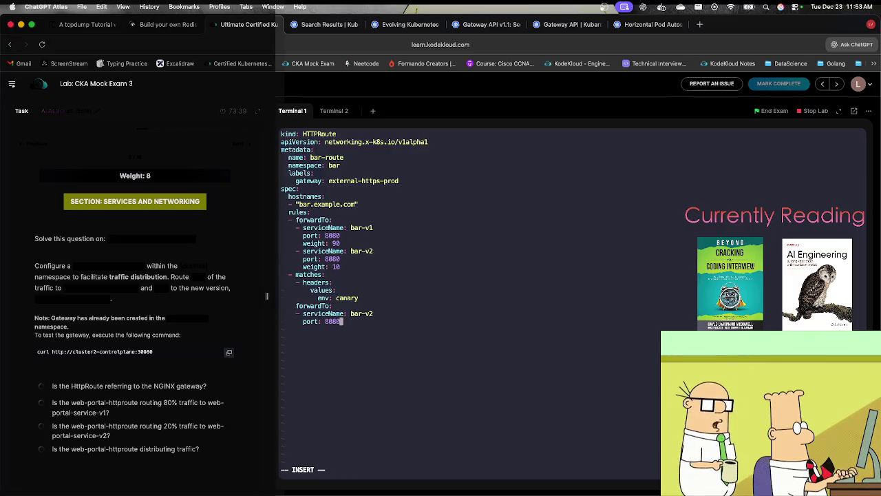
Rename the route to web-portal-httproute and set its namespace to cka3658.
{"action": "key", "text": "Up"}
{"action": "key", "text": "Up"}
{"action": "key", "text": "Up"}
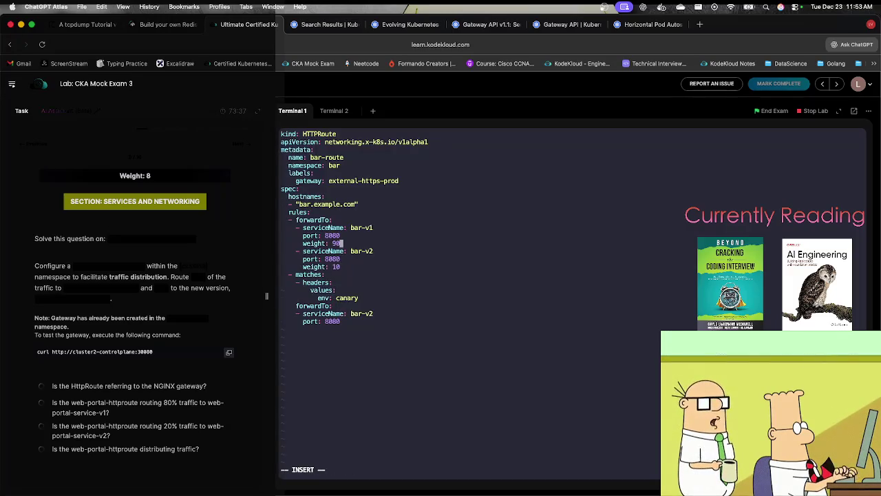
{"action": "key", "text": "Up"}
{"action": "key", "text": "Up"}
{"action": "key", "text": "Up"}
{"action": "key", "text": "Up"}
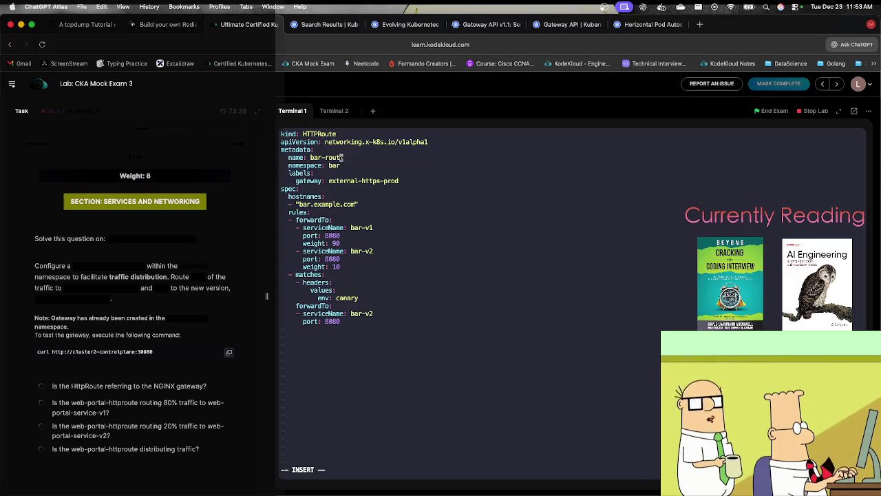
{"action": "type", "text": "i"}
{"action": "key", "text": "Right"}
{"action": "key", "text": "BackSpace"}
{"action": "key", "text": "BackSpace"}
{"action": "key", "text": "BackSpace"}
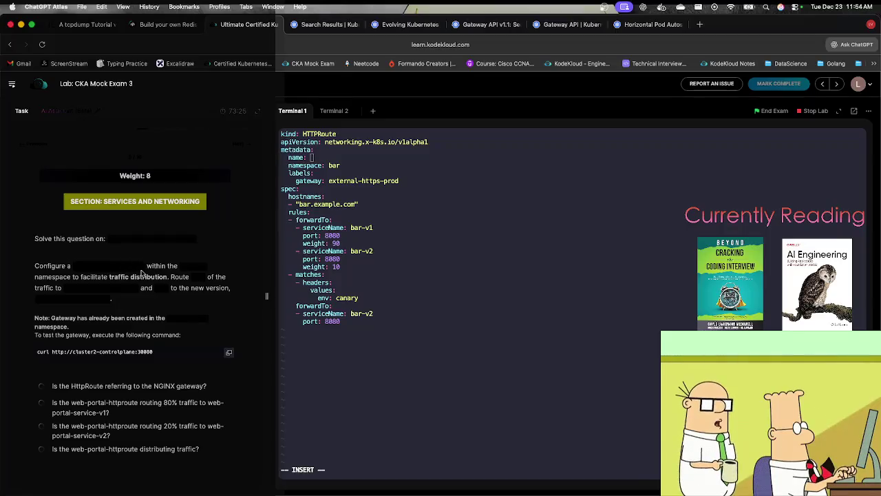
{"action": "type", "text": "web-portal-httproute"}
{"action": "key", "text": "Down"}
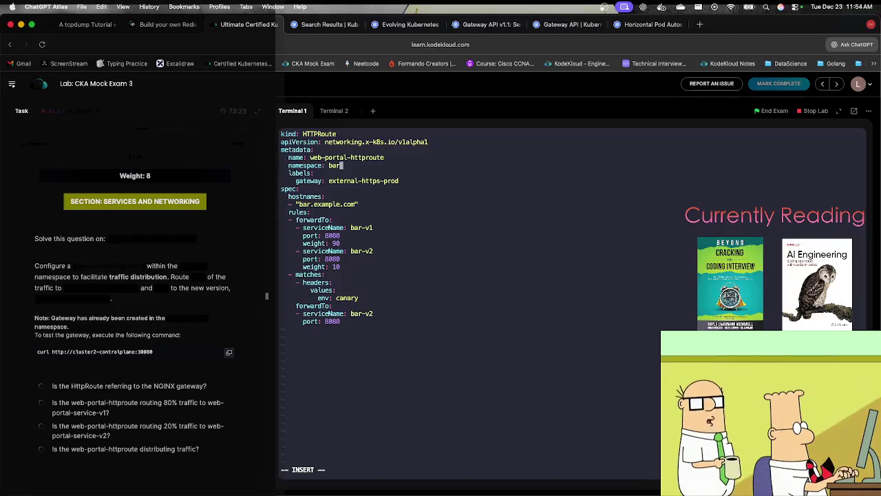
{"action": "key", "text": "BackSpace"}
{"action": "key", "text": "BackSpace"}
{"action": "key", "text": "BackSpace"}
{"action": "type", "text": "cka"}
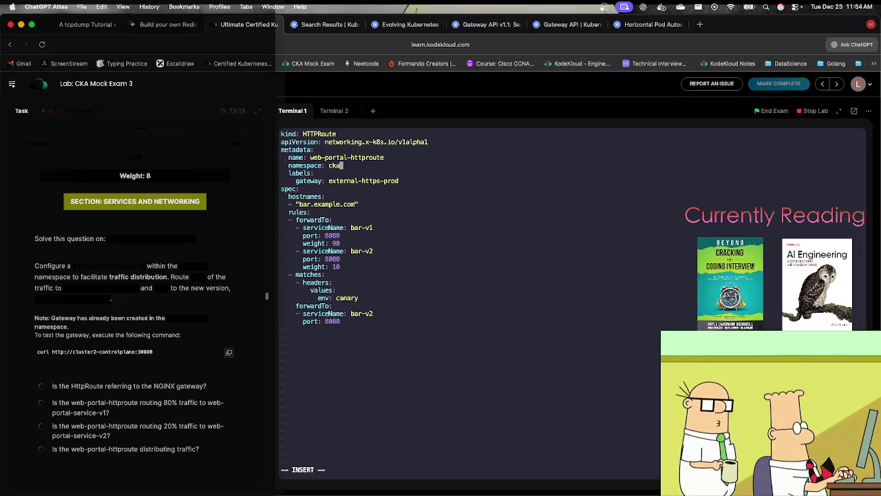
{"action": "type", "text": "3"}
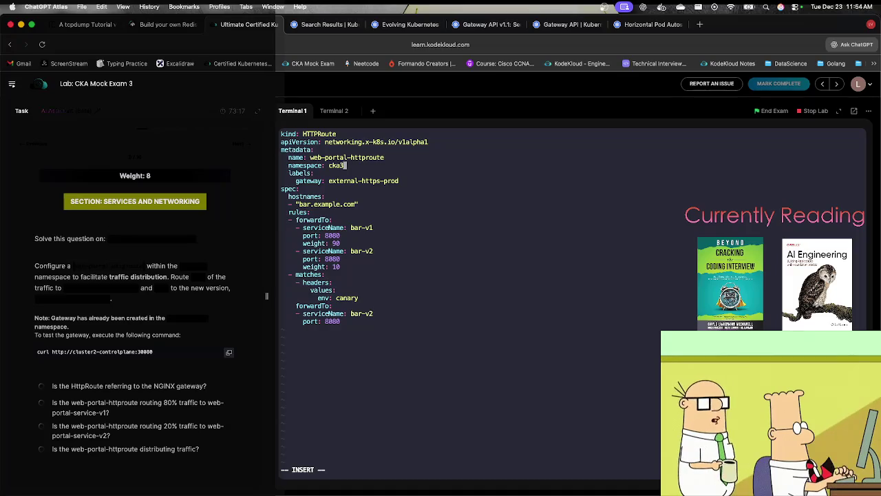
{"action": "type", "text": "658"}
Clear the external-https-prod gateway label value.
{"action": "key", "text": "Down"}
{"action": "key", "text": "Down"}
{"action": "key", "text": "Right"}
{"action": "key", "text": "Right"}
{"action": "key", "text": "Right"}
{"action": "key", "text": "BackSpace"}
{"action": "key", "text": "BackSpace"}
{"action": "key", "text": "BackSpace"}
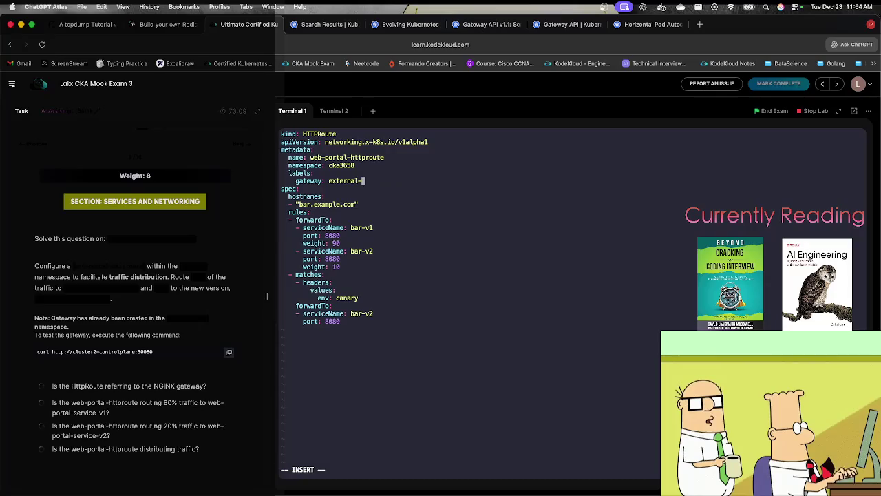
{"action": "key", "text": "BackSpace"}
{"action": "key", "text": "BackSpace"}
{"action": "key", "text": "BackSpace"}
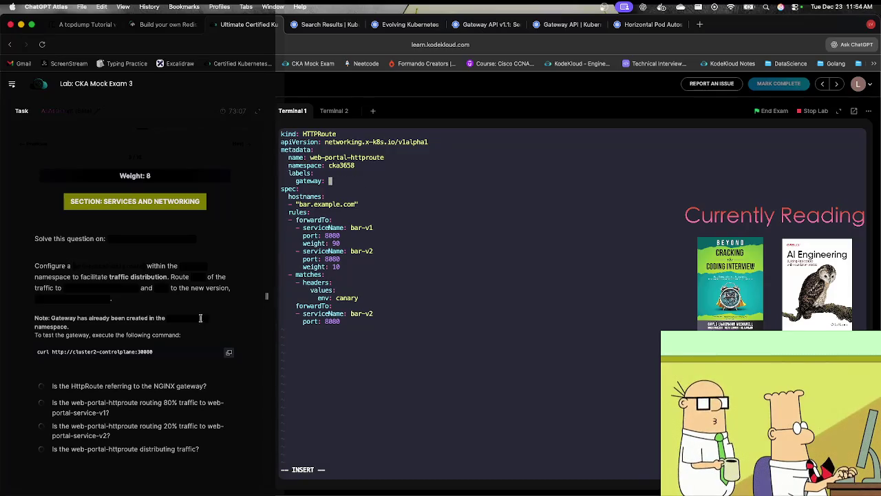
Change the hostname from bar.example.com to cluster2-controlplane.
{"action": "left_click", "coordinate": [170, 320]}
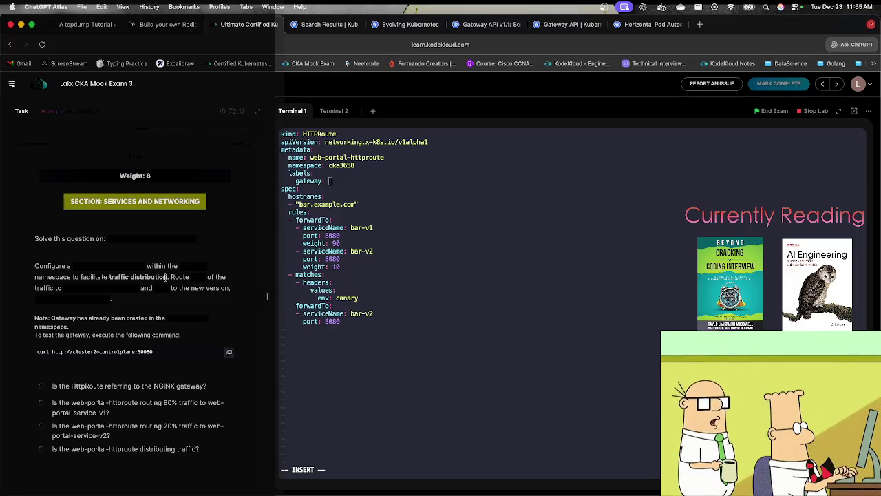
{"action": "key", "text": "Down"}
{"action": "key", "text": "Down"}
{"action": "key", "text": "Down"}
{"action": "key", "text": "Right"}
{"action": "key", "text": "Right"}
{"action": "key", "text": "Right"}
{"action": "key", "text": "Left"}
{"action": "key", "text": "BackSpace"}
{"action": "key", "text": "BackSpace"}
{"action": "key", "text": "BackSpace"}
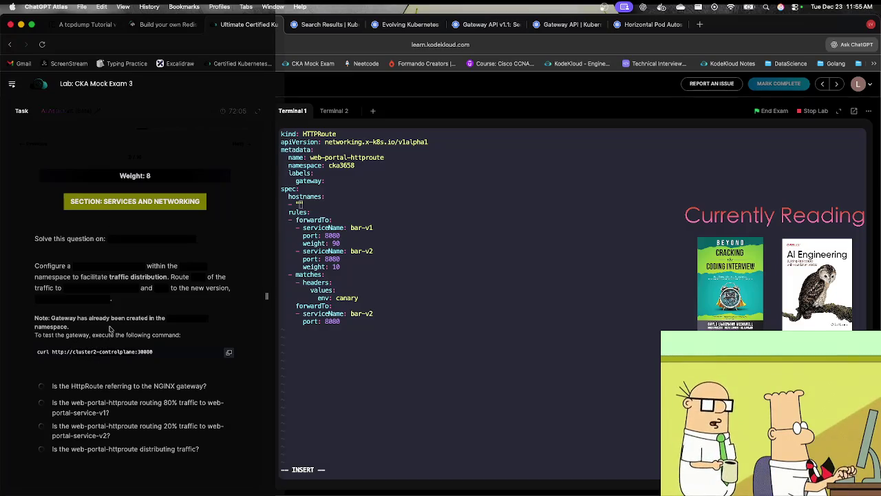
{"action": "type", "text": "cluster2-controlplane"}
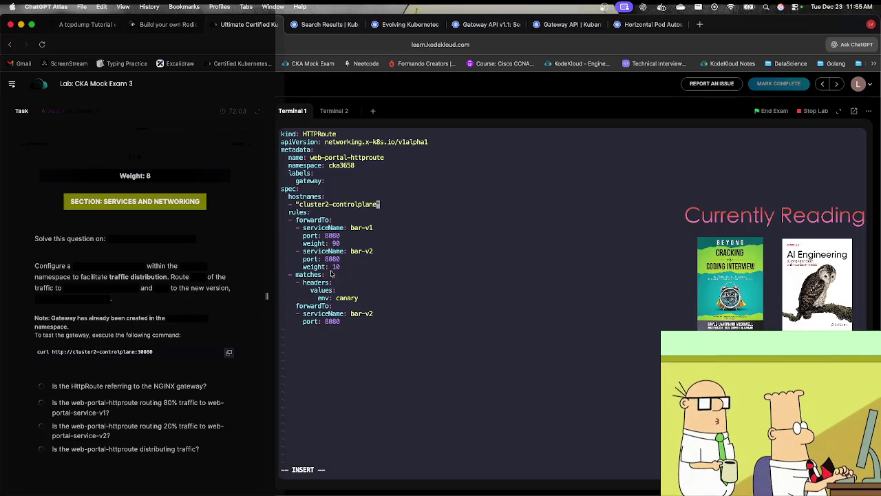
Point the first backend to web-portal-service-v1 with weight 80 and port 30080.
{"action": "key", "text": "Down"}
{"action": "key", "text": "Down"}
{"action": "key", "text": "Down"}
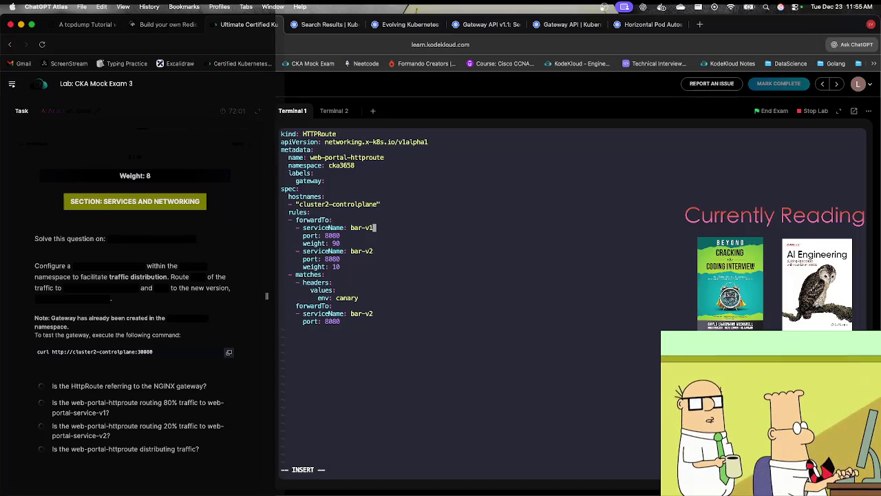
{"action": "key", "text": "BackSpace"}
{"action": "key", "text": "BackSpace"}
{"action": "key", "text": "BackSpace"}
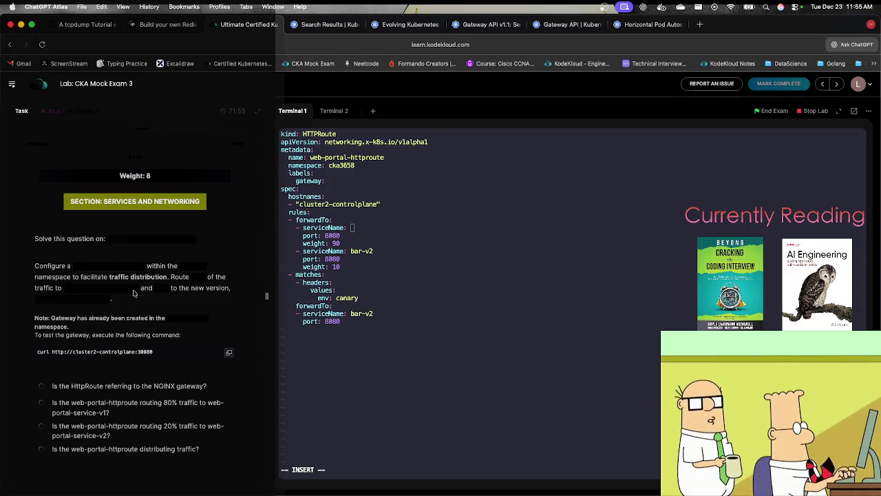
{"action": "type", "text": "web-portal-service-v1"}
{"action": "key", "text": "Down"}
{"action": "key", "text": "Down"}
{"action": "key", "text": "BackSpace"}
{"action": "key", "text": "BackSpace"}
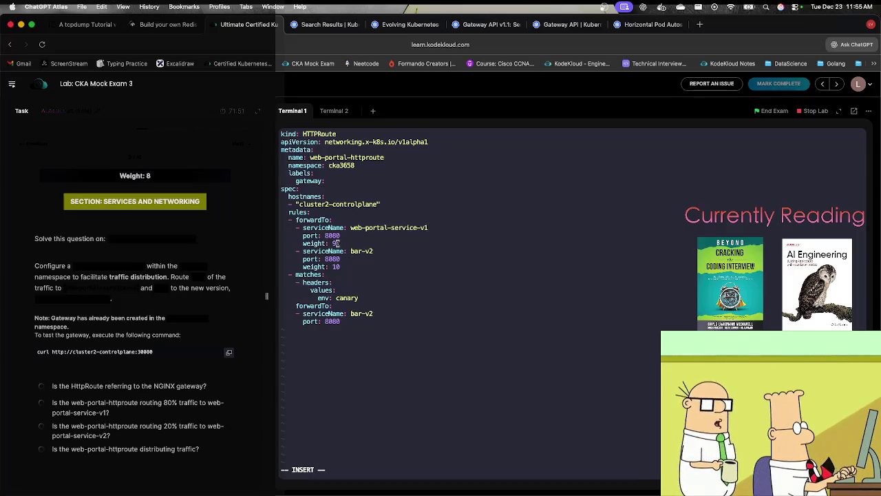
{"action": "type", "text": "8"}
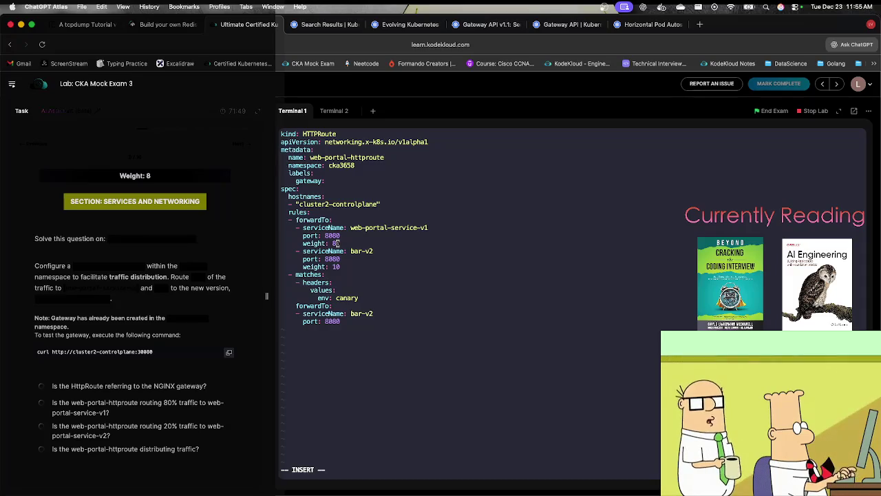
{"action": "type", "text": "0"}
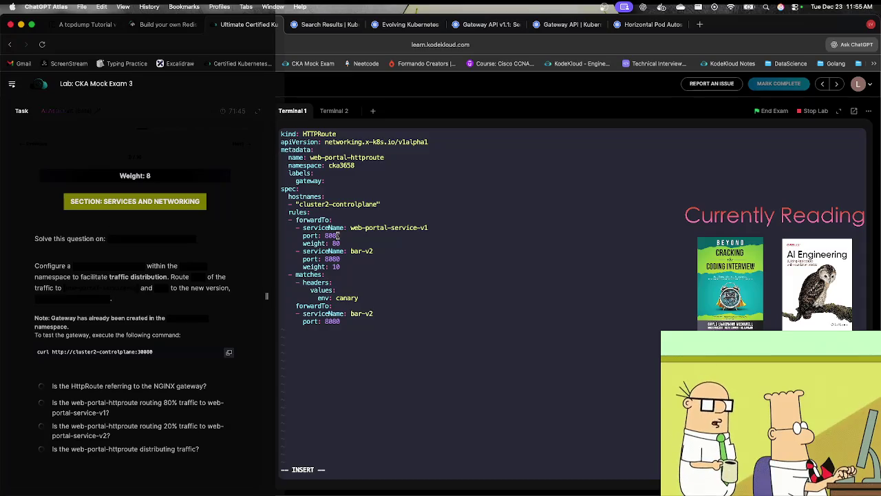
{"action": "type", "text": "80"}
{"action": "key", "text": "BackSpace"}
{"action": "key", "text": "BackSpace"}
{"action": "key", "text": "BackSpace"}
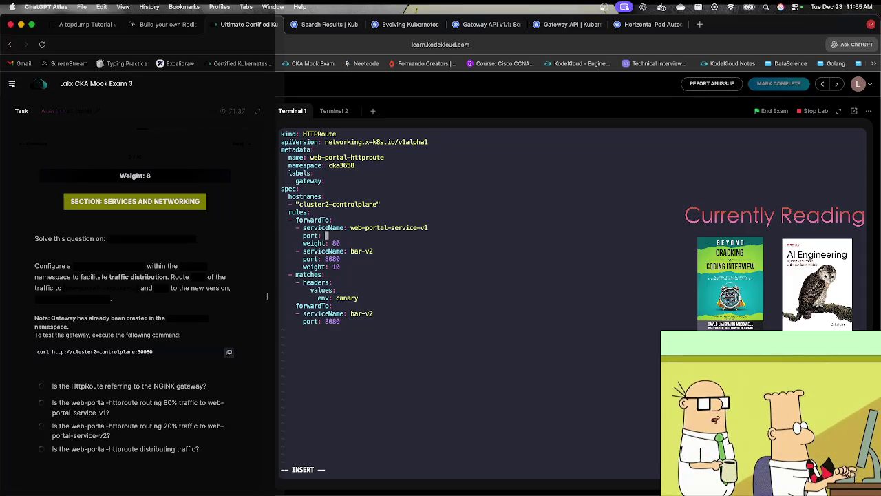
{"action": "type", "text": "30"}
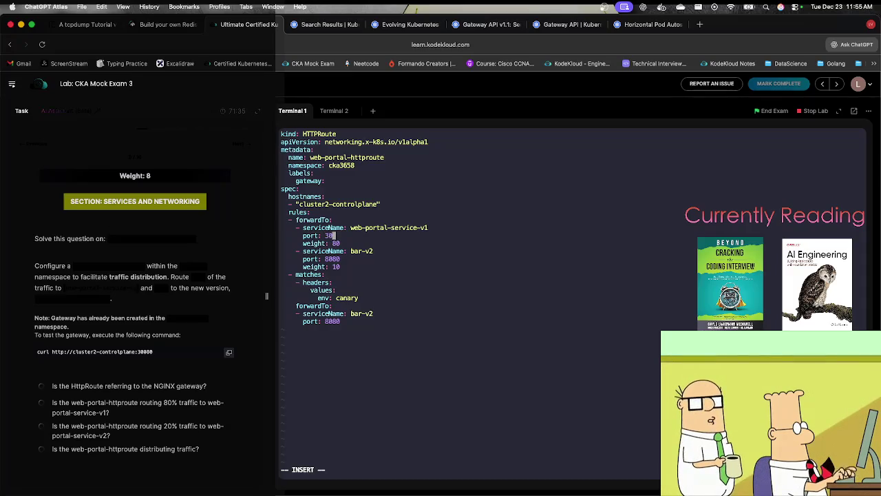
{"action": "type", "text": "080"}
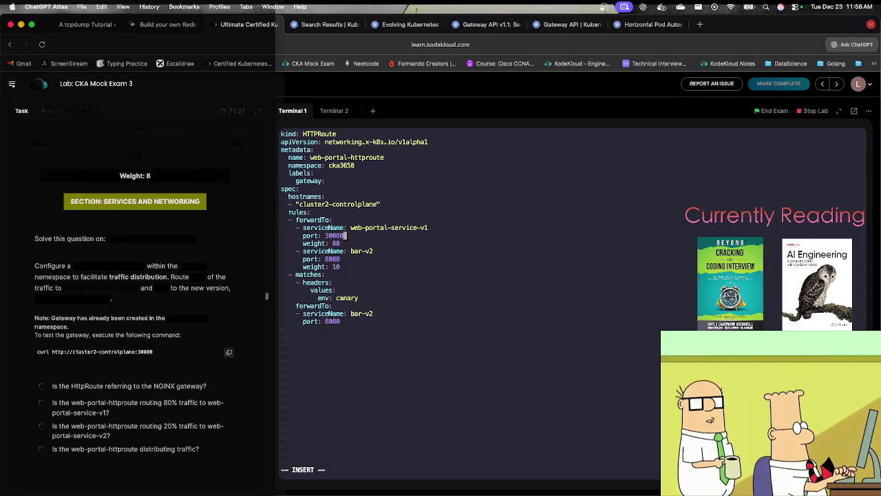
Save httproute.yml with :wq and enter kubectl get gateways -n nginx-gateway.
{"action": "key", "text": "Escape"}
{"action": "type", "text": ":wq"}
{"action": "key", "text": "Return"}
{"action": "type", "text": "kubectl get "}
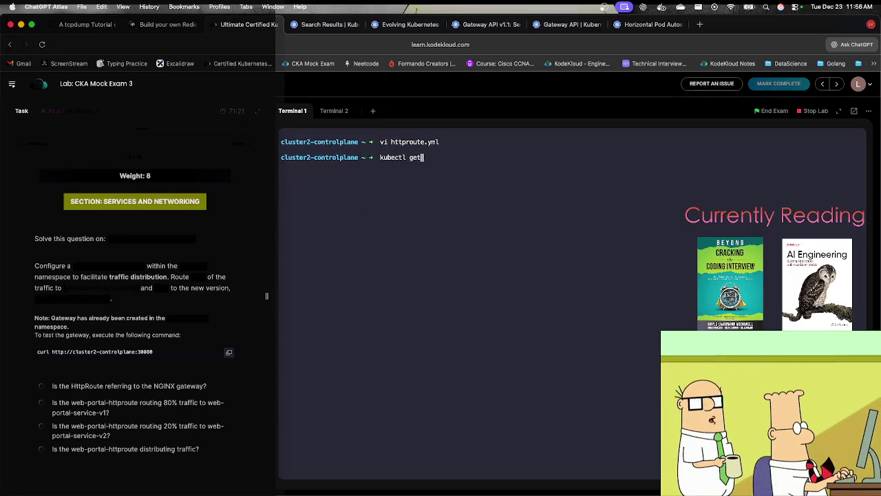
{"action": "type", "text": "gate"}
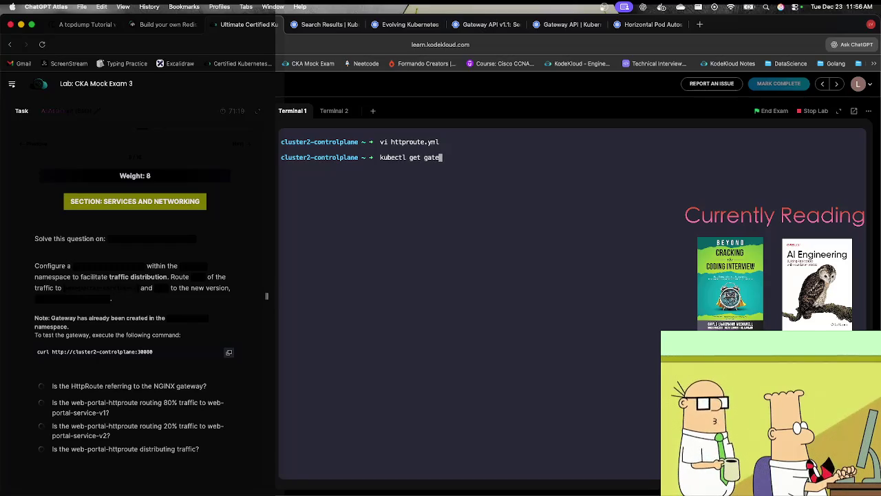
{"action": "type", "text": "ways -n "}
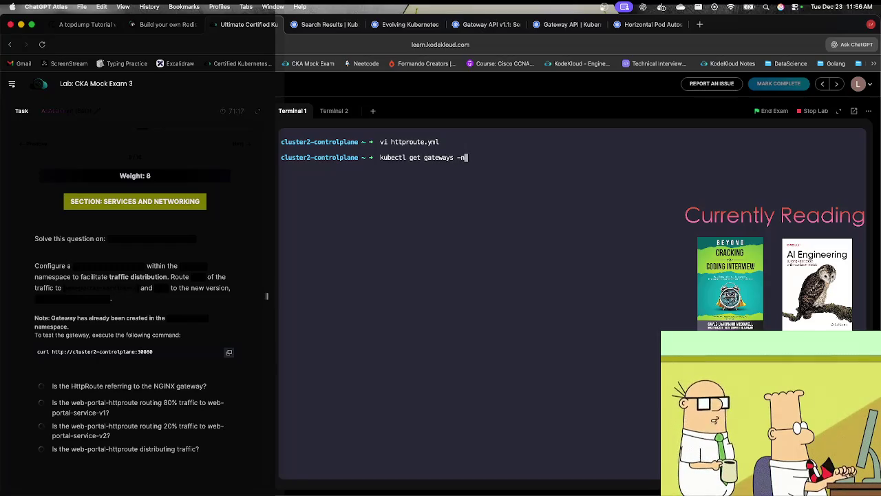
{"action": "type", "text": "nginx-gateway"}
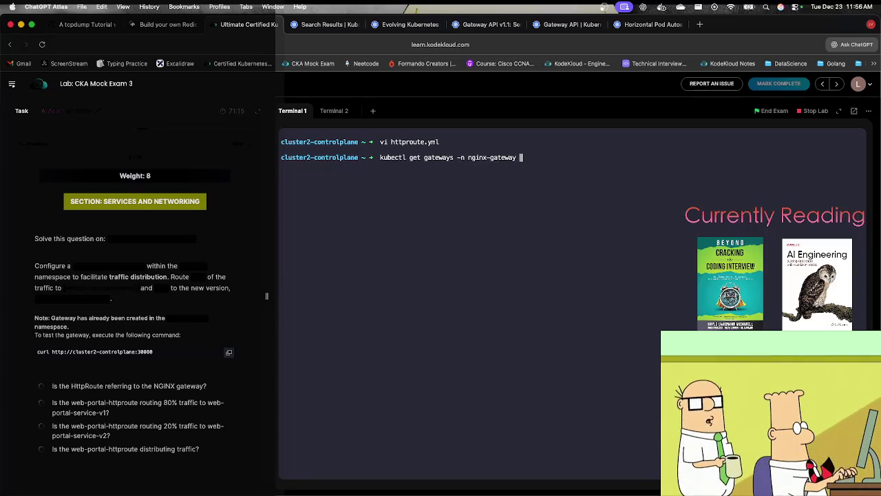
List the nginx-gateway Gateways, then show the Gateway's full YAML with -o yaml.
{"action": "key", "text": "Return"}
{"action": "key", "text": "Up"}
{"action": "type", "text": "-"}
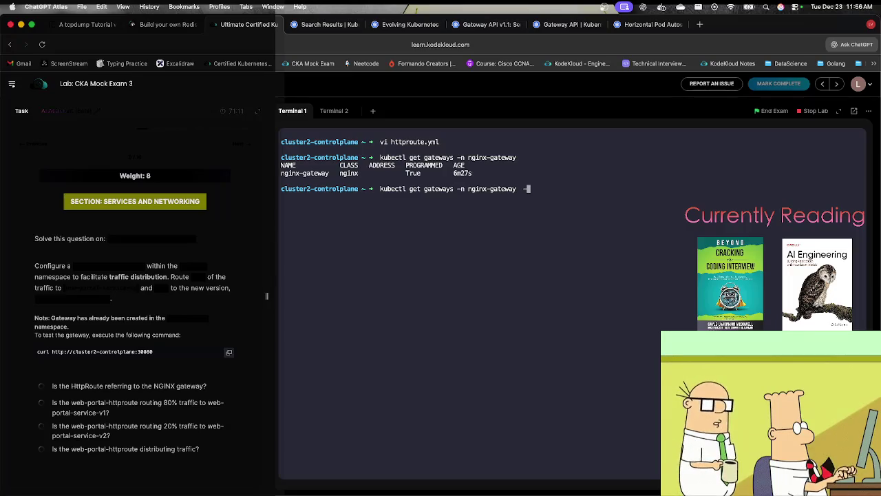
{"action": "type", "text": "o yaml"}
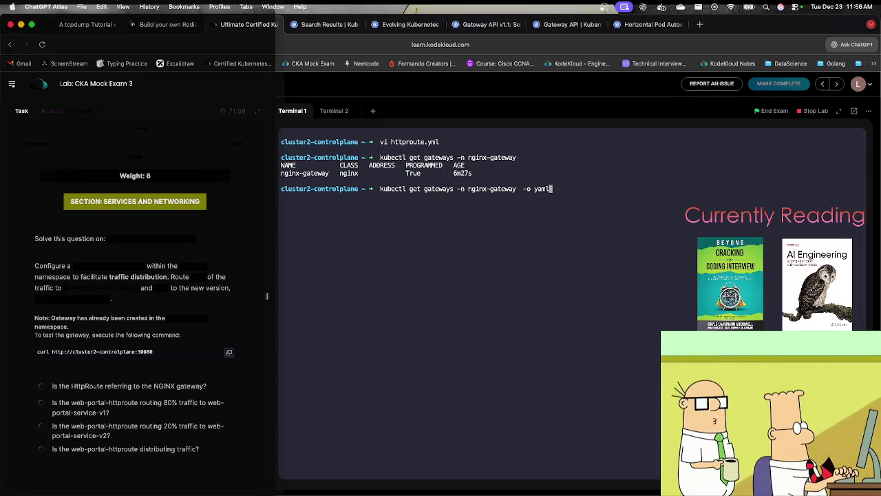
{"action": "key", "text": "Return"}
Copy the HTTP listener's port 80 and reopen httproute.yml in vim.
{"action": "scroll", "coordinate": [365, 282], "scroll_direction": "up", "scroll_amount": 10}
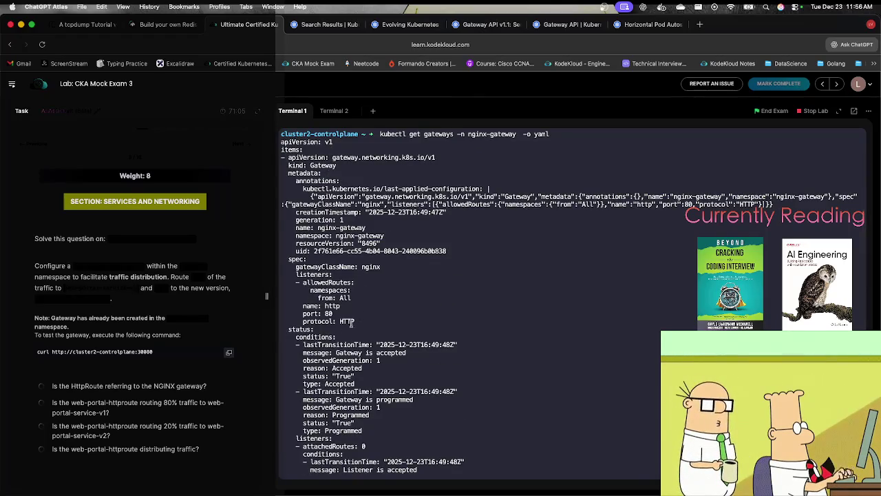
{"action": "double_click", "coordinate": [329, 313]}
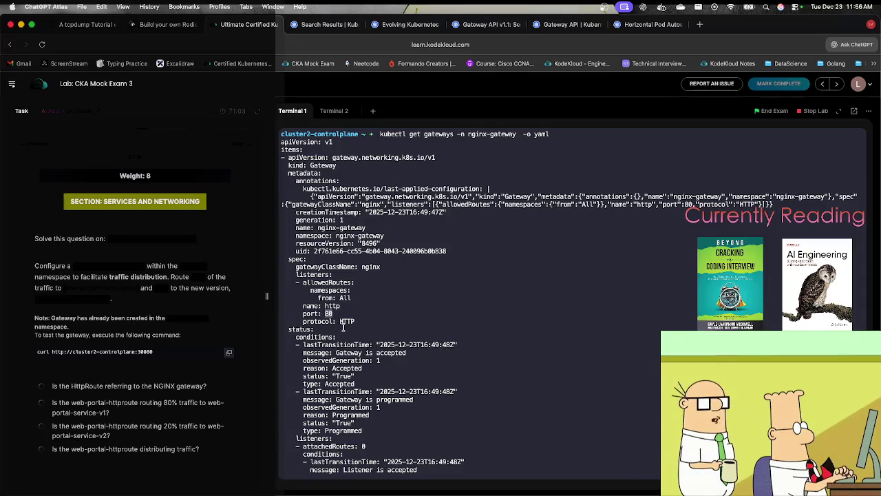
{"action": "key", "text": "Up"}
{"action": "key", "text": "Up"}
{"action": "key", "text": "Up"}
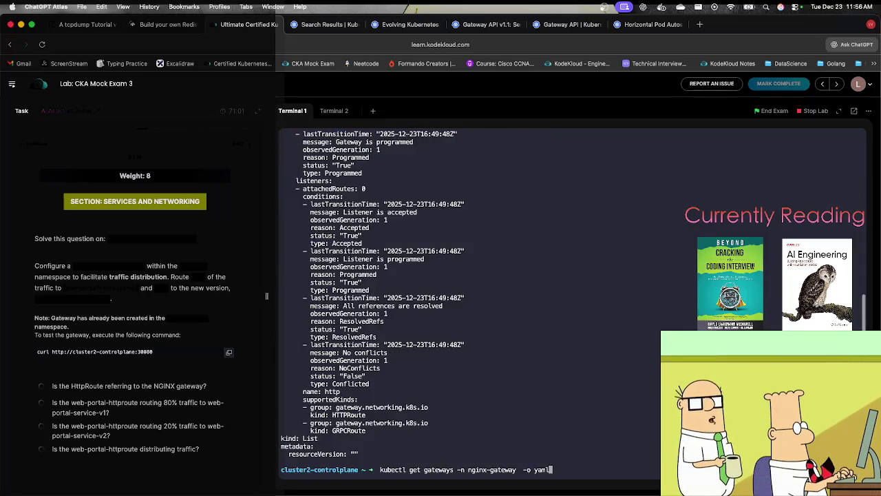
{"action": "key", "text": "Return"}
Change the backend ports to 80 and the second backend's weight to 20.
{"action": "key", "text": "Down"}
{"action": "key", "text": "Down"}
{"action": "key", "text": "Down"}
{"action": "key", "text": "Right"}
{"action": "key", "text": "Right"}
{"action": "key", "text": "Right"}
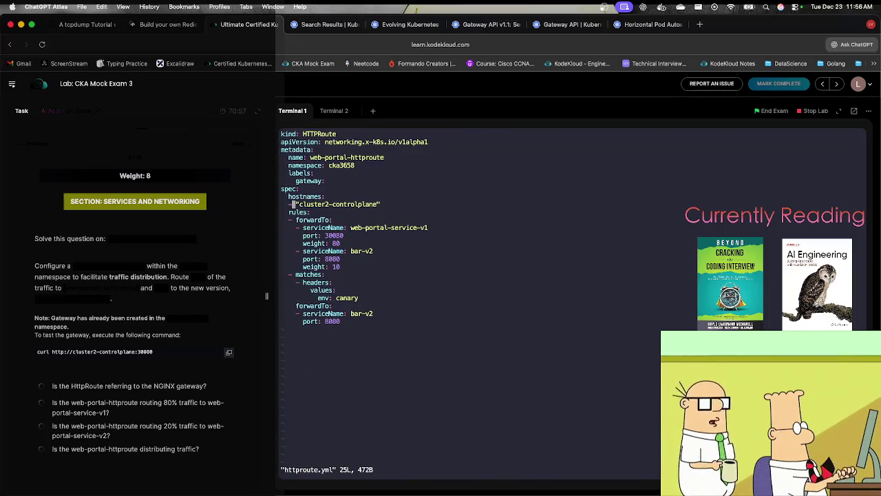
{"action": "key", "text": "Down"}
{"action": "key", "text": "Down"}
{"action": "key", "text": "Down"}
{"action": "key", "text": "Down"}
{"action": "key", "text": "Right"}
{"action": "key", "text": "Right"}
{"action": "key", "text": "Right"}
{"action": "key", "text": "a"}
{"action": "key", "text": "BackSpace"}
{"action": "key", "text": "BackSpace"}
{"action": "key", "text": "BackSpace"}
{"action": "key", "text": "Down"}
Rename the bar-v2 backend to web-portal-service-v2.
{"action": "key", "text": "Down"}
{"action": "key", "text": "Down"}
{"action": "key", "text": "Right"}
{"action": "key", "text": "Right"}
{"action": "key", "text": "BackSpace"}
{"action": "key", "text": "BackSpace"}
{"action": "key", "text": "Down"}
{"action": "key", "text": "BackSpace"}
{"action": "type", "text": "2"}
{"action": "key", "text": "Up"}
{"action": "key", "text": "Up"}
{"action": "key", "text": "Up"}
{"action": "key", "text": "Right"}
{"action": "key", "text": "Down"}
{"action": "key", "text": "Right"}
{"action": "key", "text": "Right"}
{"action": "key", "text": "Right"}
{"action": "key", "text": "Right"}
{"action": "key", "text": "Right"}
{"action": "key", "text": "Right"}
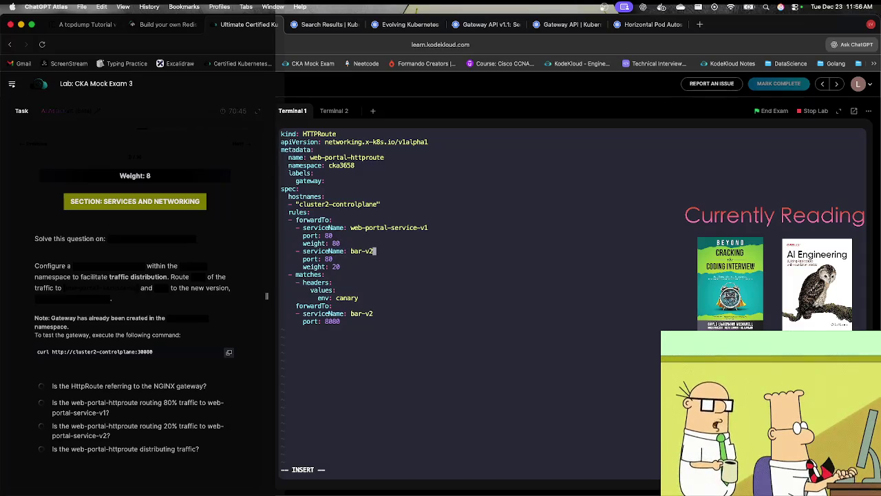
{"action": "key", "text": "BackSpace"}
{"action": "key", "text": "BackSpace"}
{"action": "key", "text": "BackSpace"}
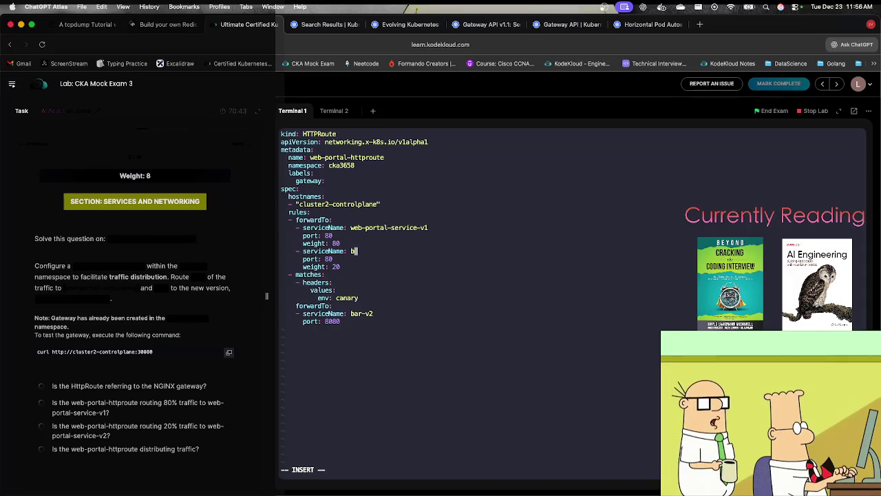
{"action": "double_click", "coordinate": [365, 227]}
{"action": "key", "text": "super+c"}
{"action": "left_click", "coordinate": [363, 276]}
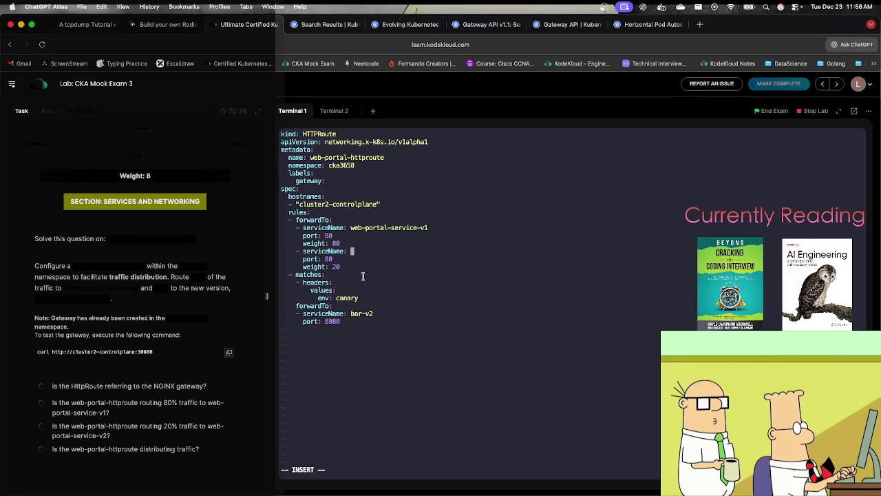
{"action": "key", "text": "super+v"}
{"action": "key", "text": "BackSpace"}
{"action": "type", "text": "2"}
{"action": "key", "text": "Down"}
{"action": "key", "text": "Down"}
{"action": "key", "text": "Down"}
Delete the canary matches rule block.
{"action": "key", "text": "Escape"}
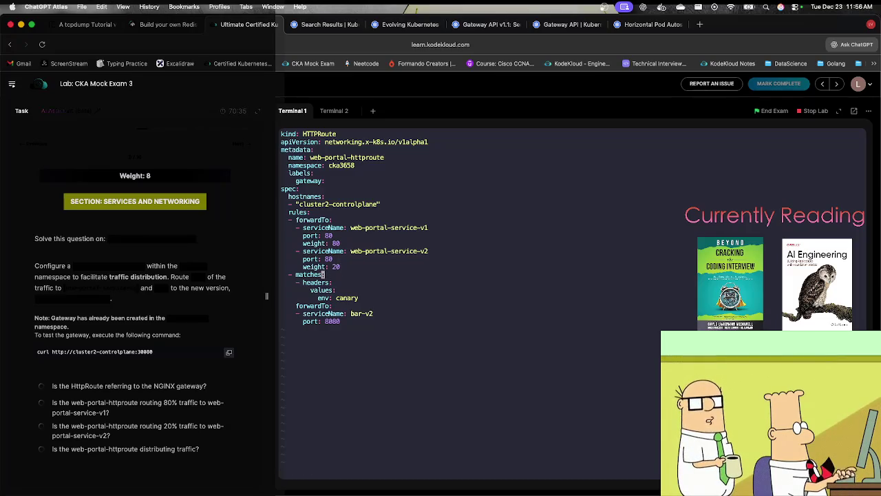
{"action": "key", "text": "d"}
{"action": "key", "text": "d"}
{"action": "key", "text": "d"}
{"action": "key", "text": "d"}
{"action": "key", "text": "d"}
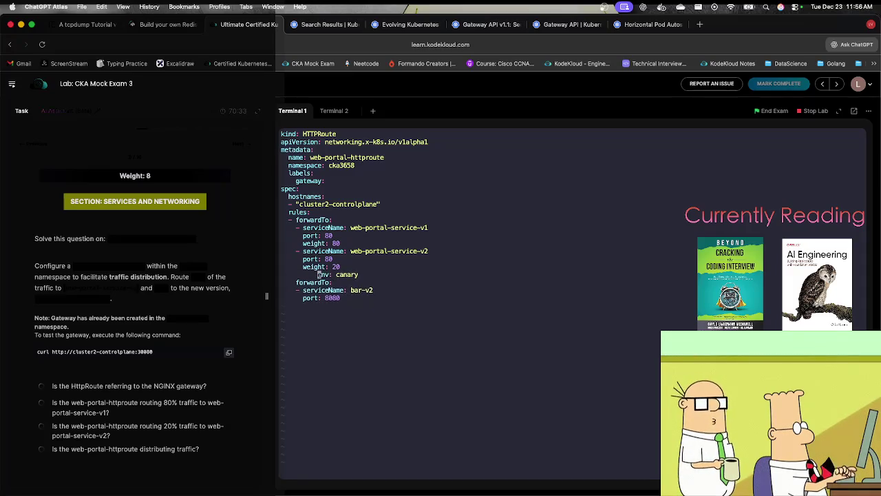
{"action": "key", "text": "d"}
{"action": "key", "text": "d"}
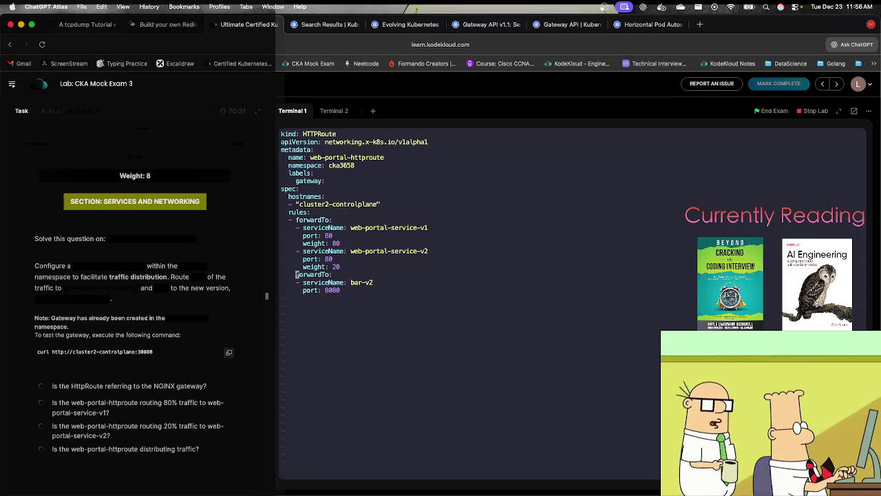
{"action": "key", "text": "d"}
{"action": "key", "text": "d"}
{"action": "key", "text": "d"}
{"action": "key", "text": "d"}
{"action": "key", "text": "d"}
{"action": "key", "text": "d"}
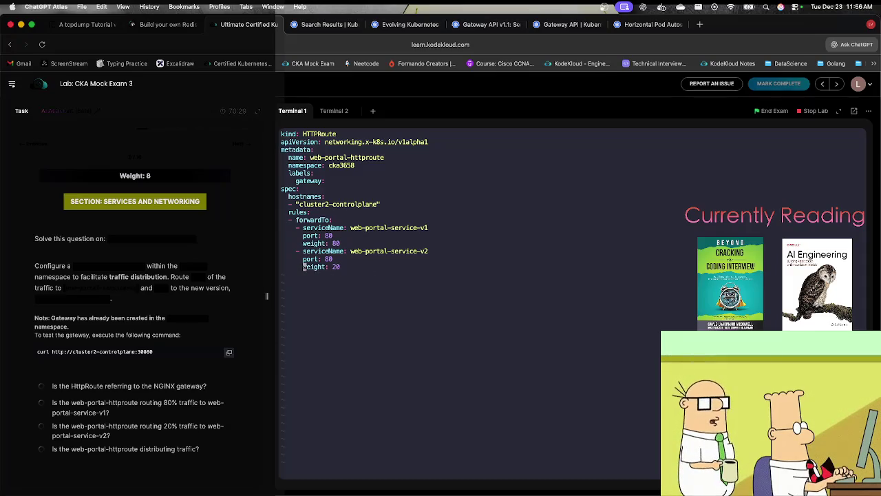
Review the hostname and gateway label, then save and close httproute.yml.
{"action": "key", "text": "k"}
{"action": "key", "text": "k"}
{"action": "key", "text": "k"}
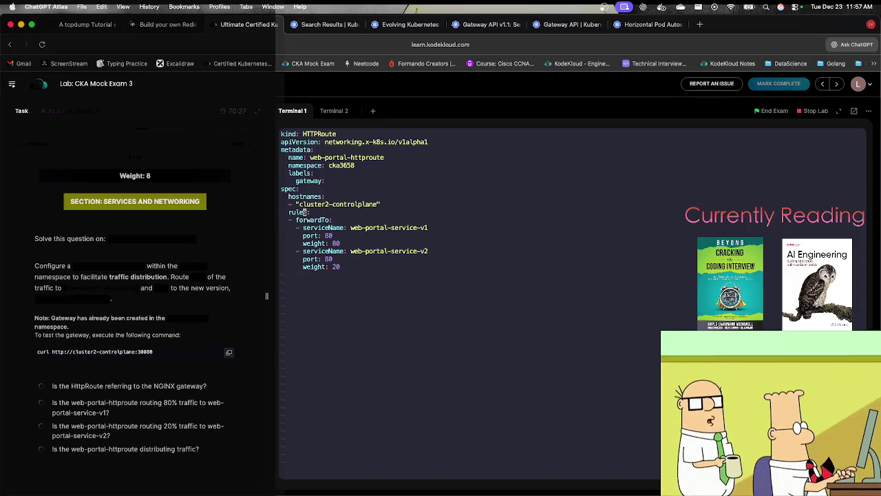
{"action": "key", "text": "j"}
{"action": "key", "text": "j"}
{"action": "key", "text": "j"}
{"action": "key", "text": "j"}
{"action": "key", "text": "k"}
{"action": "key", "text": "k"}
{"action": "key", "text": "k"}
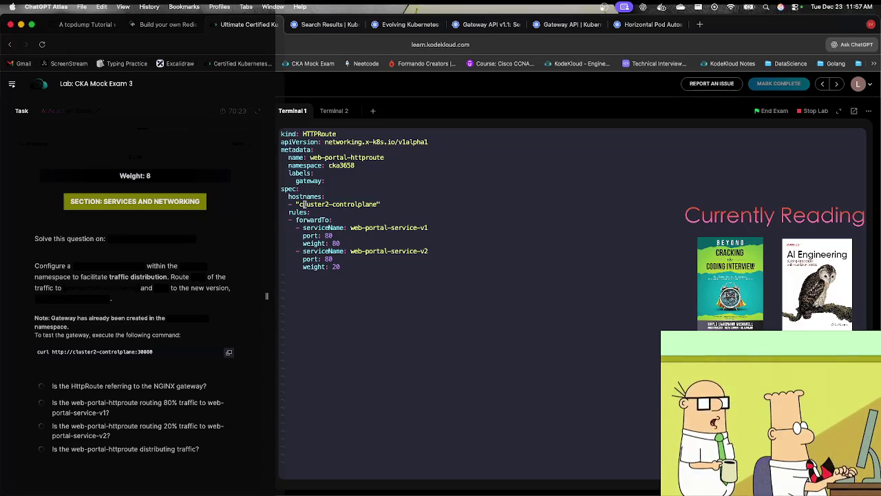
{"action": "key", "text": "k"}
{"action": "key", "text": "k"}
{"action": "key", "text": "k"}
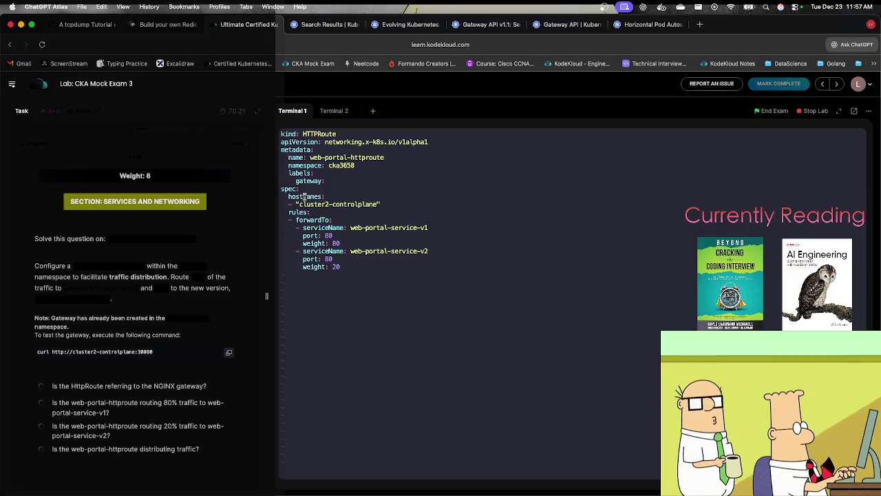
{"action": "key", "text": "l"}
{"action": "key", "text": "l"}
{"action": "key", "text": "l"}
{"action": "key", "text": "l"}
{"action": "key", "text": "l"}
{"action": "key", "text": "a"}
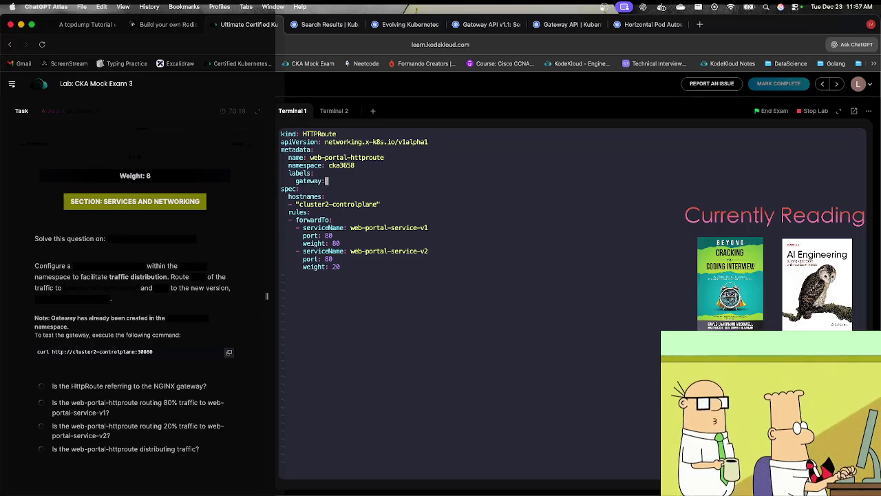
{"action": "key", "text": "Escape"}
{"action": "type", "text": ":wq"}
{"action": "key", "text": "Return"}
{"action": "key", "text": "Up"}
{"action": "key", "text": "Up"}
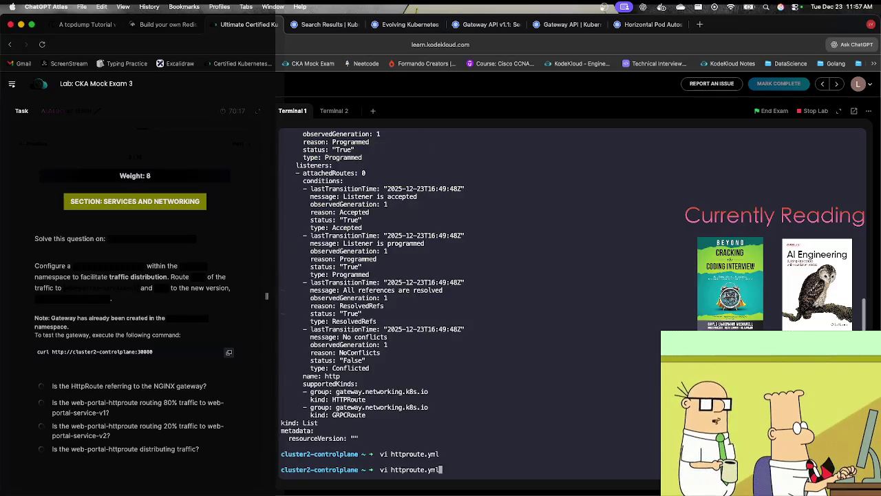
Recheck the Gateway YAML to confirm its name and namespace are both nginx-gateway.
{"action": "key", "text": "Return"}
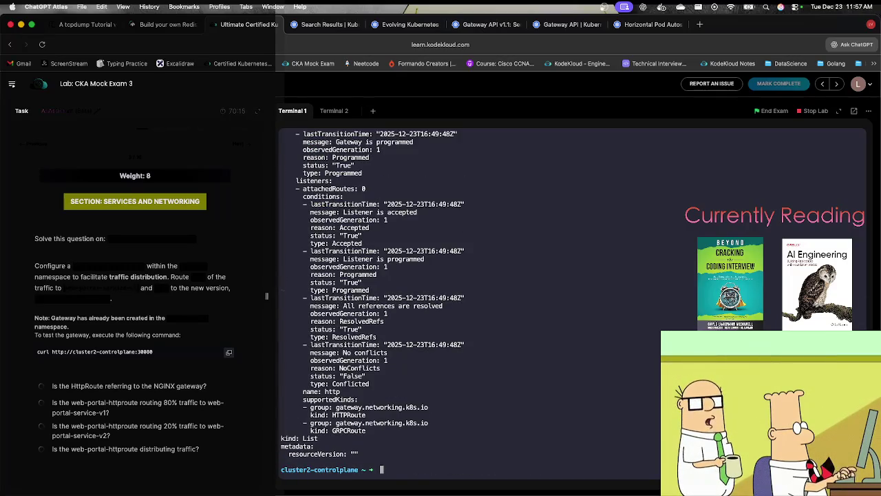
{"action": "scroll", "coordinate": [331, 260], "scroll_direction": "up", "scroll_amount": 10}
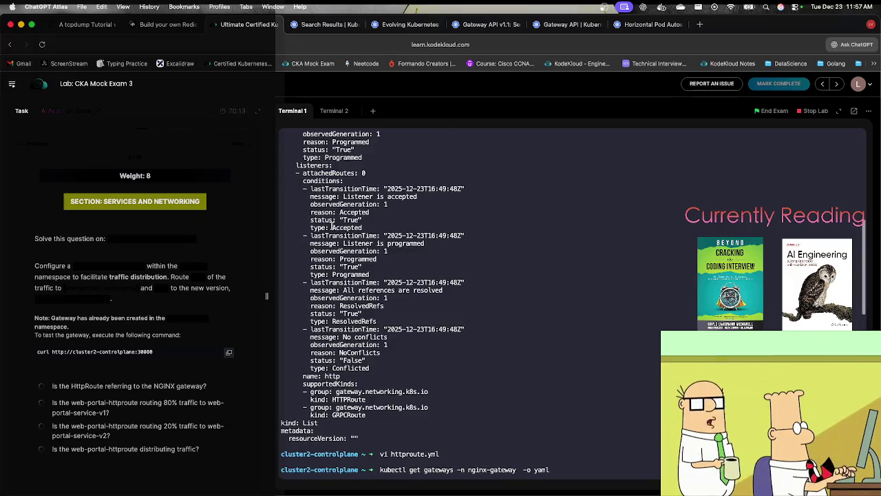
{"action": "scroll", "coordinate": [332, 228], "scroll_direction": "up", "scroll_amount": 10}
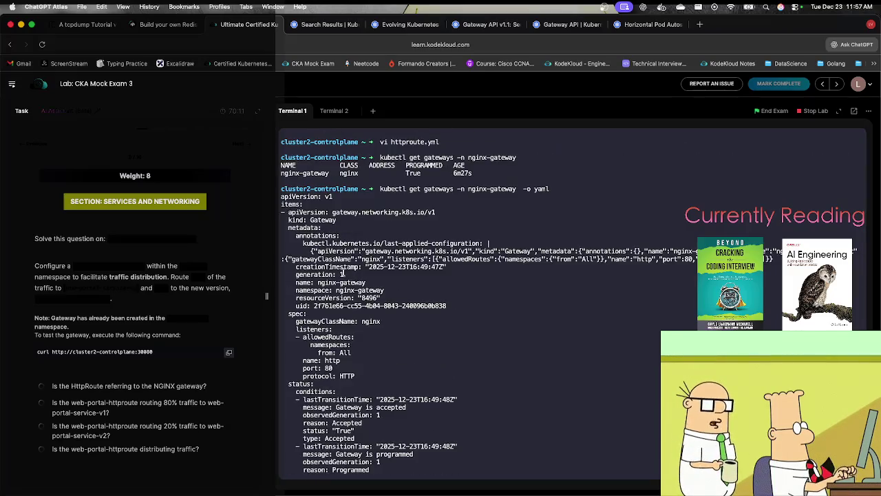
{"action": "left_click_drag", "start_coordinate": [370, 282], "coordinate": [321, 283]}
{"action": "left_click", "coordinate": [385, 291]}
{"action": "left_click_drag", "start_coordinate": [383, 291], "coordinate": [318, 282]}
{"action": "key", "text": "super+c"}
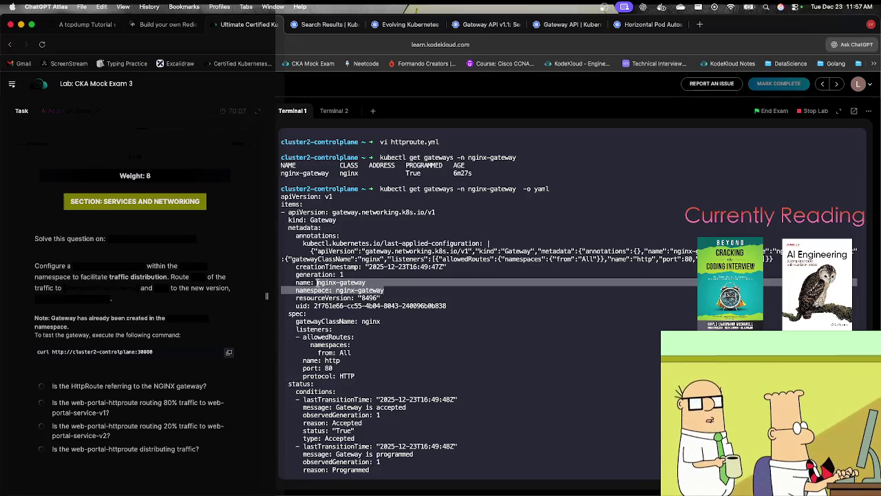
{"action": "left_click", "coordinate": [343, 298]}
Reopen httproute.yml in vim from shell history.
{"action": "key", "text": "Up"}
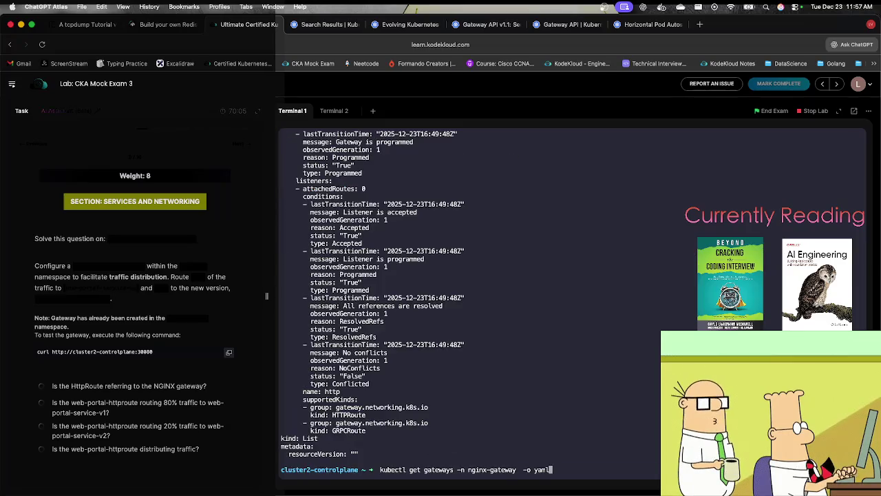
{"action": "key", "text": "Up"}
{"action": "key", "text": "Return"}
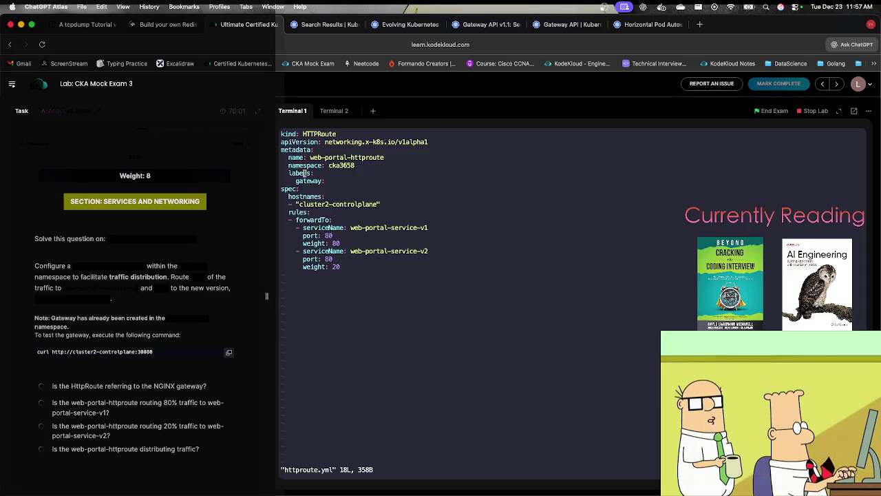
Fill in labels gateway: nginx-gateway and namespace: nginx-gateway, save httproute.yml, then bring up ChatGPT.
{"action": "key", "text": "$"}
{"action": "key", "text": "Return"}
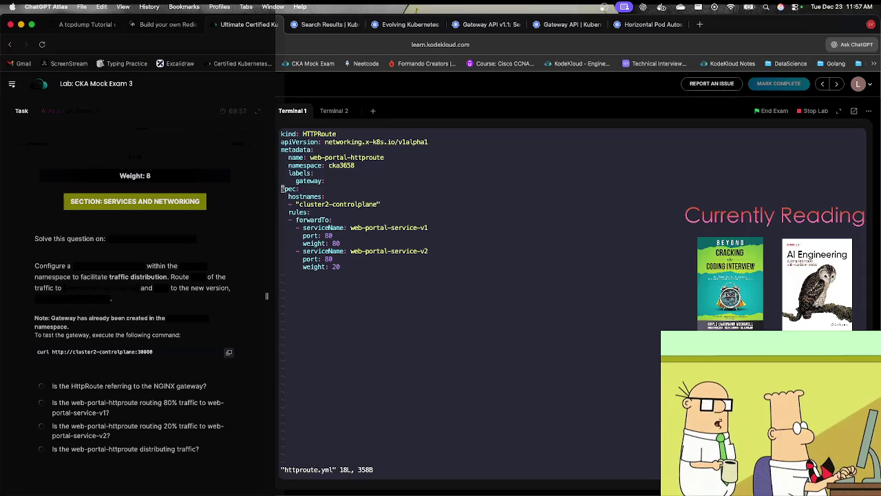
{"action": "left_click", "coordinate": [308, 181]}
{"action": "type", "text": "$"}
{"action": "type", "text": "a"}
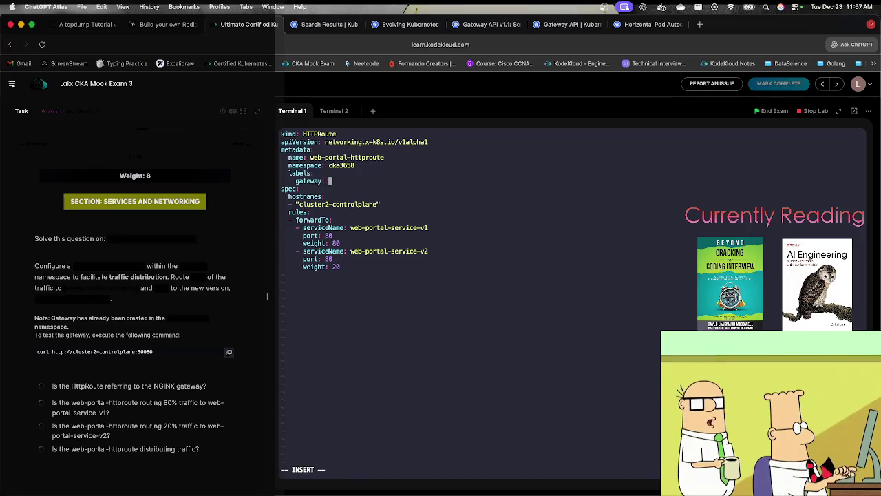
{"action": "key", "text": "super+v"}
{"action": "key", "text": "Escape"}
{"action": "type", "text": ":w"}
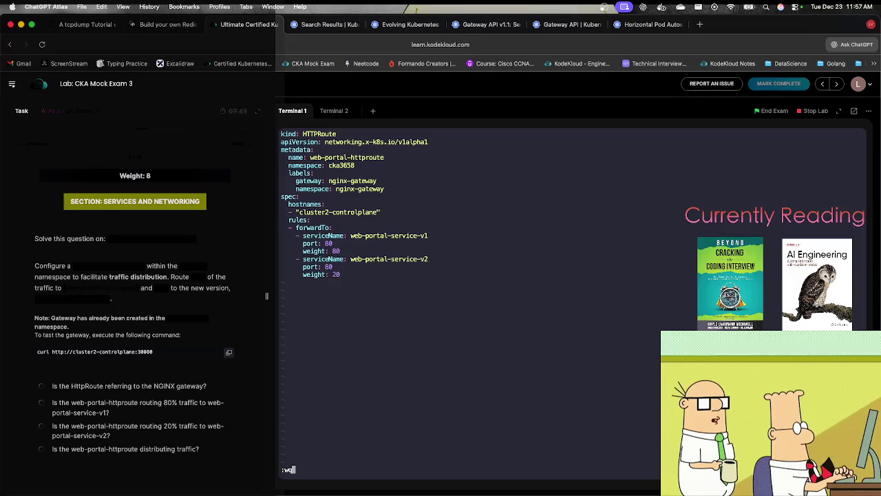
{"action": "key", "text": "Return"}
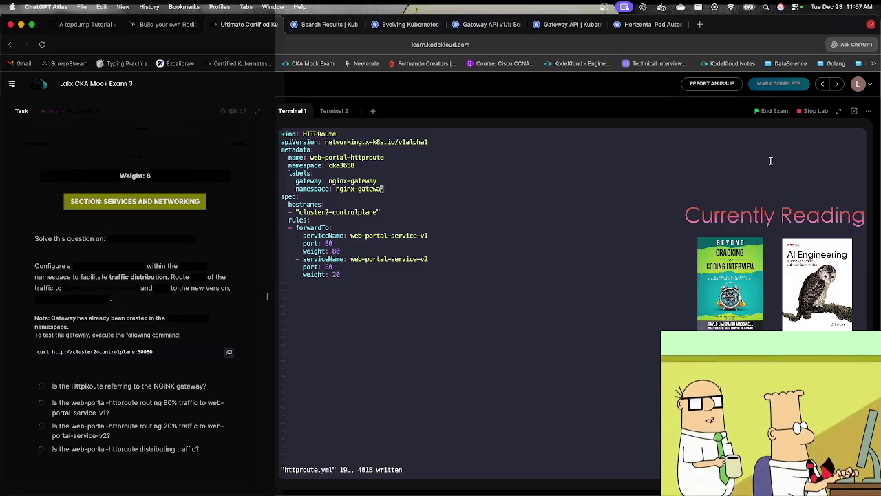
{"action": "left_click", "coordinate": [845, 46]}
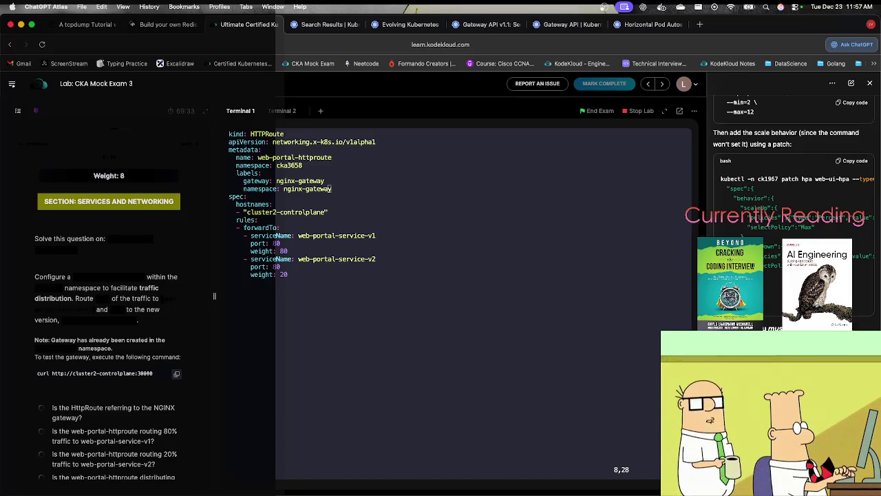
Ask ChatGPT whether the YAML solves the task and read its parentRefs advice.
{"action": "key", "text": "Return"}
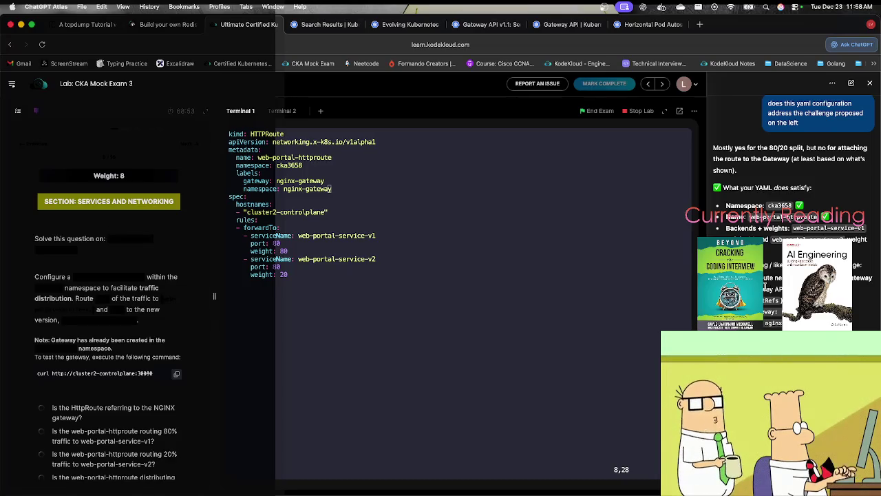
{"action": "scroll", "coordinate": [765, 296], "scroll_direction": "down", "scroll_amount": 2}
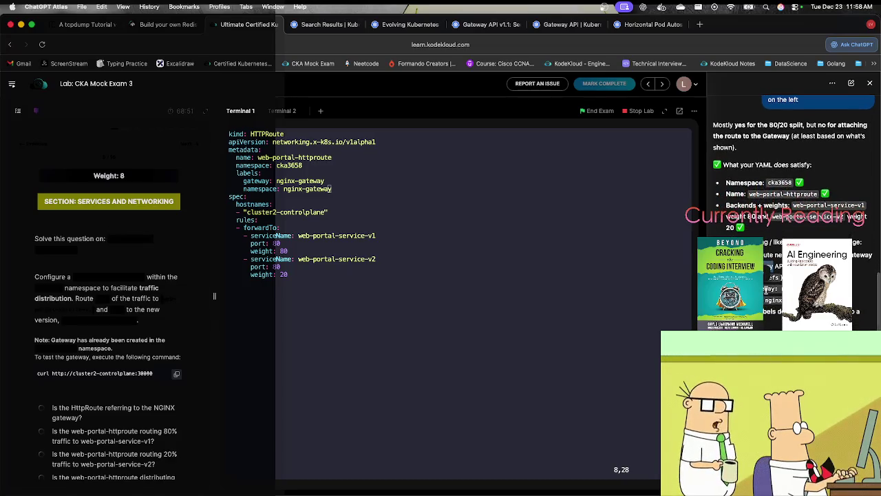
{"action": "scroll", "coordinate": [765, 294], "scroll_direction": "down", "scroll_amount": 3}
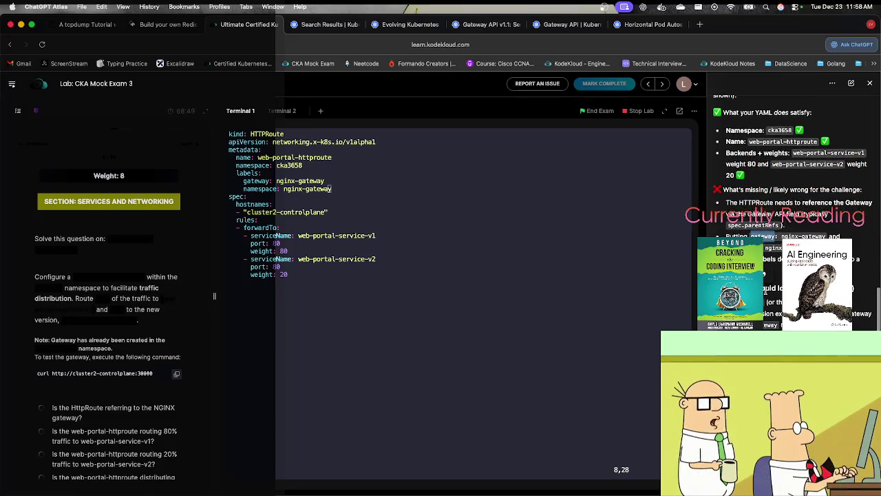
{"action": "scroll", "coordinate": [766, 295], "scroll_direction": "down", "scroll_amount": 3}
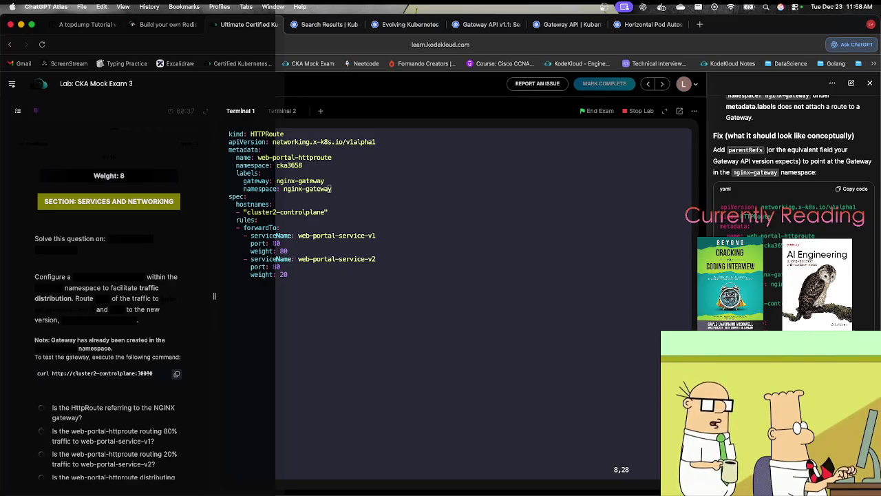
Delete the metadata labels block from httproute.yml.
{"action": "key", "text": "Up"}
{"action": "key", "text": "Up"}
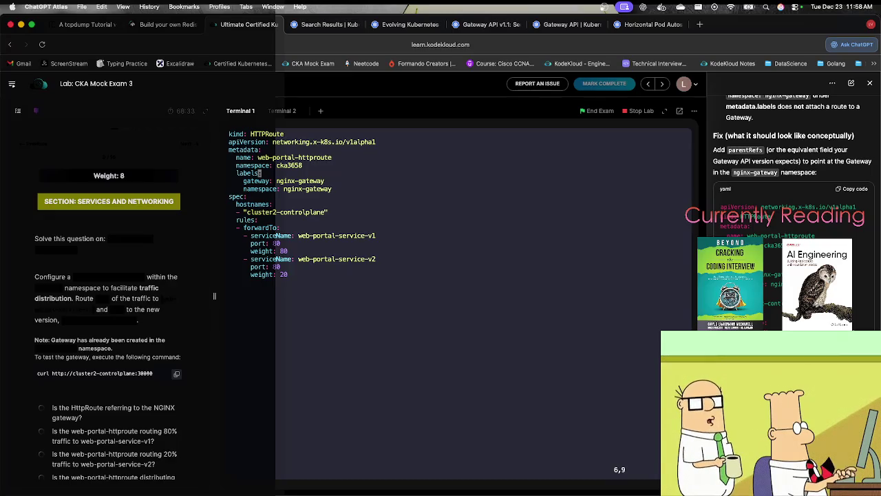
{"action": "key", "text": "d"}
{"action": "key", "text": "d"}
{"action": "key", "text": "d"}
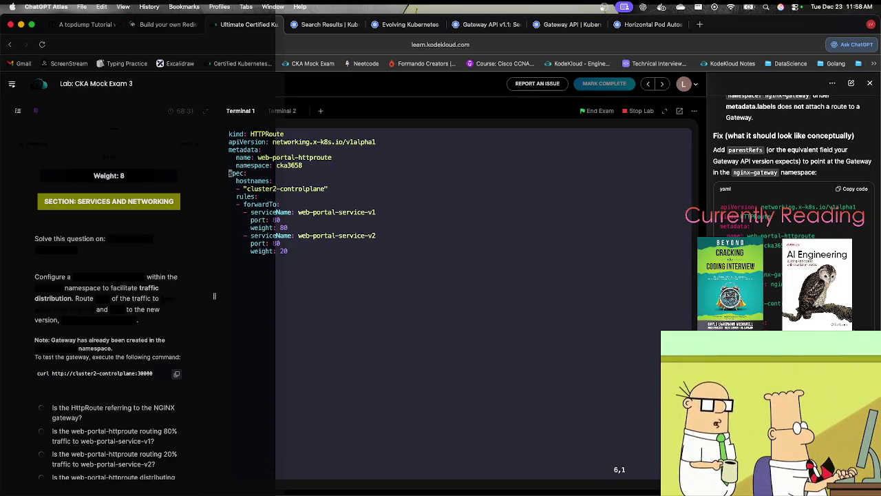
{"action": "key", "text": "l"}
{"action": "key", "text": "l"}
{"action": "key", "text": "l"}
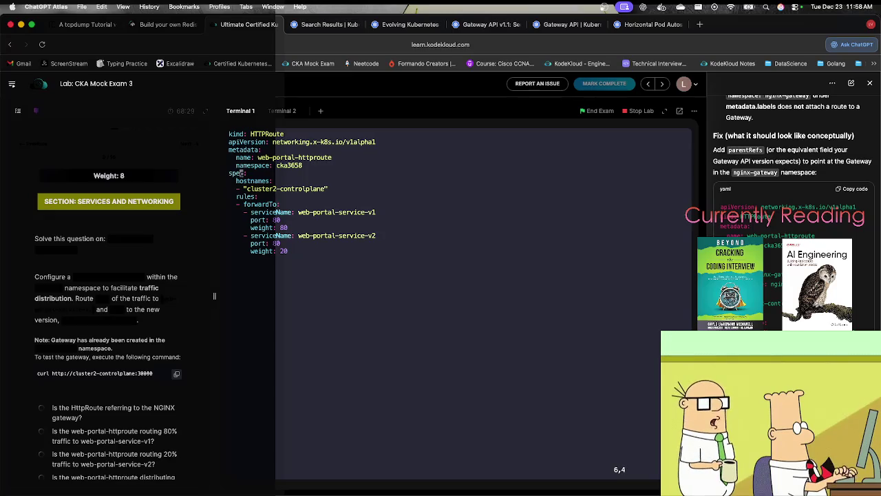
Undo the deletion, then remove the misplaced namespace line again.
{"action": "key", "text": "u"}
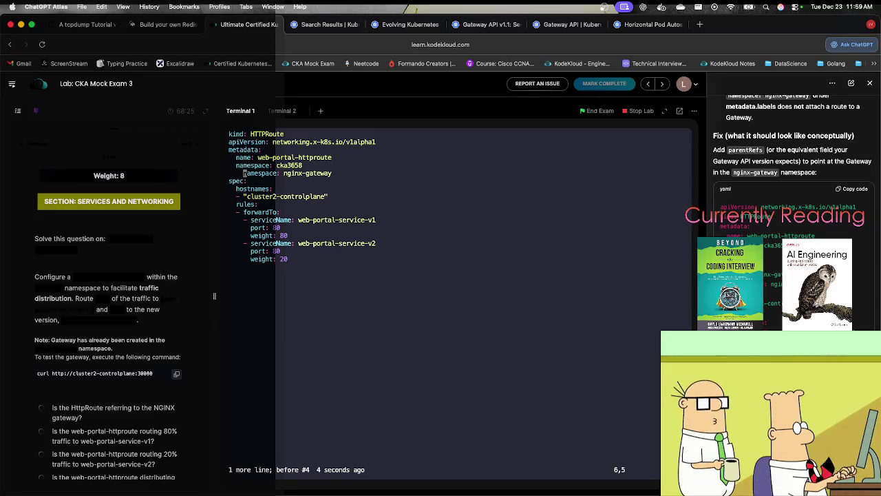
{"action": "key", "text": "d"}
{"action": "key", "text": "d"}
{"action": "key", "text": "l"}
{"action": "key", "text": "l"}
{"action": "key", "text": "l"}
Add a parentRefs entry for Gateway nginx-gateway in namespace nginx-gateway under spec, and save.
{"action": "key", "text": "A"}
{"action": "key", "text": "Return"}
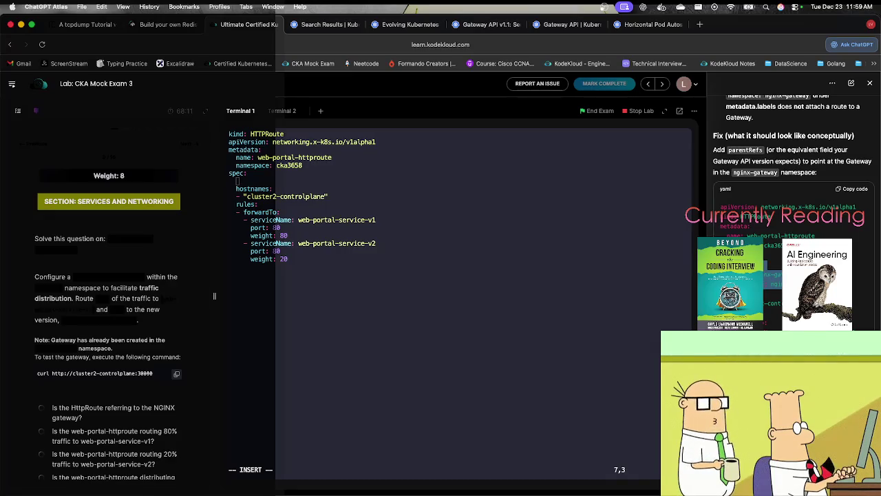
{"action": "type", "text": "parentRefs:   - name: nginx-gateway     namespace: nginx-gateway"}
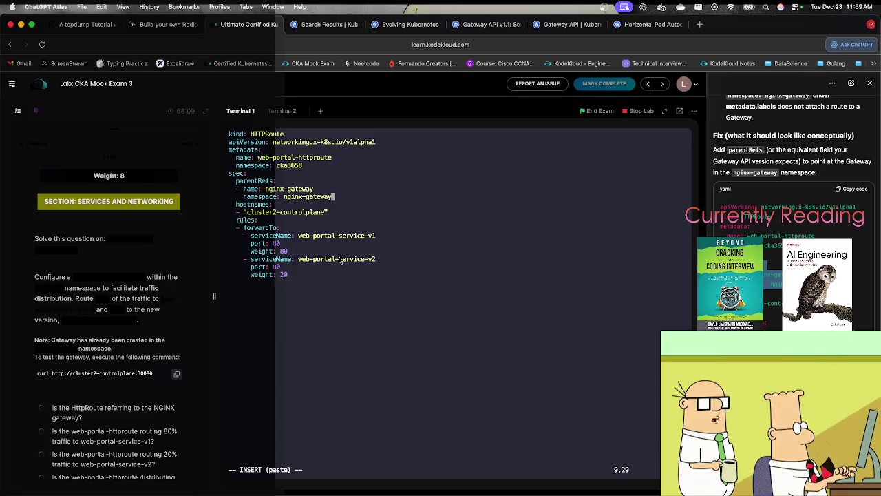
{"action": "key", "text": "Escape"}
{"action": "type", "text": ":wq"}
{"action": "key", "text": "Return"}
{"action": "type", "text": "ku"}
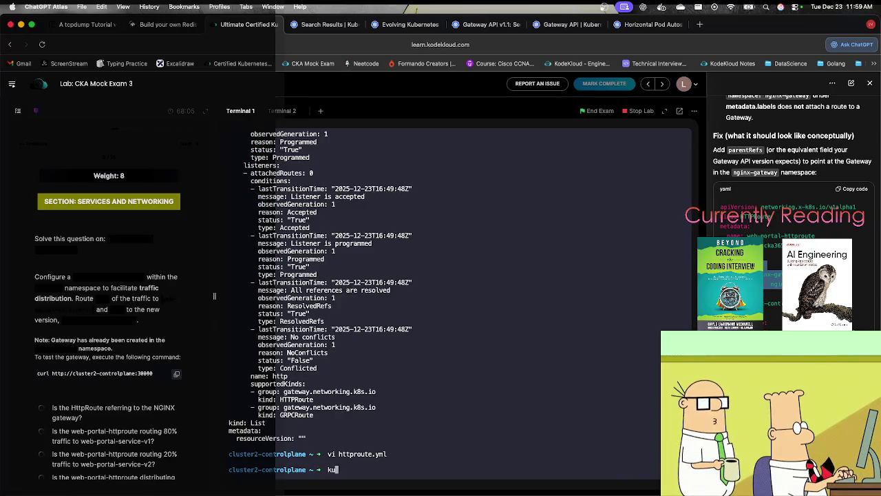
{"action": "type", "text": "bectl create"}
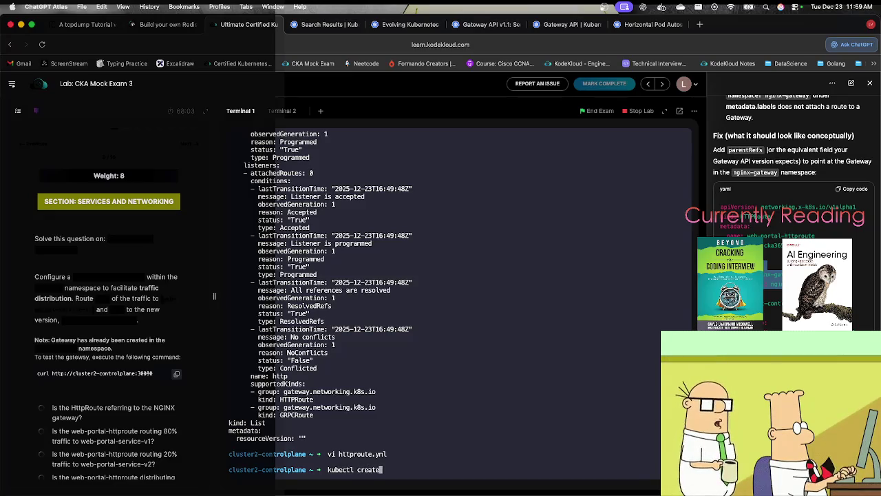
{"action": "type", "text": " -f ht"}
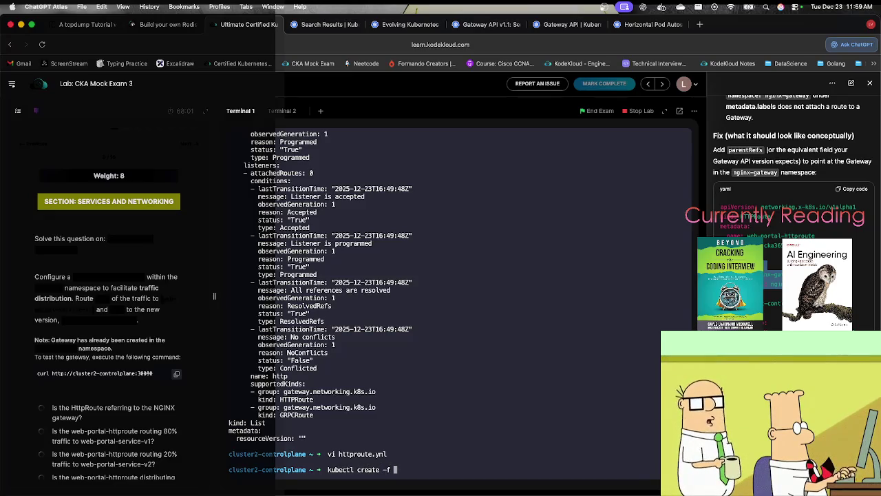
Create the HTTPRoute from httproute.yml and pass its no-matches-for-kind error to ChatGPT.
{"action": "key", "text": "Tab"}
{"action": "key", "text": "Return"}
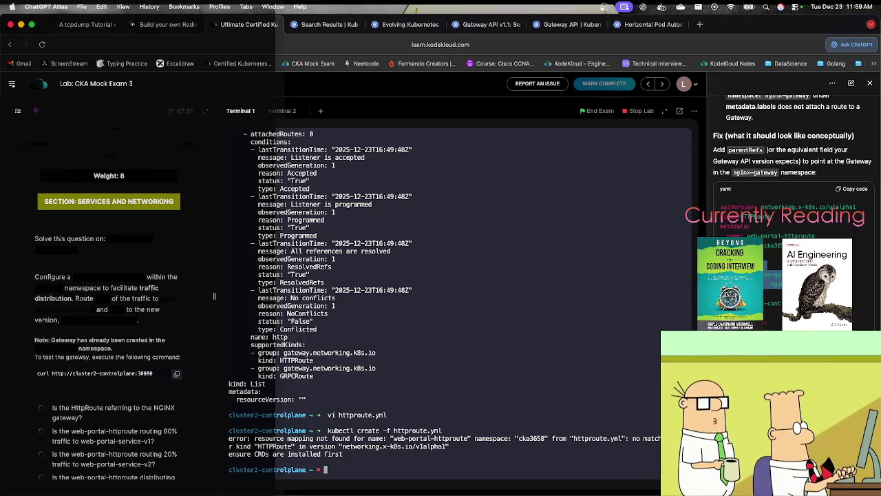
{"action": "scroll", "coordinate": [785, 172], "scroll_direction": "down", "scroll_amount": 4}
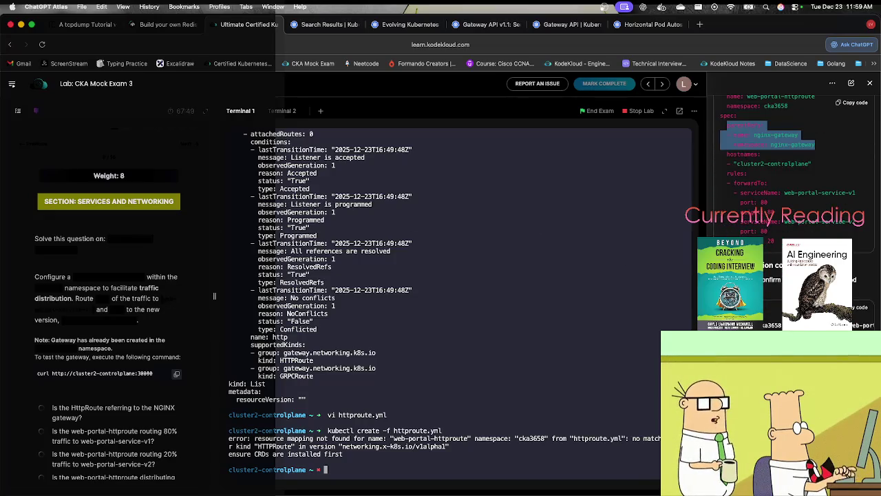
{"action": "scroll", "coordinate": [792, 172], "scroll_direction": "up", "scroll_amount": 4}
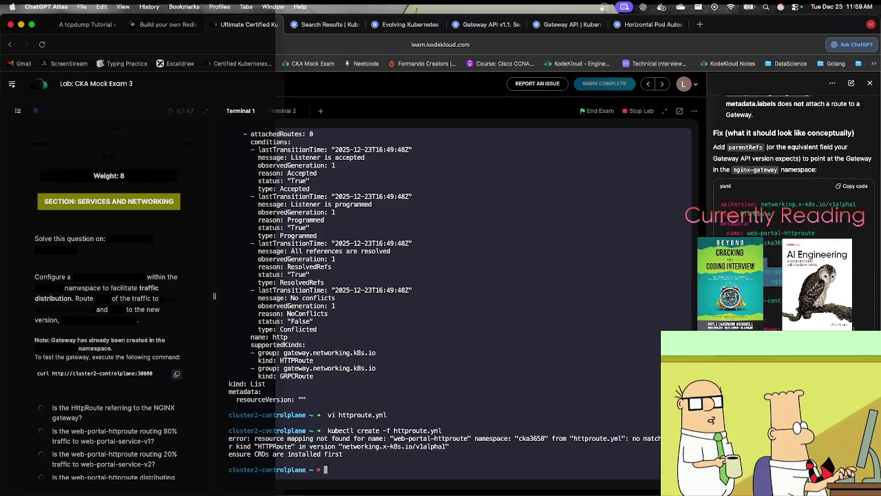
{"action": "mouse_move", "coordinate": [379, 456]}
{"action": "left_mouse_down"}
{"action": "mouse_move", "coordinate": [259, 444]}
{"action": "mouse_move", "coordinate": [225, 430]}
{"action": "left_mouse_up"}
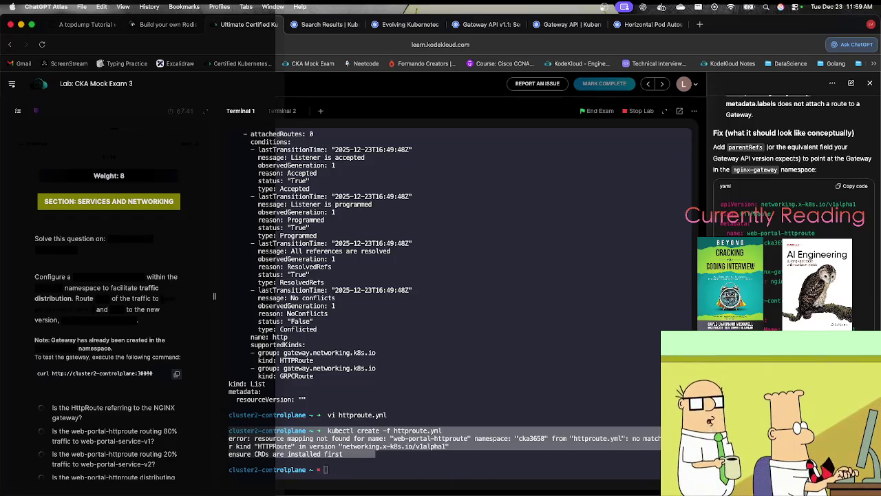
{"action": "key", "text": "Return"}
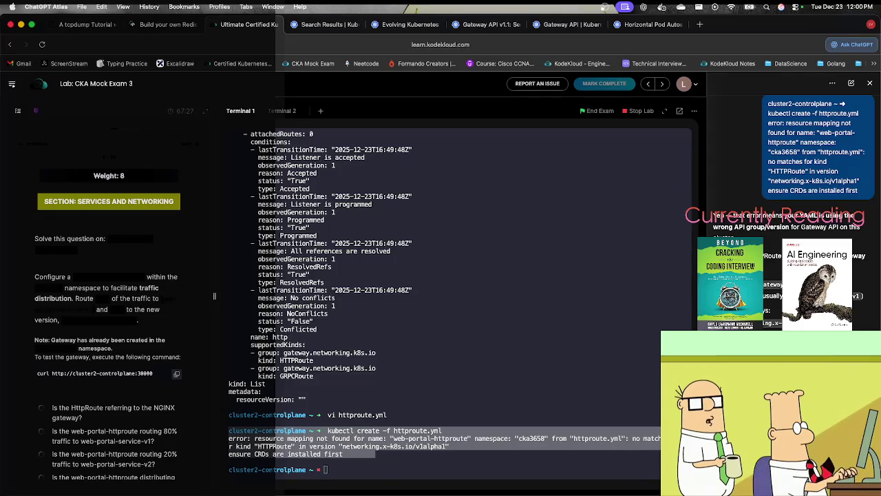
List gateway api-resources and find httproutes served by gateway.networking.k8s.io/v1.
{"action": "left_click", "coordinate": [488, 410]}
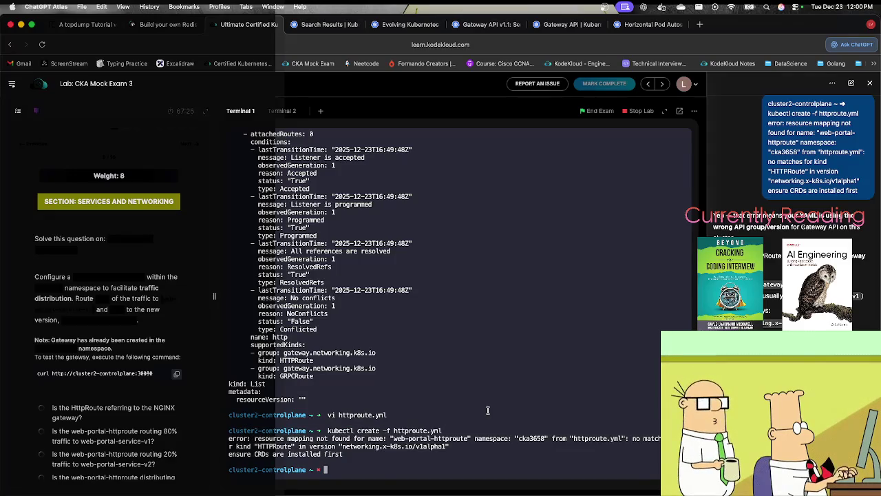
{"action": "key", "text": "super+v"}
{"action": "key", "text": "Return"}
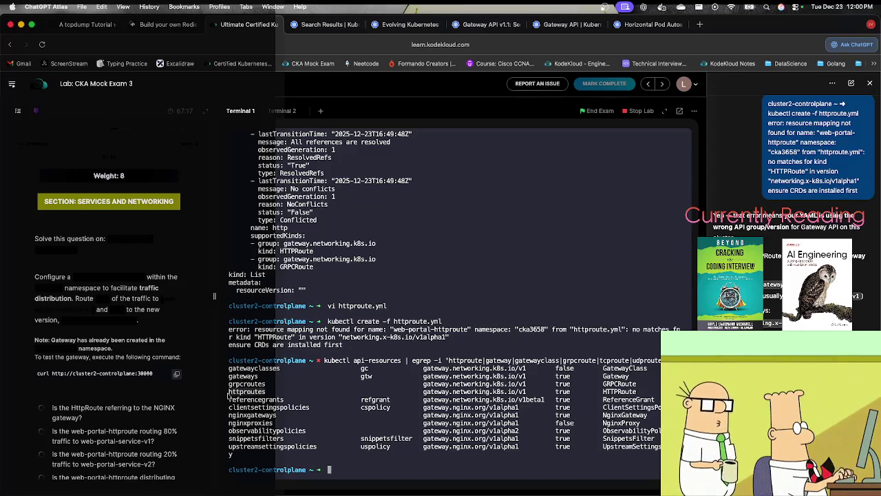
{"action": "mouse_move", "coordinate": [230, 391]}
{"action": "left_mouse_down"}
{"action": "mouse_move", "coordinate": [538, 401]}
{"action": "mouse_move", "coordinate": [535, 393]}
{"action": "left_mouse_up"}
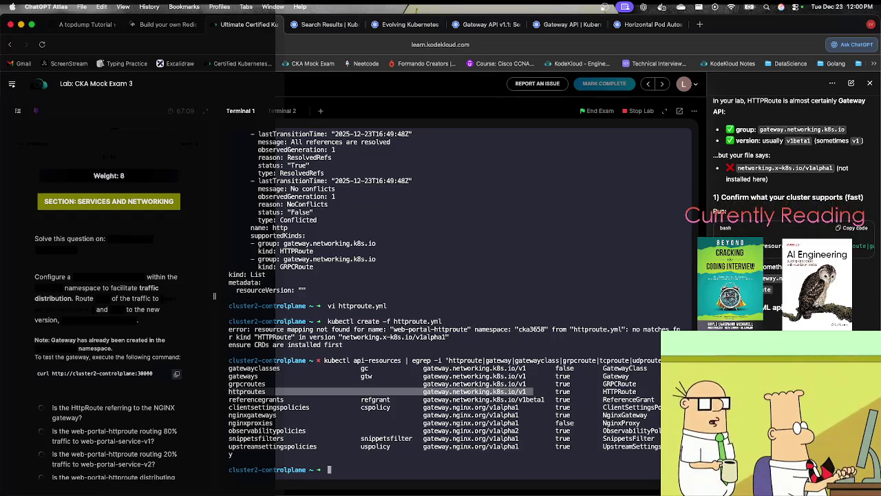
{"action": "left_click", "coordinate": [531, 446]}
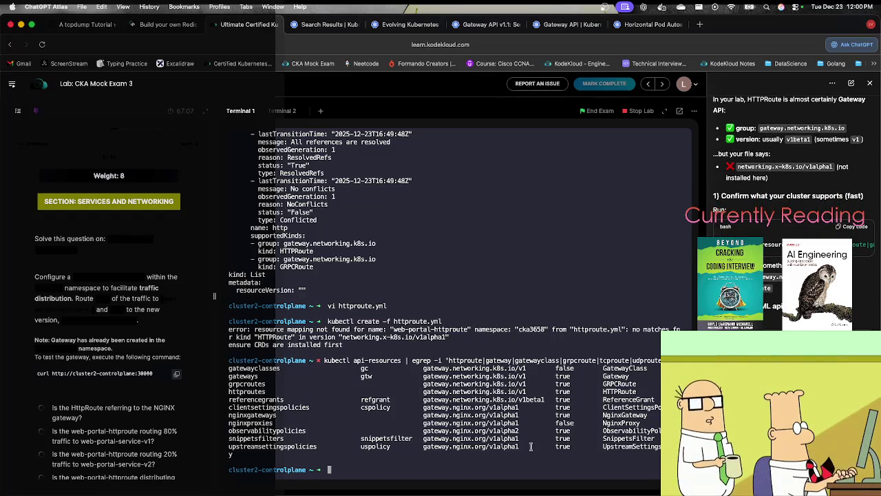
Reopen httproute.yml and go to its apiVersion line.
{"action": "key", "text": "Up"}
{"action": "key", "text": "Up"}
{"action": "key", "text": "Up"}
{"action": "key", "text": "Return"}
{"action": "key", "text": "j"}
{"action": "key", "text": "l"}
{"action": "key", "text": "l"}
{"action": "key", "text": "l"}
{"action": "key", "text": "l"}
{"action": "key", "text": "l"}
{"action": "key", "text": "l"}
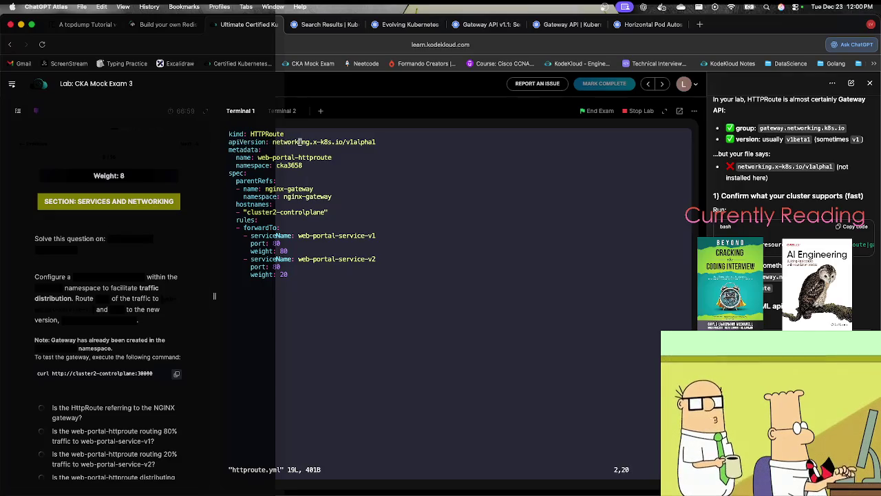
Quit vim without saving and copy gateway.networking.k8s.io/v1 from the listing.
{"action": "type", "text": ":q"}
{"action": "key", "text": "Return"}
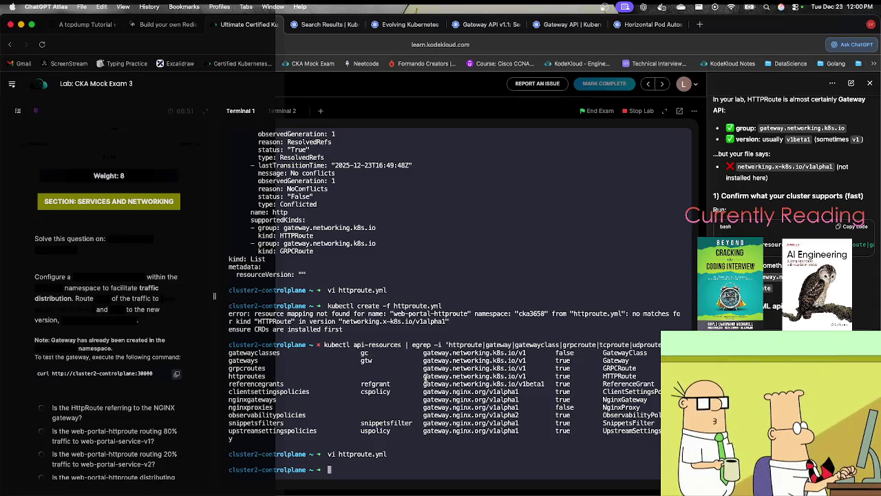
{"action": "left_click_drag", "start_coordinate": [424, 377], "coordinate": [527, 377]}
{"action": "key", "text": "cmd+c"}
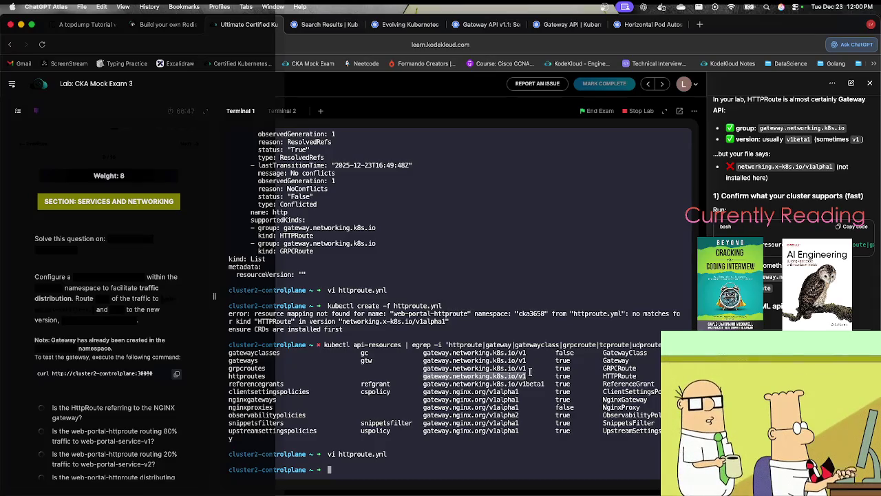
Change the apiVersion from v1alpha1 to v1, save, and retry creating the HTTPRoute.
{"action": "key", "text": "Up"}
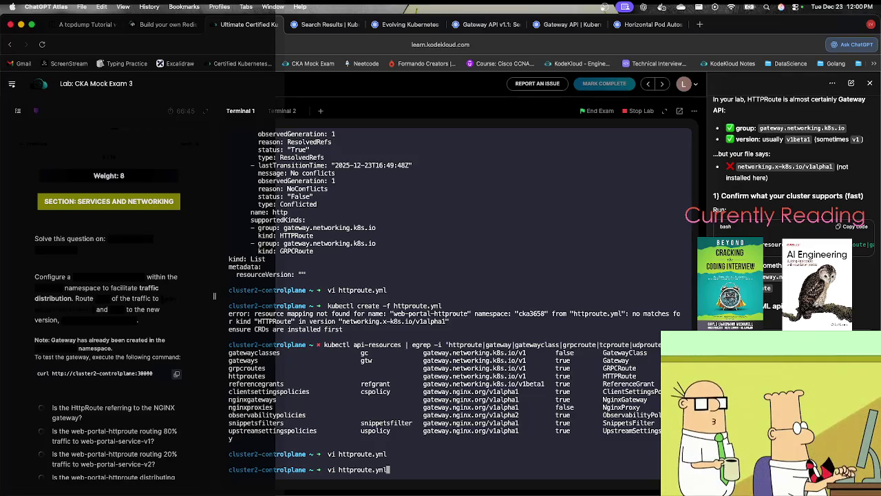
{"action": "key", "text": "Return"}
{"action": "key", "text": "Down"}
{"action": "key", "text": "Right"}
{"action": "key", "text": "Right"}
{"action": "key", "text": "Right"}
{"action": "key", "text": "Right"}
{"action": "key", "text": "Right"}
{"action": "key", "text": "Right"}
{"action": "key", "text": "Right"}
{"action": "key", "text": "Right"}
{"action": "key", "text": "Right"}
{"action": "key", "text": "x"}
{"action": "key", "text": "x"}
{"action": "key", "text": "x"}
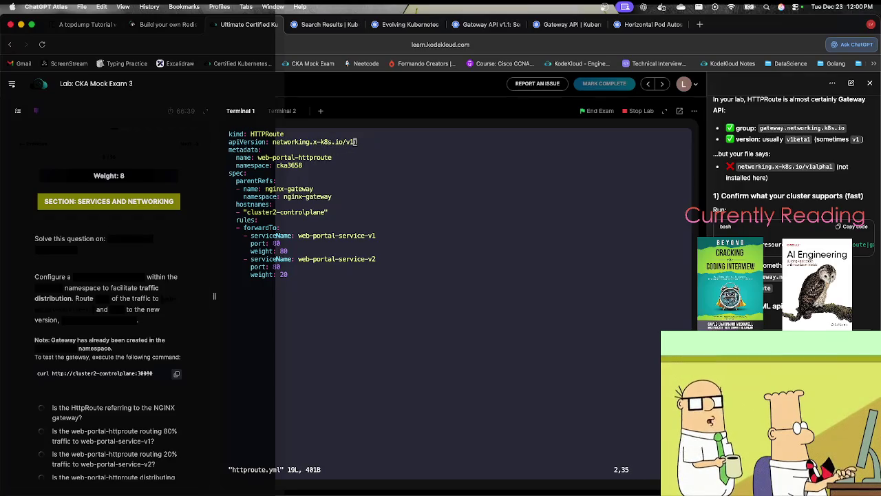
{"action": "type", "text": ":wq"}
{"action": "key", "text": "Return"}
{"action": "key", "text": "Up"}
{"action": "key", "text": "Up"}
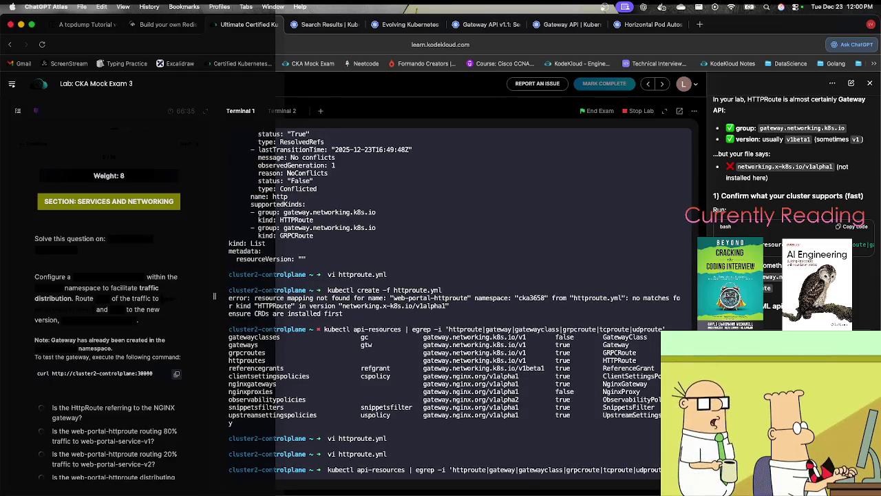
{"action": "key", "text": "Up"}
{"action": "key", "text": "Return"}
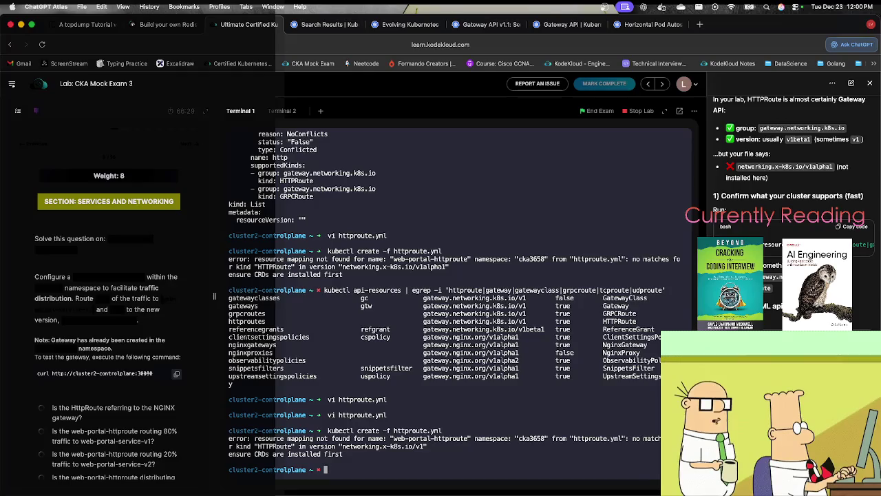
Set apiVersion to gateway.networking.k8s.io/v1, save, and rerun the create, hitting the forwardTo error.
{"action": "key", "text": "Up"}
{"action": "key", "text": "Up"}
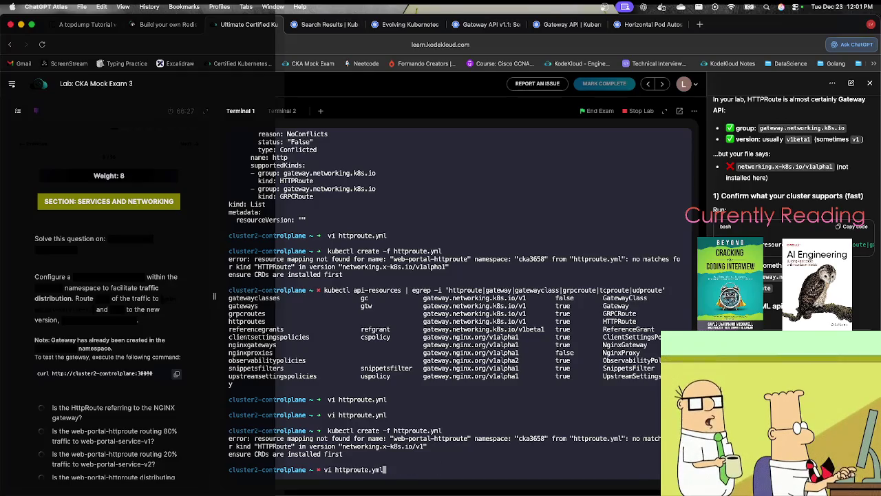
{"action": "key", "text": "Return"}
{"action": "key", "text": "Down"}
{"action": "key", "text": "Right"}
{"action": "key", "text": "Right"}
{"action": "key", "text": "Right"}
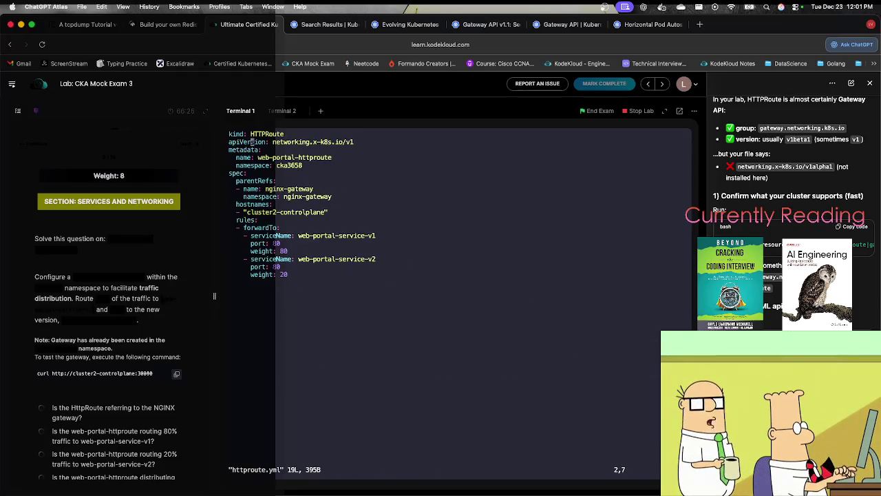
{"action": "key", "text": "x"}
{"action": "key", "text": "x"}
{"action": "key", "text": "x"}
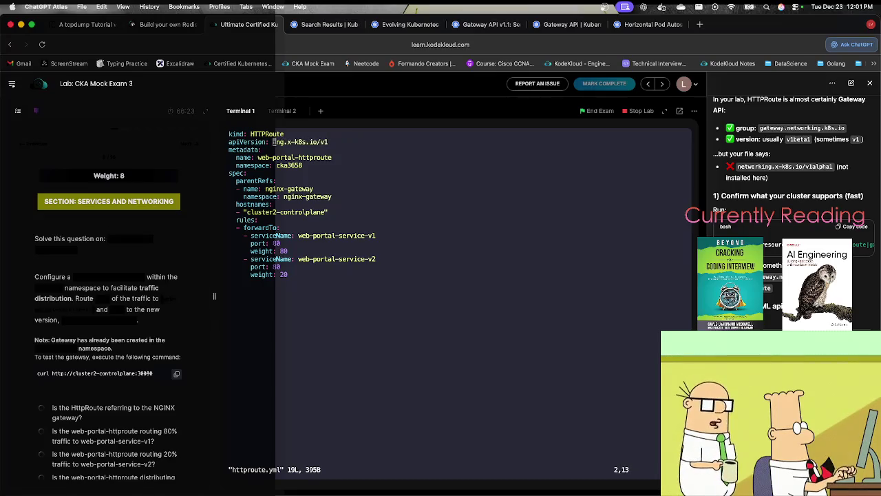
{"action": "key", "text": "x"}
{"action": "key", "text": "x"}
{"action": "key", "text": "x"}
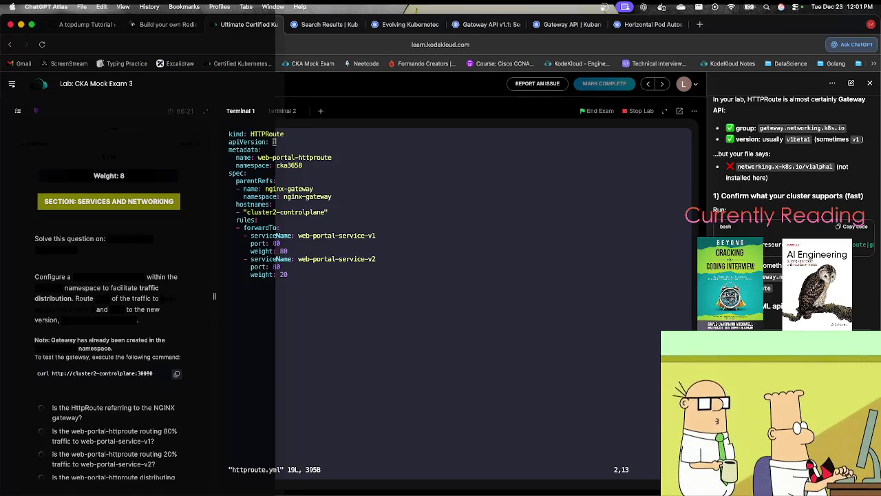
{"action": "key", "text": "a"}
{"action": "key", "text": "cmd+v"}
{"action": "key", "text": "Escape"}
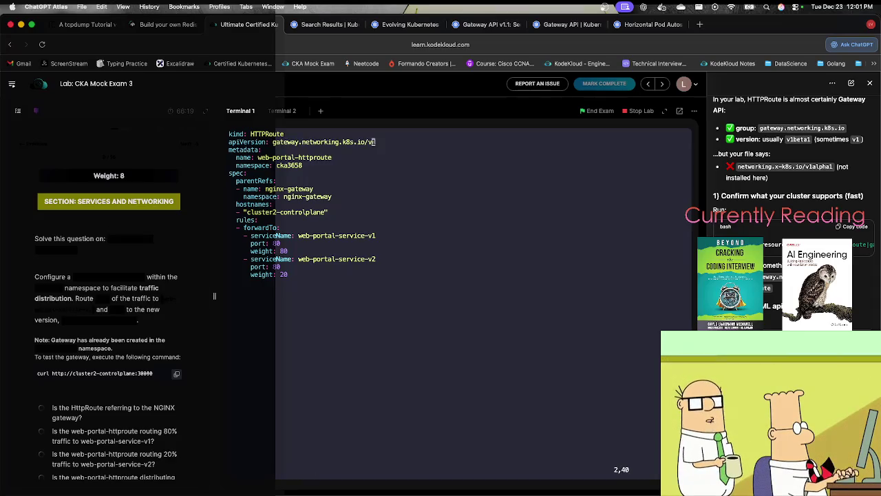
{"action": "type", "text": ":wq"}
{"action": "key", "text": "Return"}
{"action": "key", "text": "Up"}
{"action": "key", "text": "Up"}
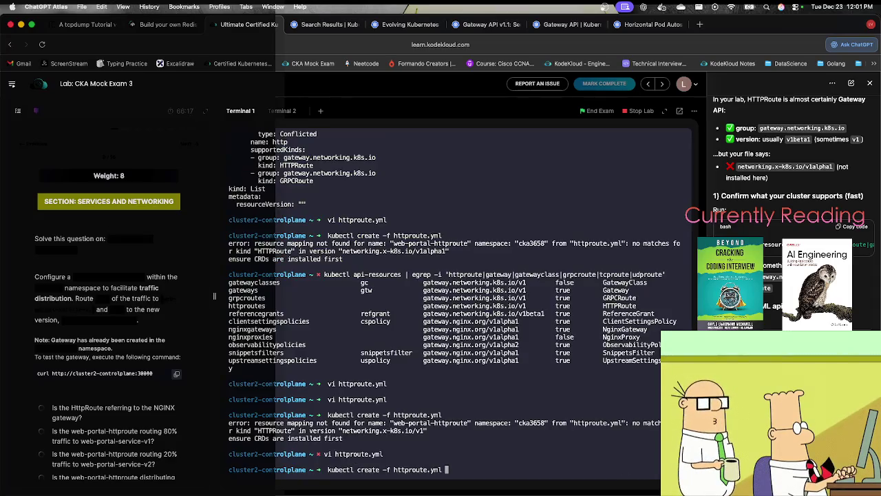
{"action": "key", "text": "Return"}
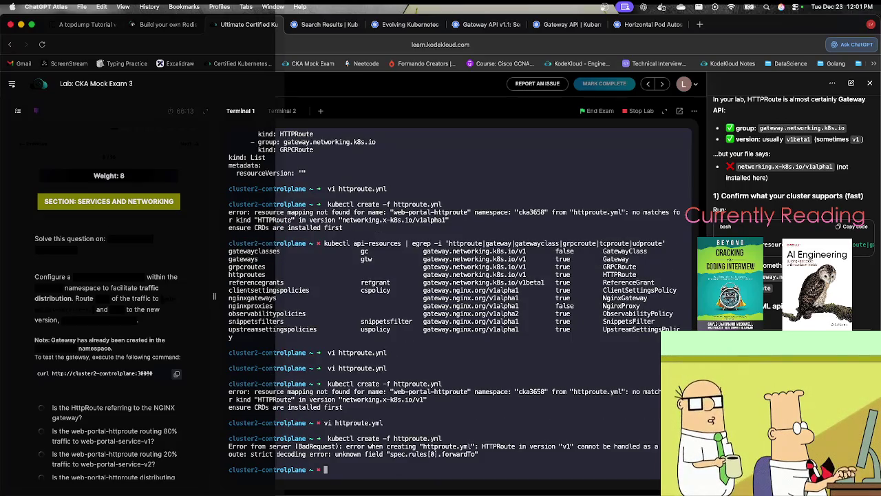
Send the unknown-field forwardTo error to ChatGPT.
{"action": "mouse_move", "coordinate": [480, 455]}
{"action": "left_mouse_down"}
{"action": "mouse_move", "coordinate": [317, 431]}
{"action": "mouse_move", "coordinate": [311, 439]}
{"action": "left_mouse_up"}
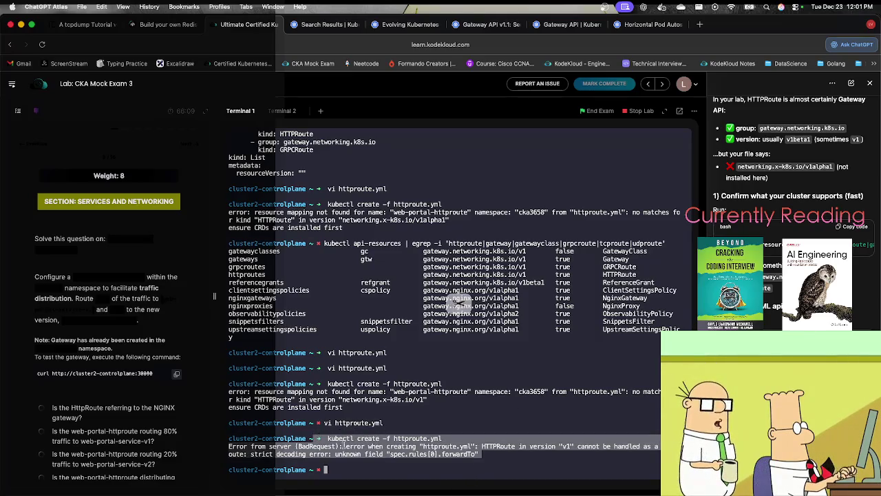
{"action": "type", "text": "➜ kubectl create -f httproute.yml Error from server (BadRequest): error when creating \"httproute.yml\": HTTPRoute in version \"v1\" cannot be handled as a HTTPRoute: strict decoding error: unknown field \"spec.rules[0].forwardTo\""}
{"action": "key", "text": "Return"}
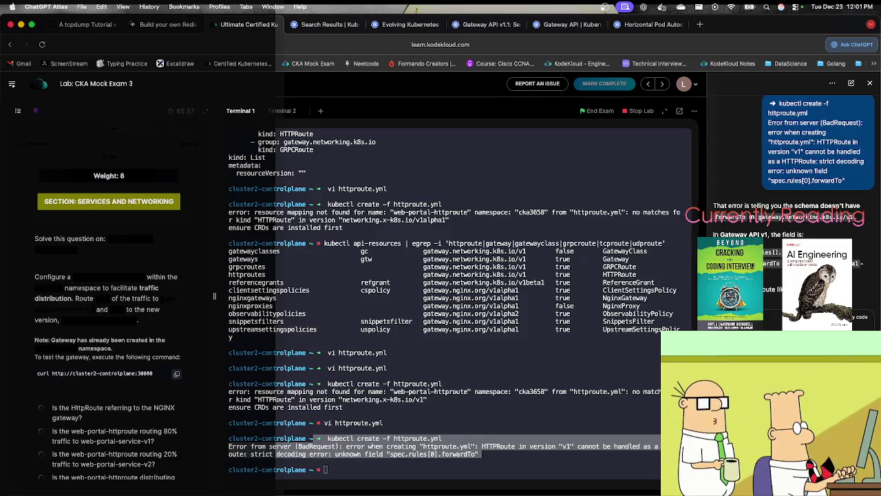
Open httproute.yml with vi and move to the forwardTo field in the rules.
{"action": "left_click", "coordinate": [476, 462]}
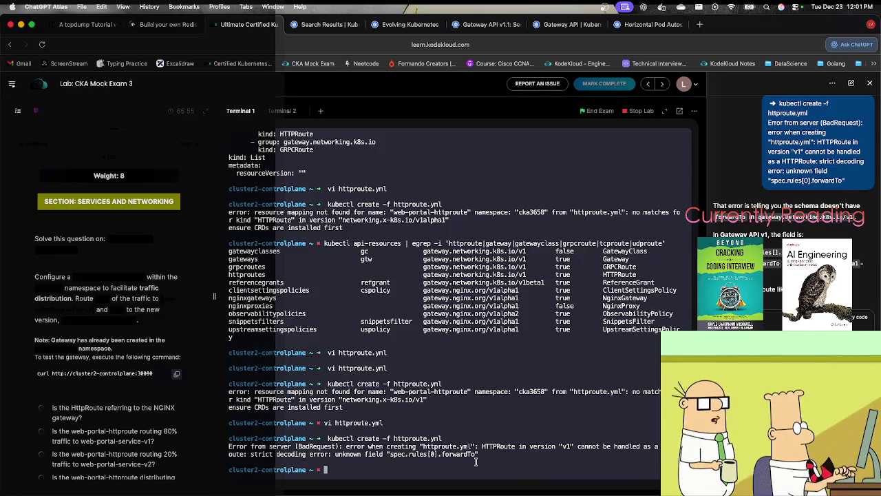
{"action": "type", "text": "vi h"}
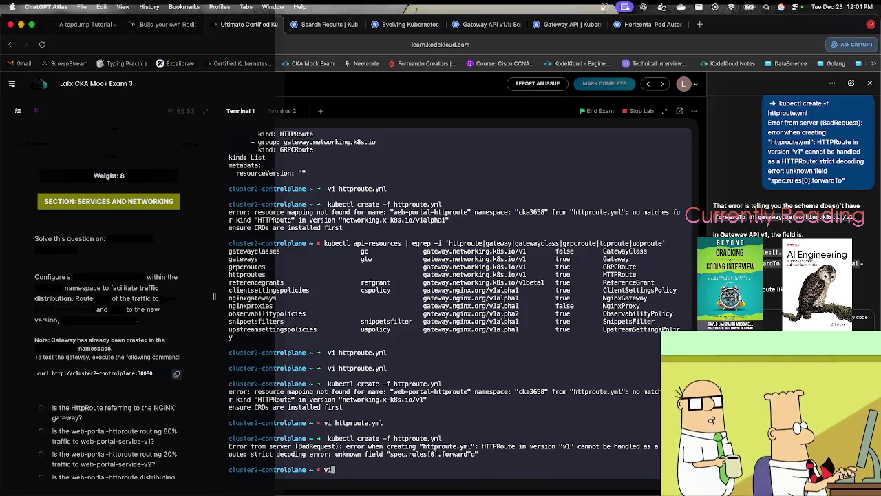
{"action": "key", "text": "Tab"}
{"action": "key", "text": "Return"}
{"action": "key", "text": "j"}
{"action": "key", "text": "j"}
{"action": "key", "text": "j"}
{"action": "key", "text": "l"}
{"action": "key", "text": "j"}
{"action": "key", "text": "l"}
{"action": "key", "text": "l"}
{"action": "key", "text": "l"}
{"action": "key", "text": "l"}
Replace forwardTo: with backendRefs: and save the file.
{"action": "key", "text": "a"}
{"action": "key", "text": "BackSpace"}
{"action": "key", "text": "BackSpace"}
{"action": "key", "text": "BackSpace"}
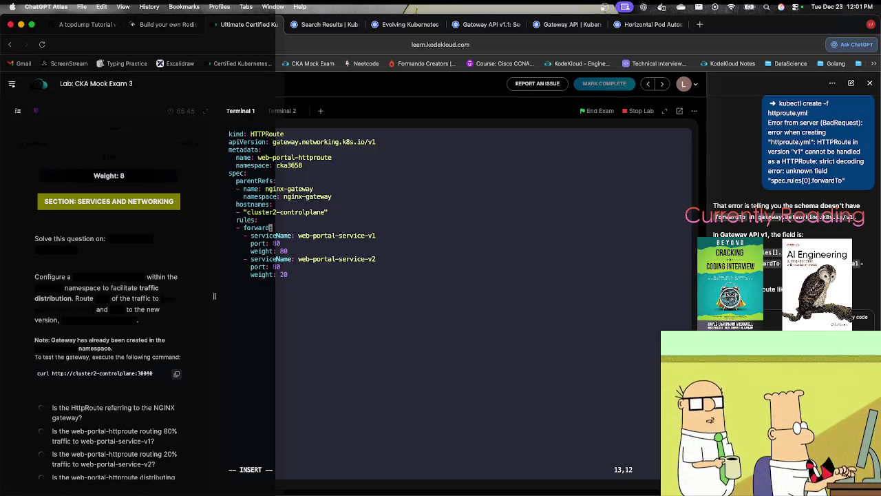
{"action": "key", "text": "BackSpace"}
{"action": "key", "text": "BackSpace"}
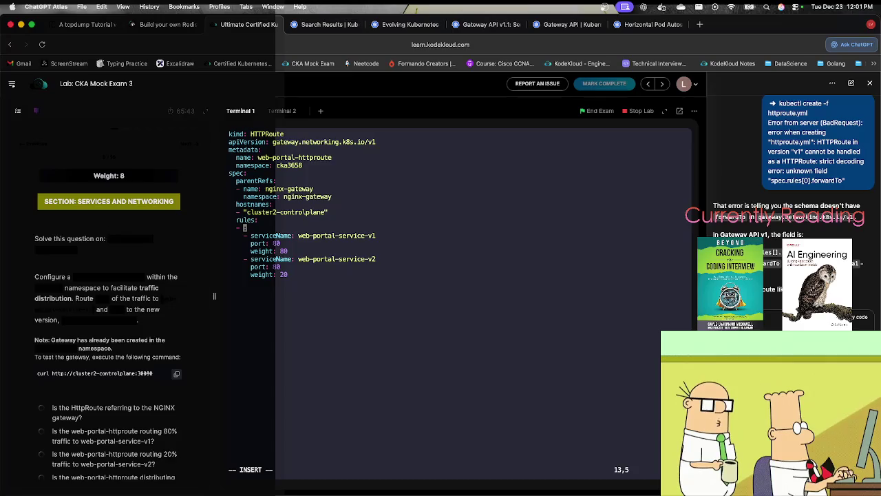
{"action": "type", "text": "B"}
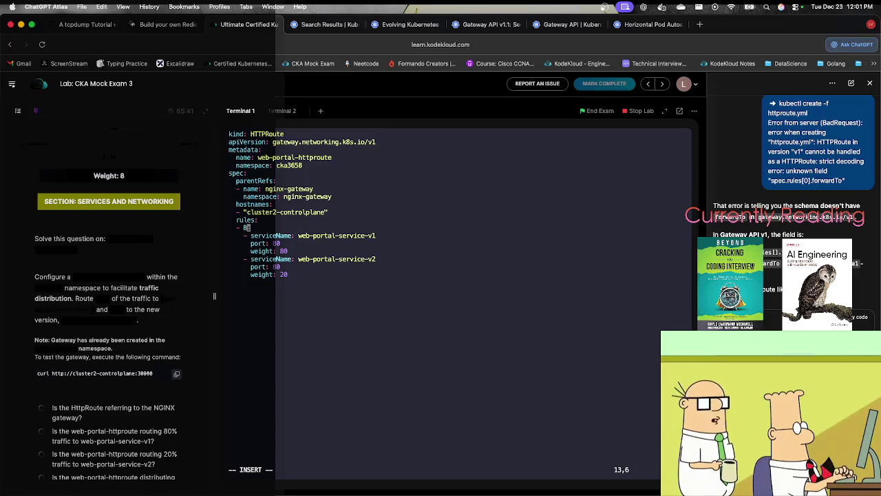
{"action": "type", "text": "ackendRef"}
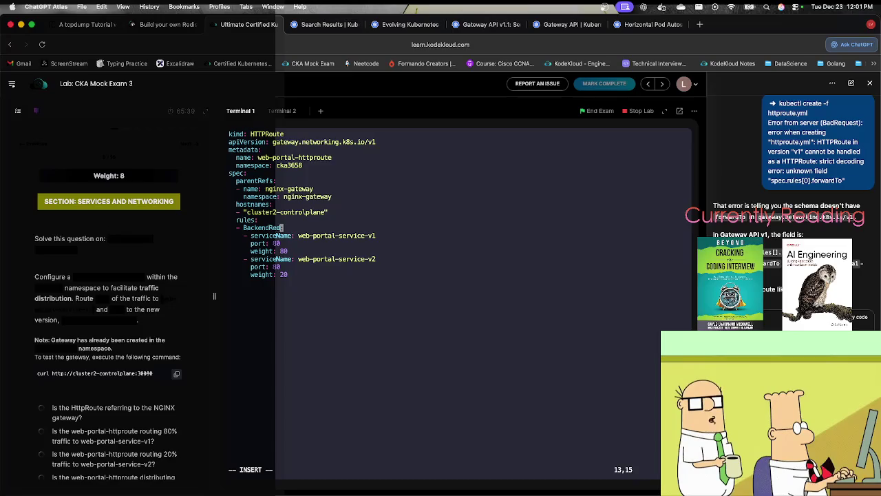
{"action": "type", "text": "s:"}
{"action": "key", "text": "Left"}
{"action": "key", "text": "Left"}
{"action": "key", "text": "Left"}
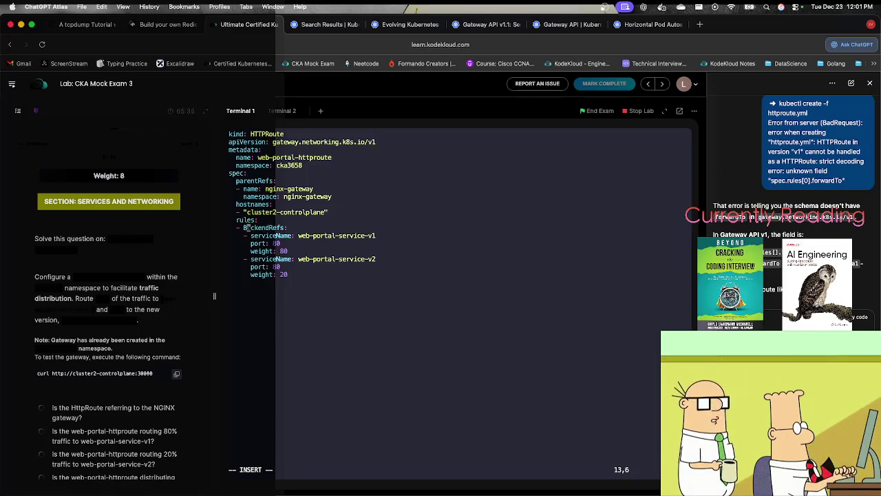
{"action": "key", "text": "Escape"}
{"action": "type", "text": ":wq"}
{"action": "key", "text": "Return"}
Rerun the create, now failing on serviceName, and reopen httproute.yml.
{"action": "key", "text": "Up"}
{"action": "key", "text": "Up"}
{"action": "key", "text": "Return"}
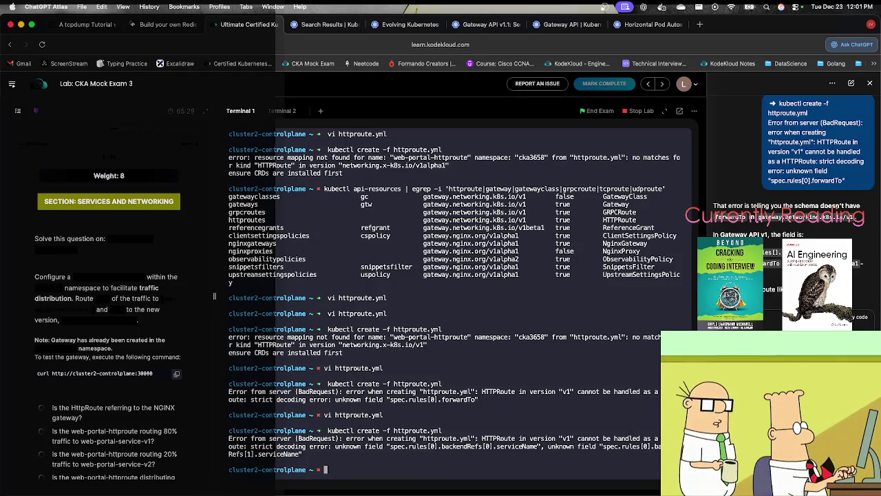
{"action": "key", "text": "Up"}
{"action": "key", "text": "Up"}
{"action": "key", "text": "Return"}
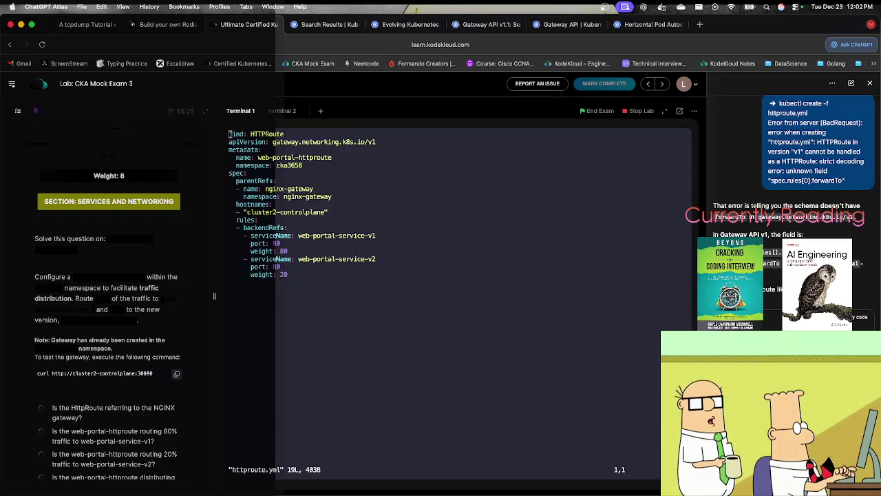
Rename the first backend's serviceName: key to name: on line 14.
{"action": "scroll", "coordinate": [792, 207], "scroll_direction": "down", "scroll_amount": 4}
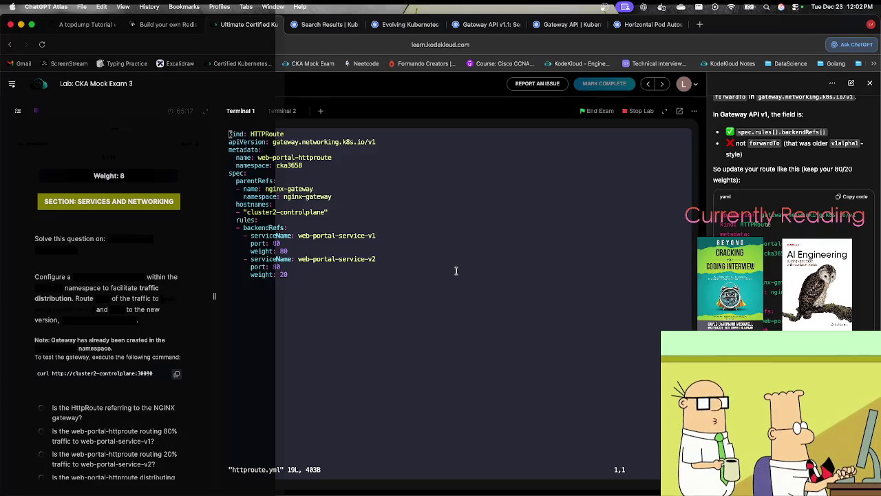
{"action": "key", "text": "Down"}
{"action": "key", "text": "Down"}
{"action": "key", "text": "Down"}
{"action": "key", "text": "Right"}
{"action": "key", "text": "w"}
{"action": "key", "text": "w"}
{"action": "key", "text": "x"}
{"action": "key", "text": "x"}
{"action": "key", "text": "x"}
{"action": "key", "text": "x"}
{"action": "key", "text": "x"}
{"action": "key", "text": "r"}
{"action": "key", "text": "n"}
{"action": "key", "text": "x"}
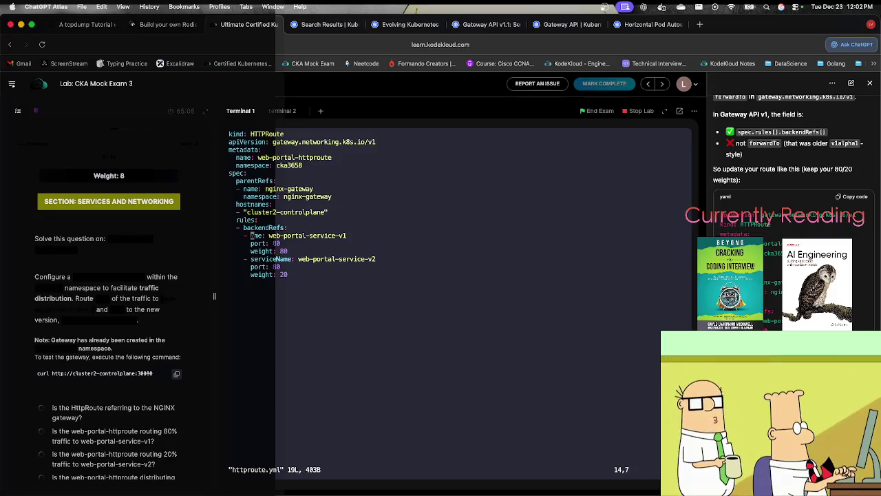
{"action": "type", "text": "in"}
Rename the second serviceName: to name:, save, and create web-portal-httproute.
{"action": "key", "text": "Down"}
{"action": "key", "text": "Down"}
{"action": "key", "text": "Down"}
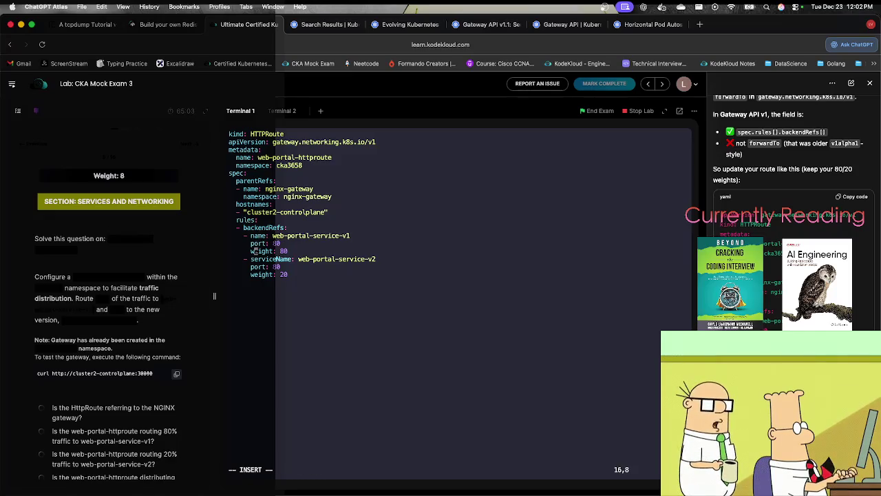
{"action": "key", "text": "Right"}
{"action": "key", "text": "Right"}
{"action": "key", "text": "Right"}
{"action": "key", "text": "BackSpace"}
{"action": "key", "text": "BackSpace"}
{"action": "key", "text": "BackSpace"}
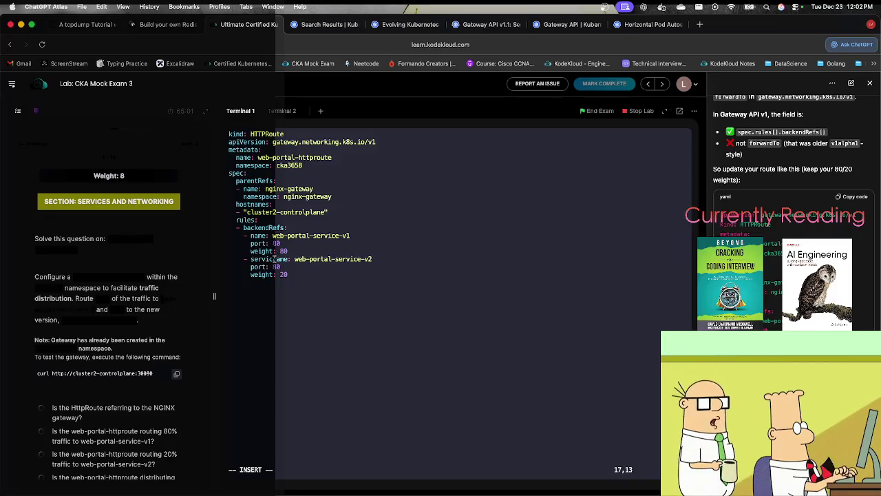
{"action": "type", "text": "n"}
{"action": "key", "text": "Escape"}
{"action": "type", "text": ":wq"}
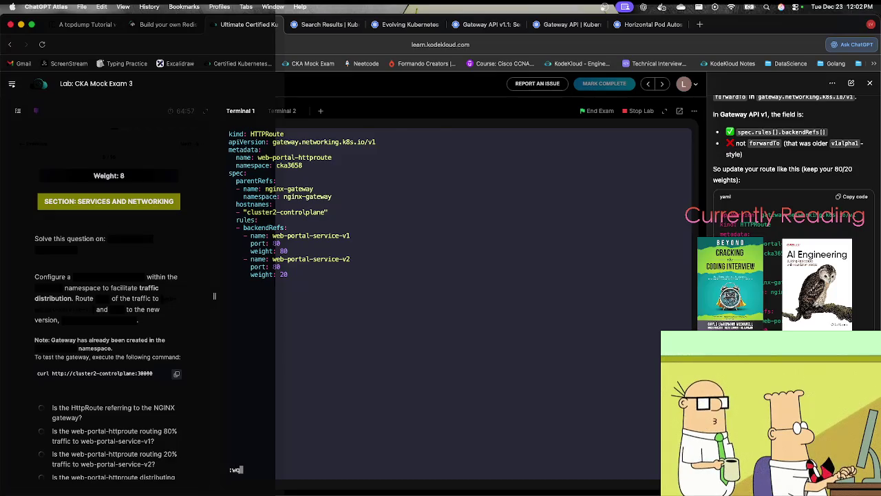
{"action": "key", "text": "Return"}
{"action": "key", "text": "Up"}
{"action": "key", "text": "Up"}
{"action": "key", "text": "Return"}
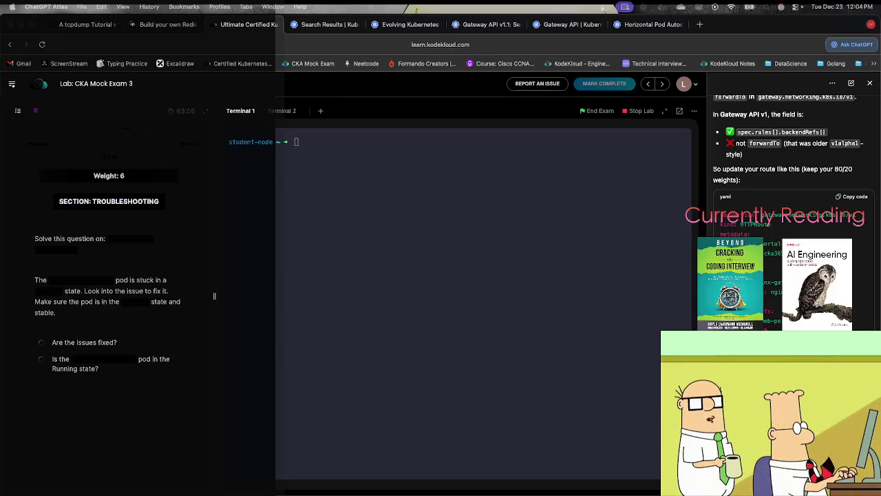
SSH into cluster1-controlplane from the lab terminal.
{"action": "left_click", "coordinate": [441, 194]}
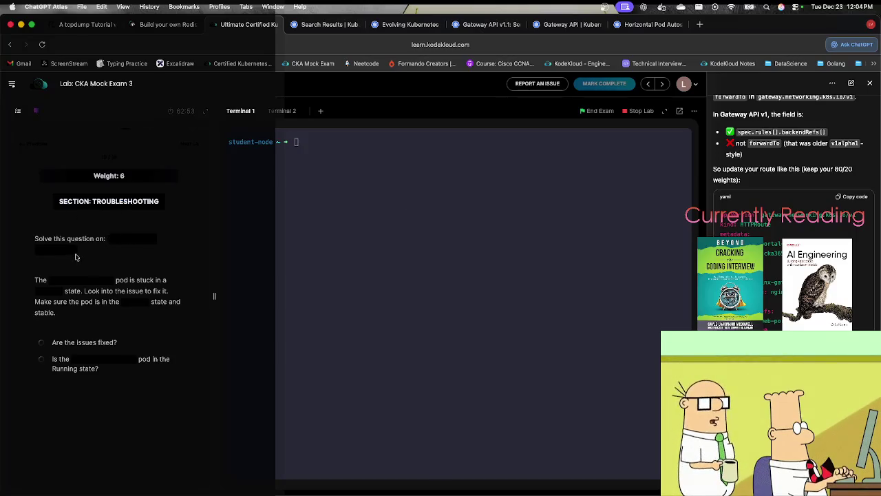
{"action": "left_click", "coordinate": [352, 150]}
{"action": "key", "text": "super+v"}
{"action": "key", "text": "Return"}
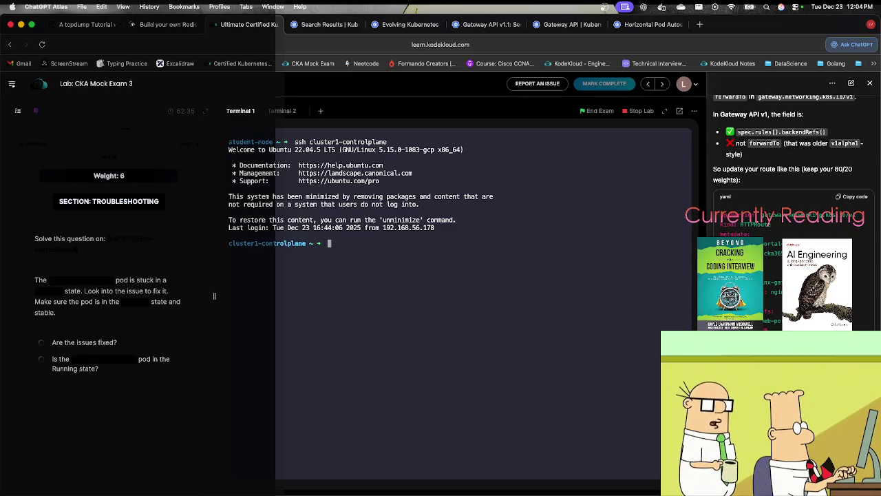
List pods and describe the Pending pod demo-pod-cka29-trb.
{"action": "type", "text": "kubectl "}
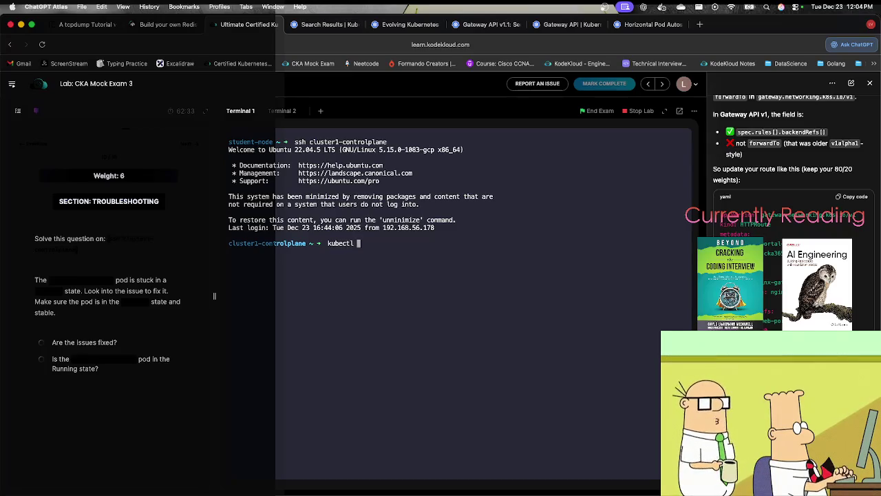
{"action": "type", "text": "get pods"}
{"action": "key", "text": "Return"}
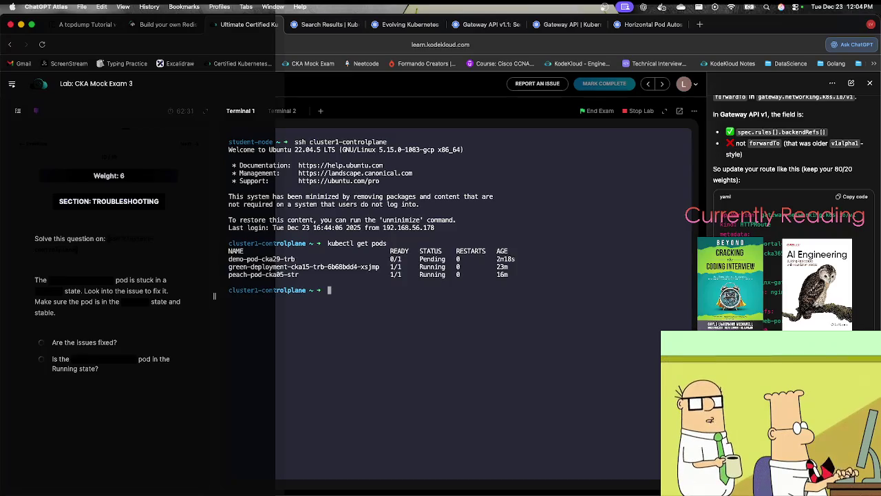
{"action": "type", "text": "kub"}
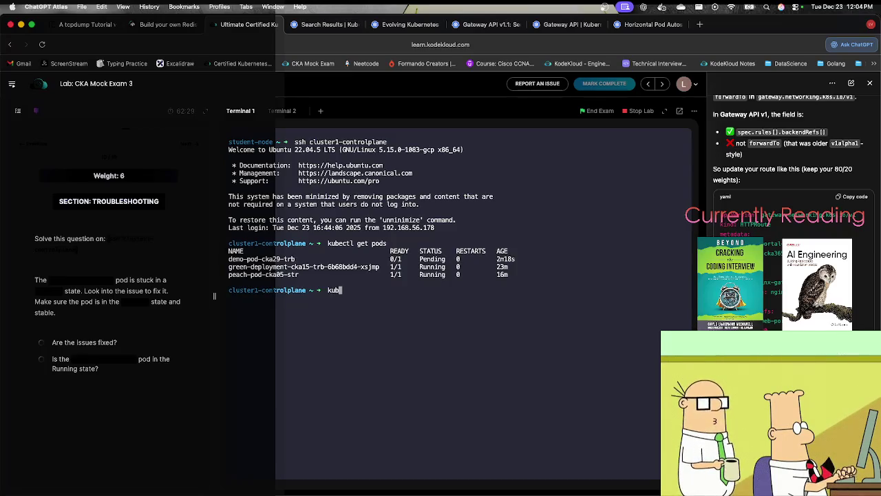
{"action": "type", "text": "ectl describe po"}
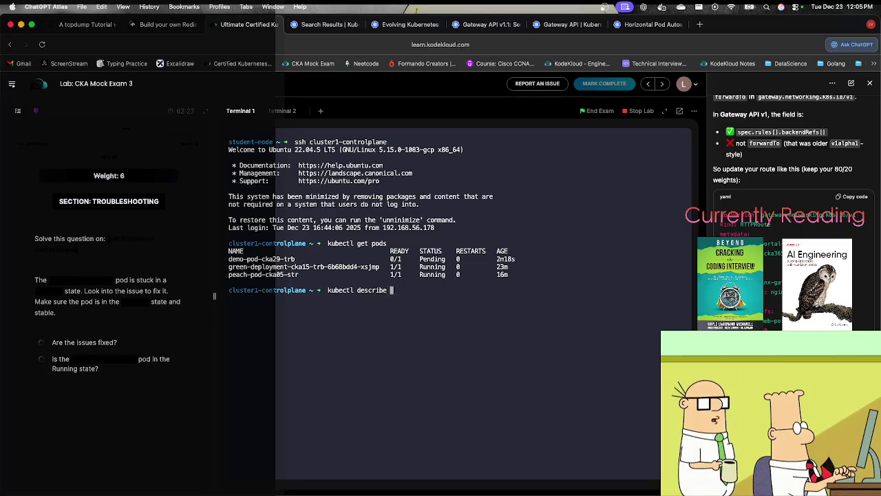
{"action": "key", "text": "BackSpace"}
{"action": "key", "text": "BackSpace"}
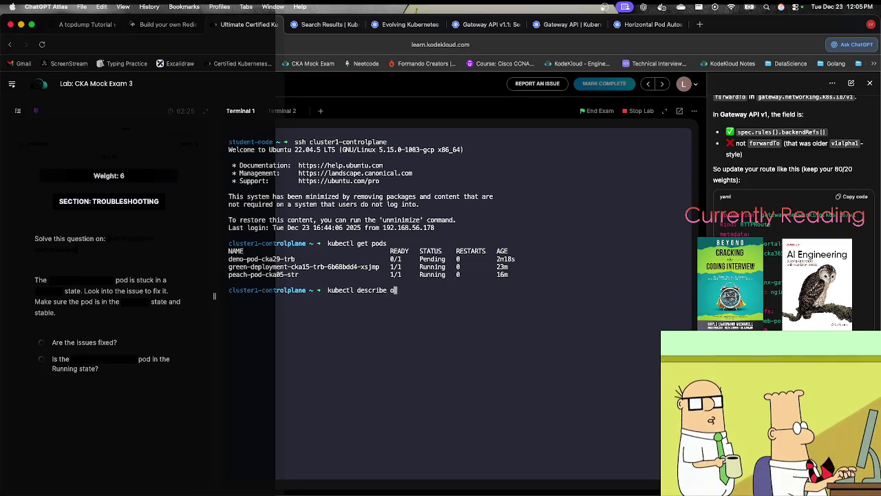
{"action": "type", "text": "pod"}
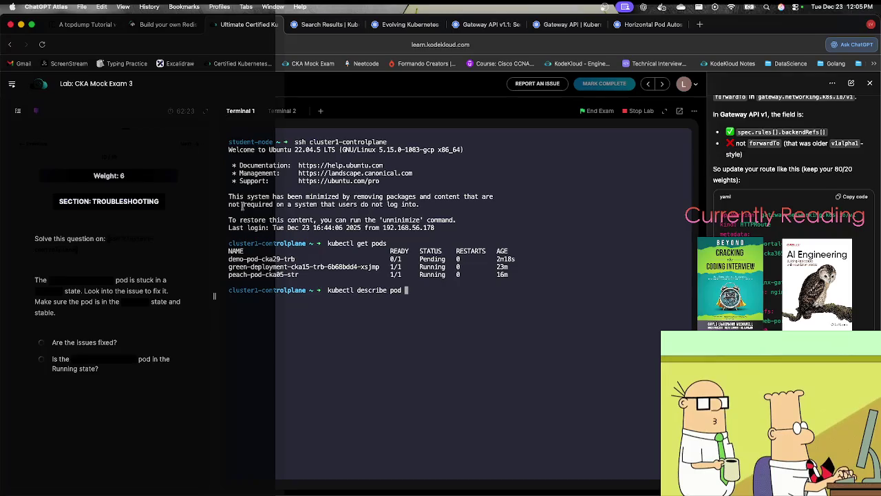
{"action": "double_click", "coordinate": [262, 258]}
{"action": "key", "text": "super+c"}
{"action": "key", "text": "super+v"}
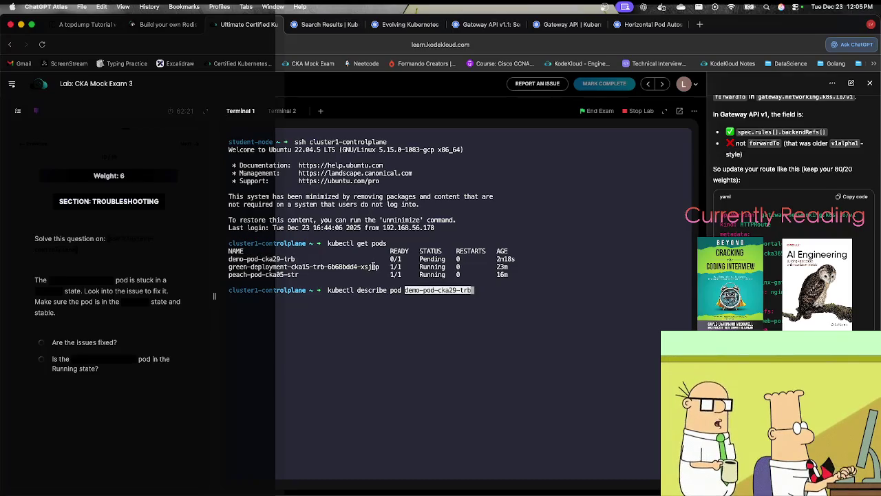
{"action": "key", "text": "Return"}
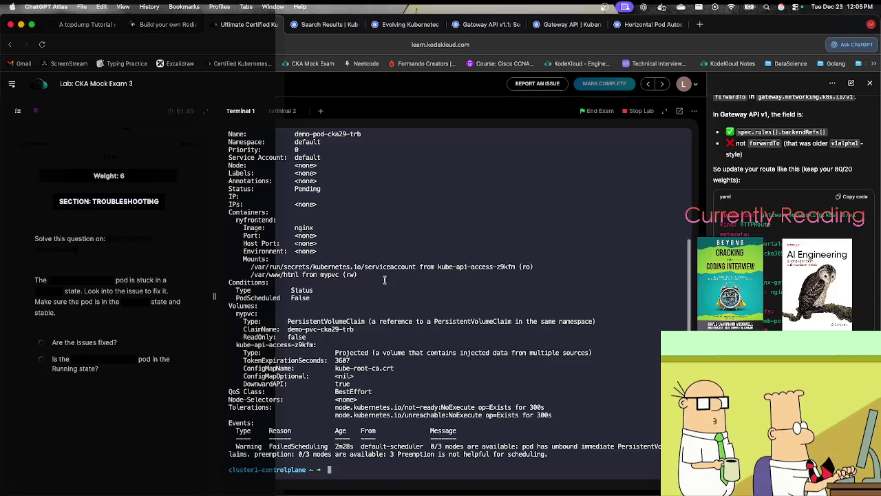
Review the describe output and list PVCs, showing demo-pvc-cka29-trb Pending.
{"action": "scroll", "coordinate": [385, 280], "scroll_direction": "up", "scroll_amount": 5}
{"action": "scroll", "coordinate": [385, 280], "scroll_direction": "down", "scroll_amount": 5}
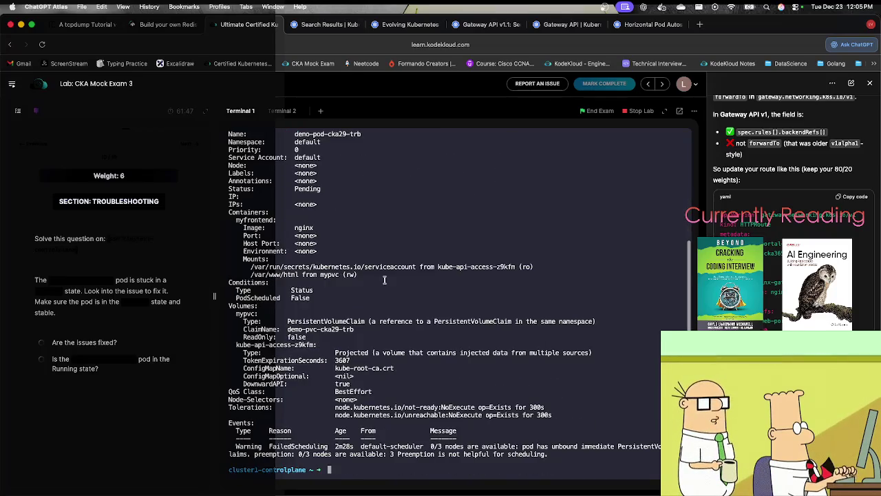
{"action": "type", "text": "kubectl get pvc"}
{"action": "key", "text": "Return"}
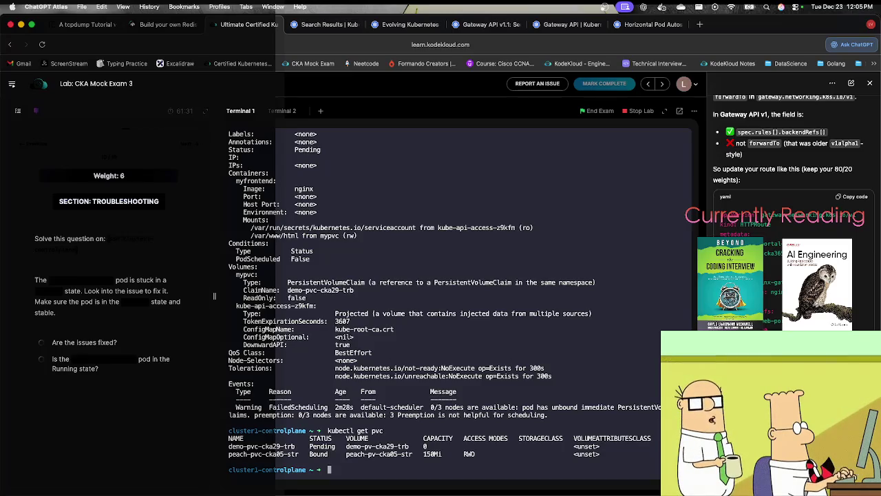
List the persistent volumes and describe the peach-pv-cka05-str volume.
{"action": "type", "text": "kubec"}
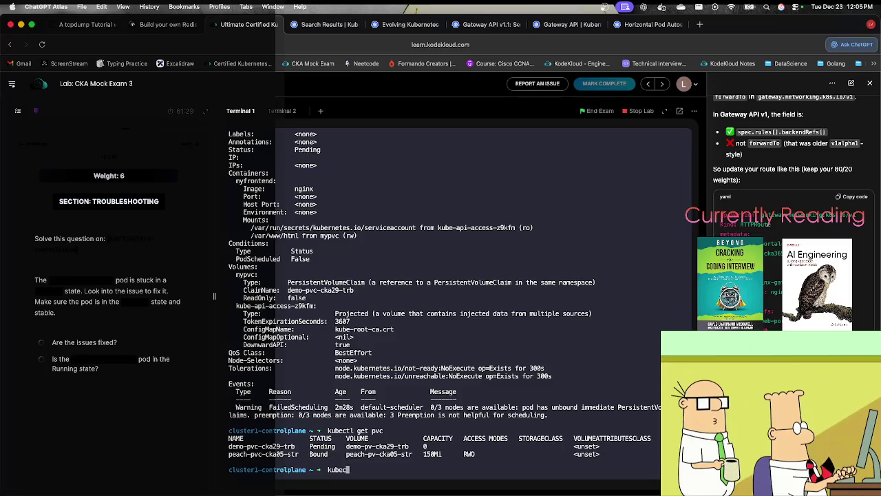
{"action": "type", "text": "tl get pv"}
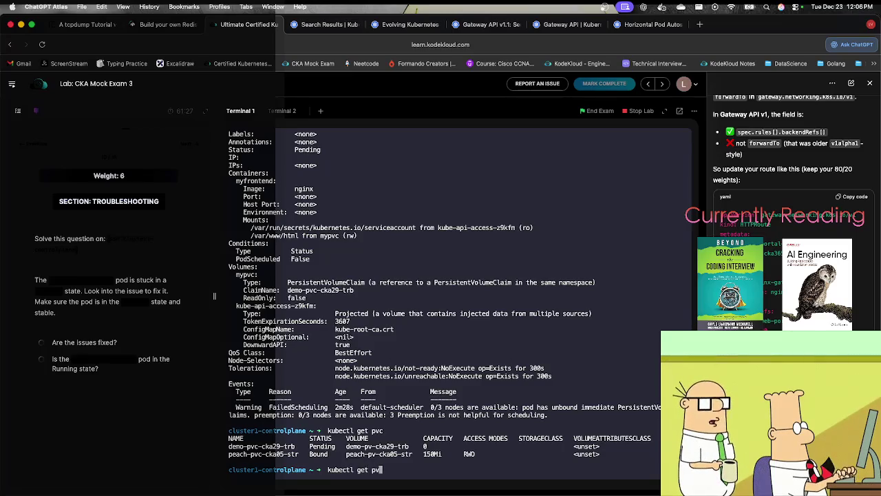
{"action": "key", "text": "Return"}
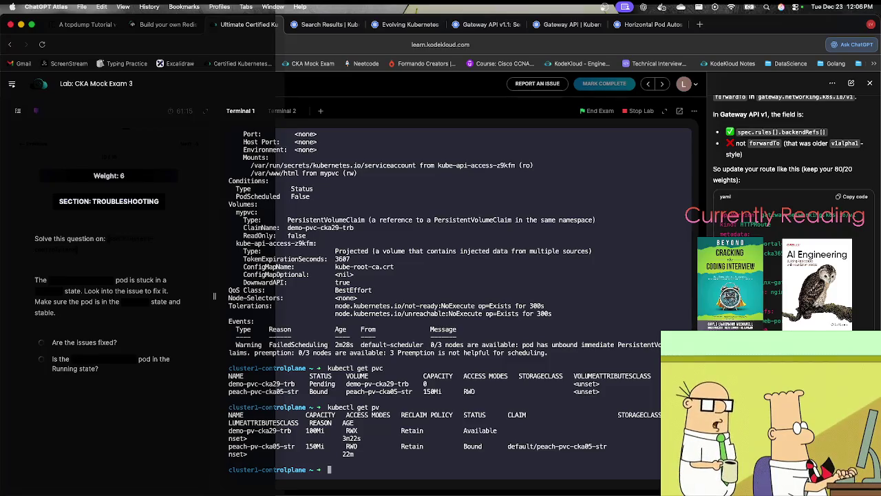
{"action": "type", "text": "kube"}
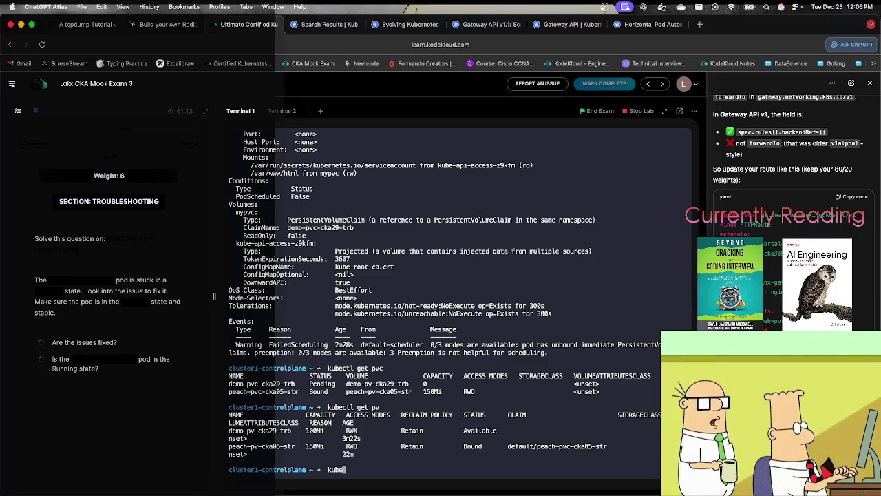
{"action": "type", "text": "ctl descri"}
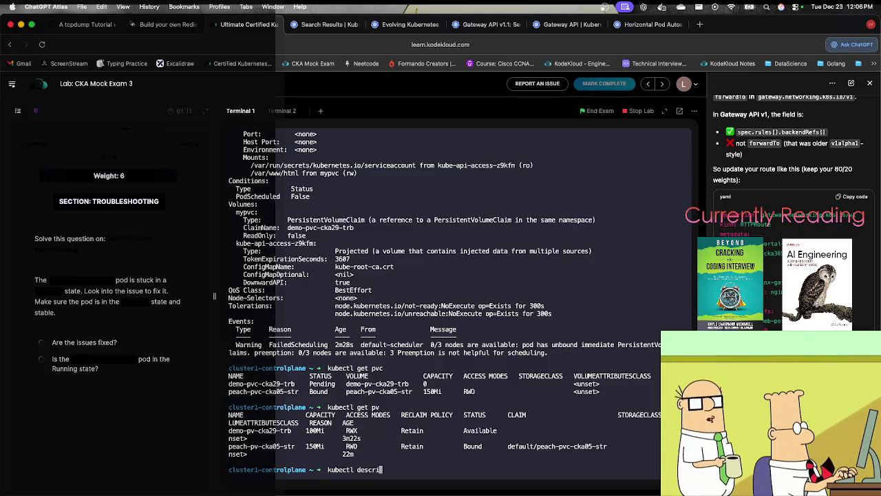
{"action": "type", "text": "be pv"}
{"action": "double_click", "coordinate": [260, 447]}
{"action": "key", "text": "super+c"}
{"action": "key", "text": "super+v"}
{"action": "key", "text": "Return"}
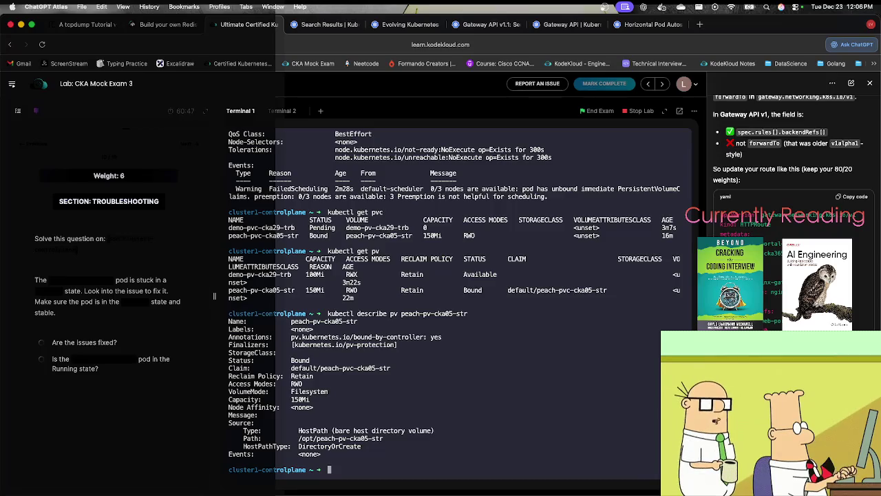
Discard the half-edited describe command and try to clear the terminal.
{"action": "key", "text": "Up"}
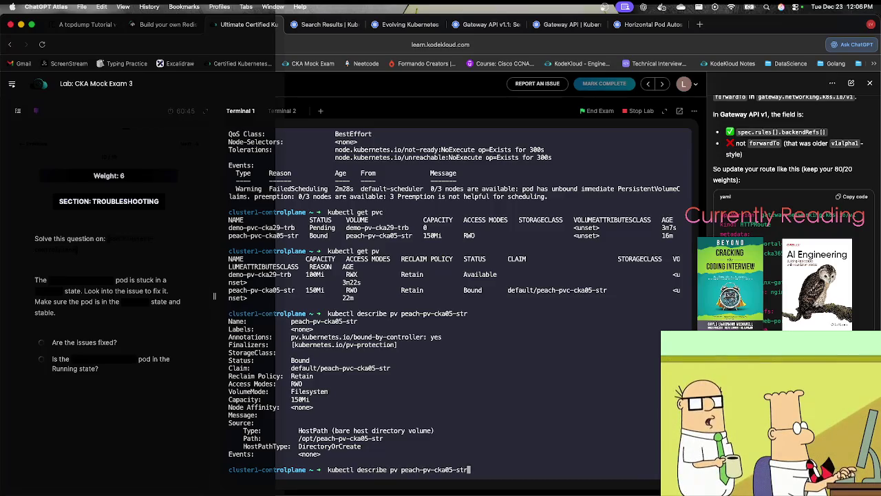
{"action": "key", "text": "BackSpace"}
{"action": "key", "text": "BackSpace"}
{"action": "key", "text": "BackSpace"}
{"action": "key", "text": "BackSpace"}
{"action": "key", "text": "BackSpace"}
{"action": "key", "text": "BackSpace"}
{"action": "type", "text": "c p"}
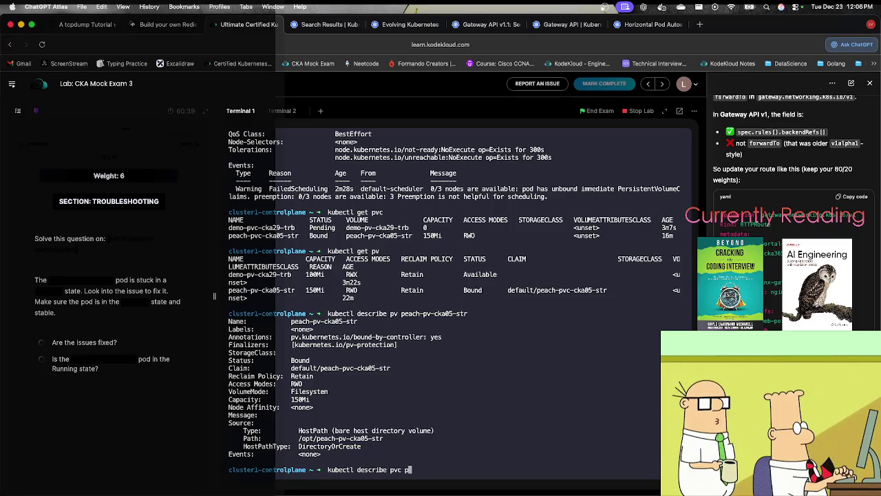
{"action": "key", "text": "BackSpace"}
{"action": "key", "text": "BackSpace"}
{"action": "key", "text": "BackSpace"}
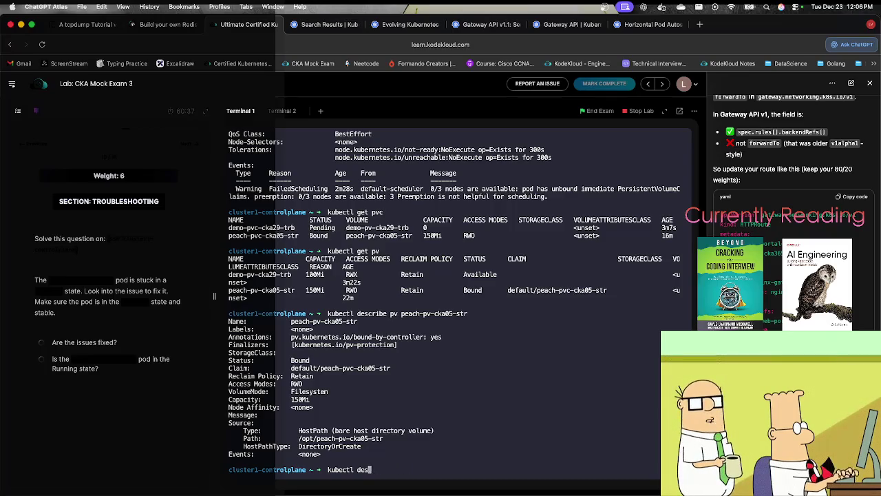
{"action": "key", "text": "BackSpace"}
{"action": "key", "text": "BackSpace"}
{"action": "key", "text": "BackSpace"}
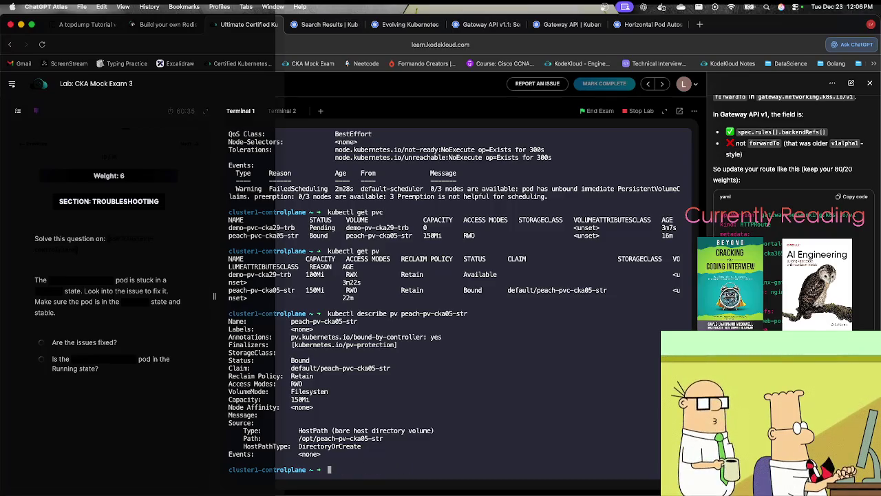
{"action": "type", "text": "clar"}
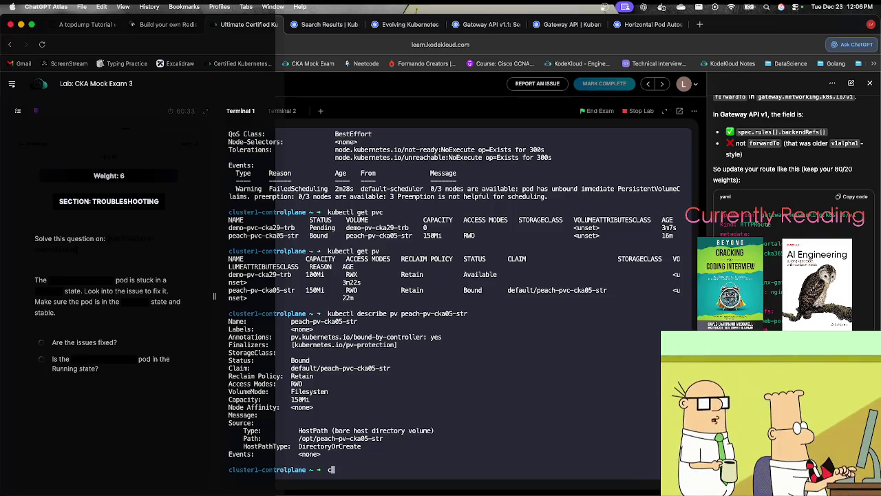
{"action": "key", "text": "Return"}
Clear the screen and re-describe the pending demo-pod-cka29-trb pod from history.
{"action": "type", "text": "clear"}
{"action": "key", "text": "Return"}
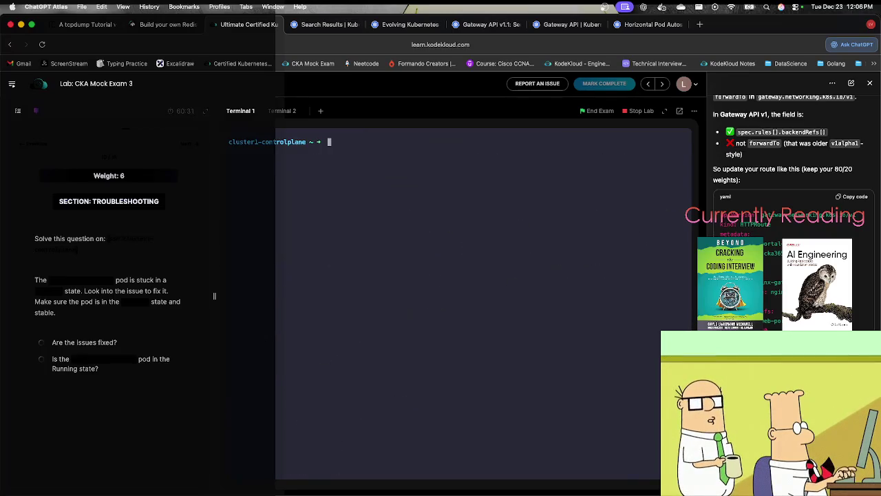
{"action": "key", "text": "Up"}
{"action": "key", "text": "Up"}
{"action": "key", "text": "Up"}
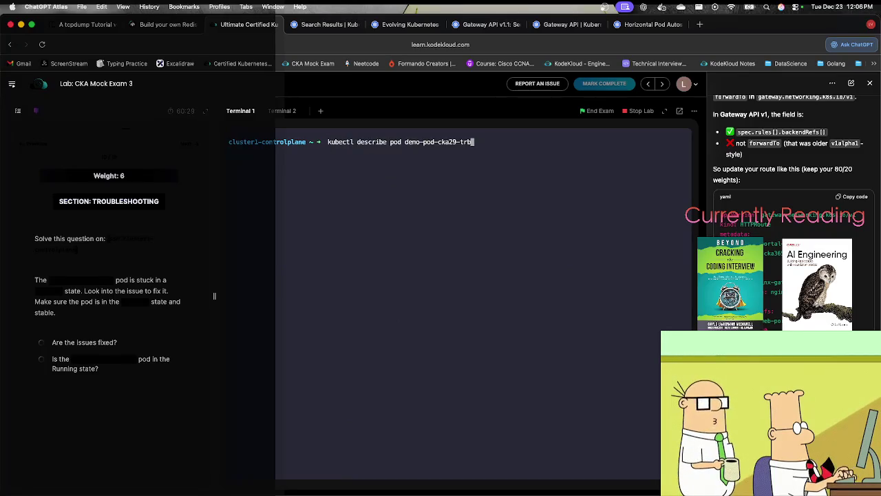
{"action": "key", "text": "Up"}
{"action": "key", "text": "Down"}
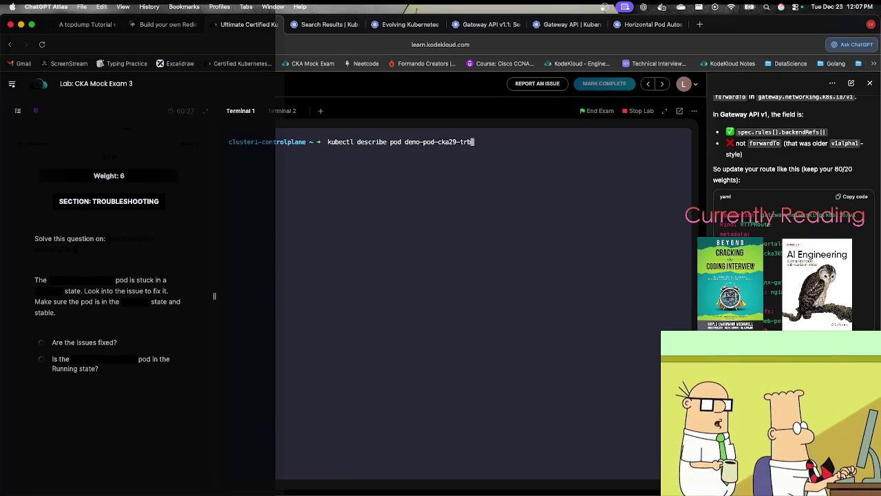
{"action": "key", "text": "Return"}
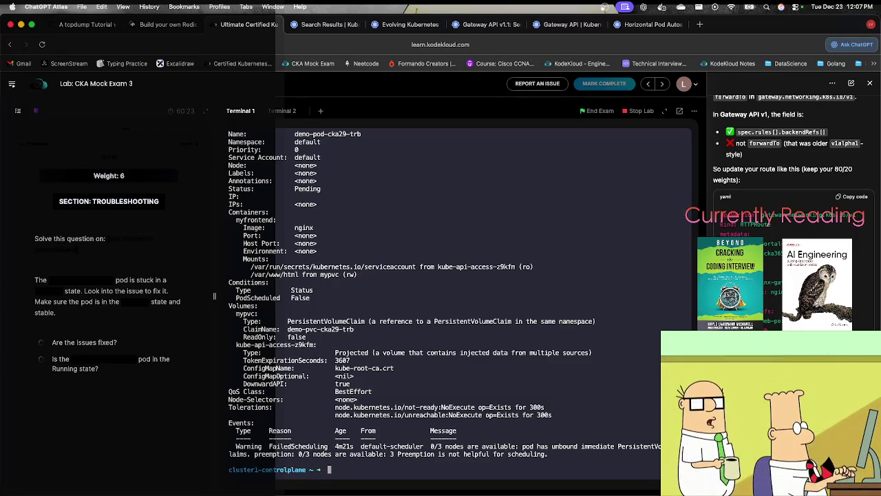
List PVCs and describe demo-pvc-cka29-trb, revealing the VolumeMismatch from incompatible access modes.
{"action": "type", "text": "ku"}
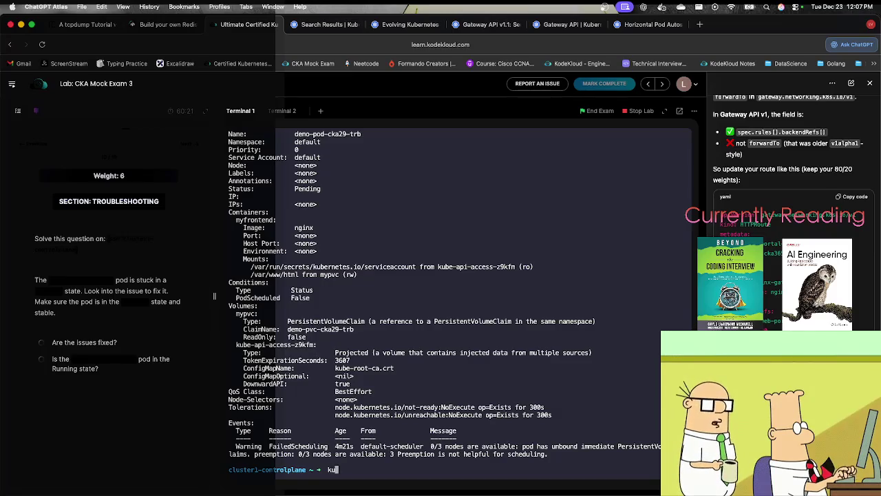
{"action": "type", "text": "bectl get pvc"}
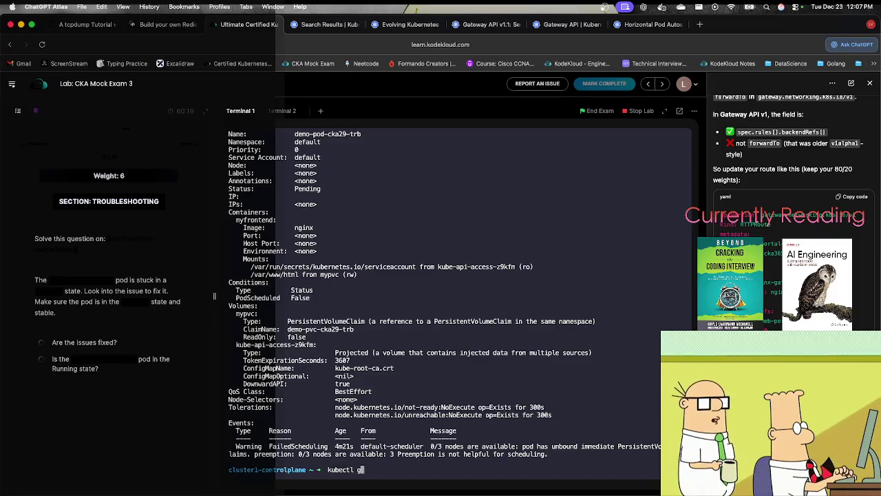
{"action": "key", "text": "Return"}
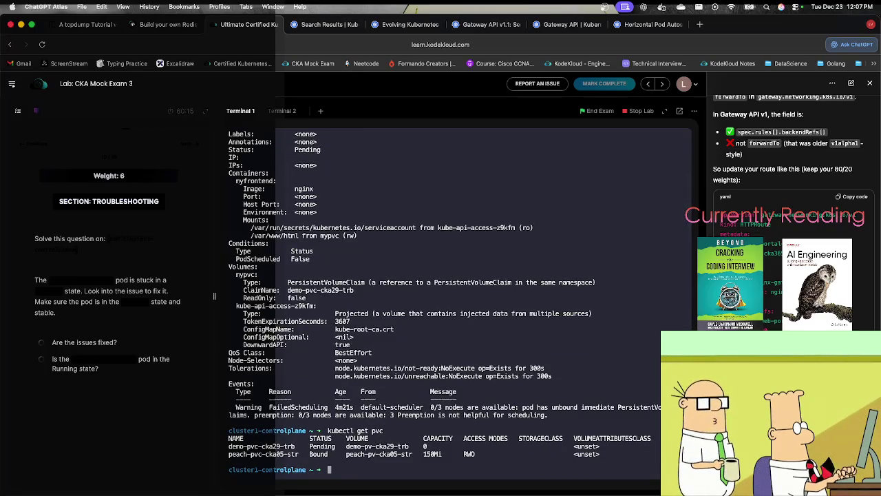
{"action": "type", "text": "kubectl describe pvc"}
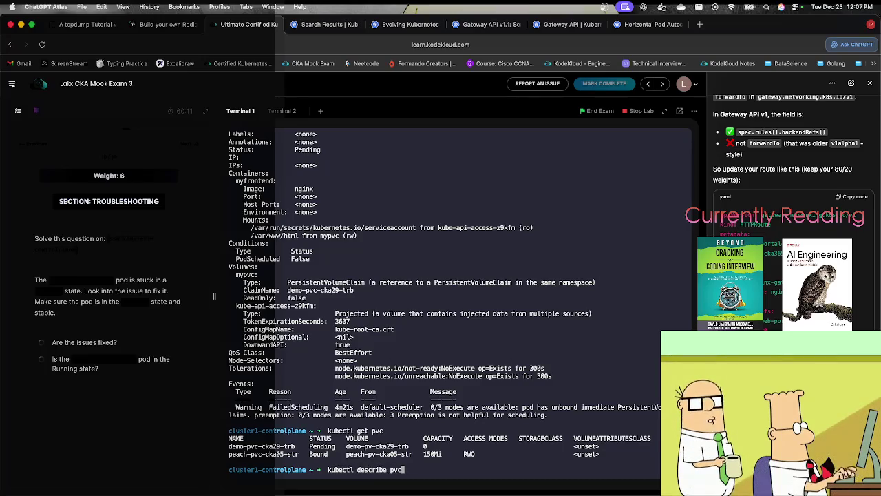
{"action": "double_click", "coordinate": [233, 446]}
{"action": "key", "text": "super+v"}
{"action": "key", "text": "Return"}
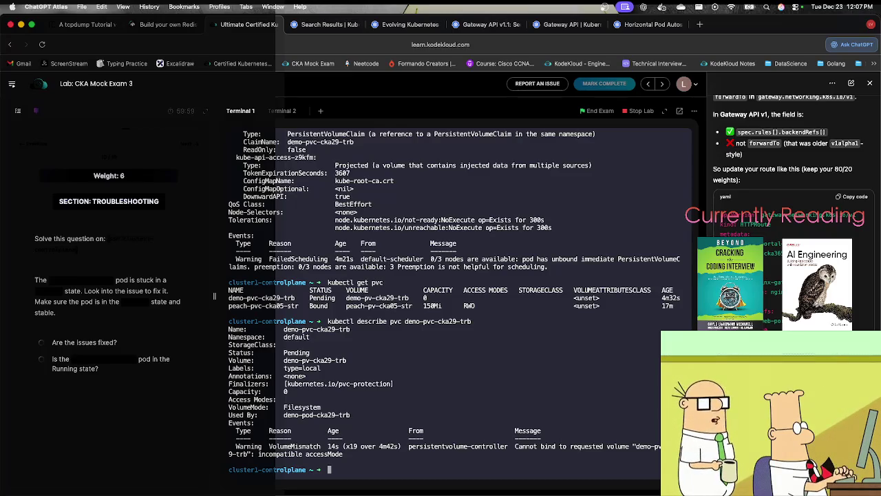
List PVs and describe demo-pv-cka29-trb, showing RWX, 100Mi, hostPath /mnt/demo-pv-cka29-trb.
{"action": "type", "text": "ku"}
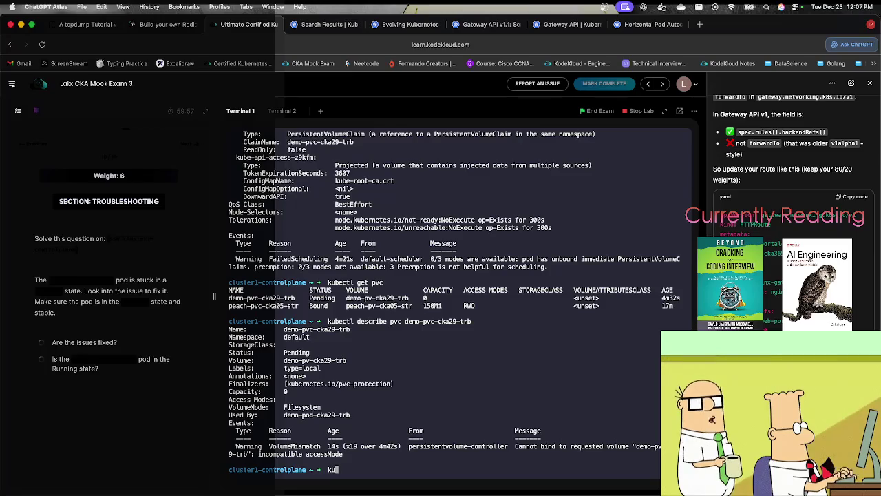
{"action": "type", "text": "bectl get pv"}
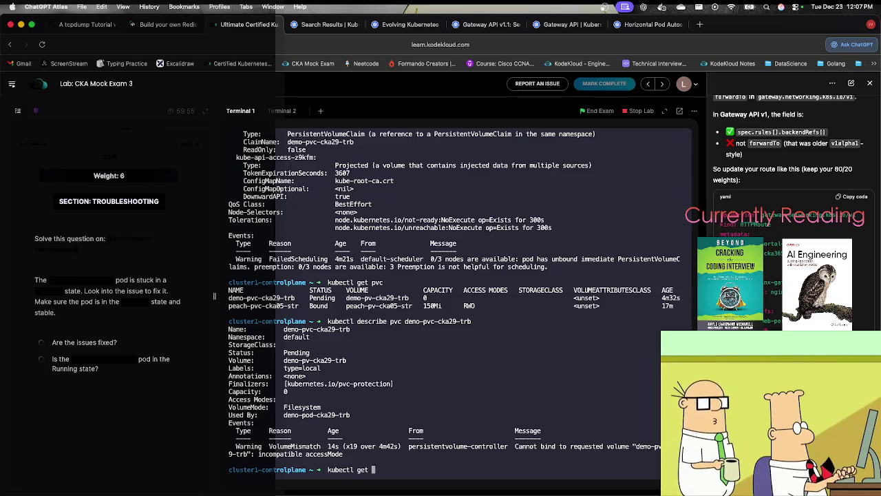
{"action": "key", "text": "Return"}
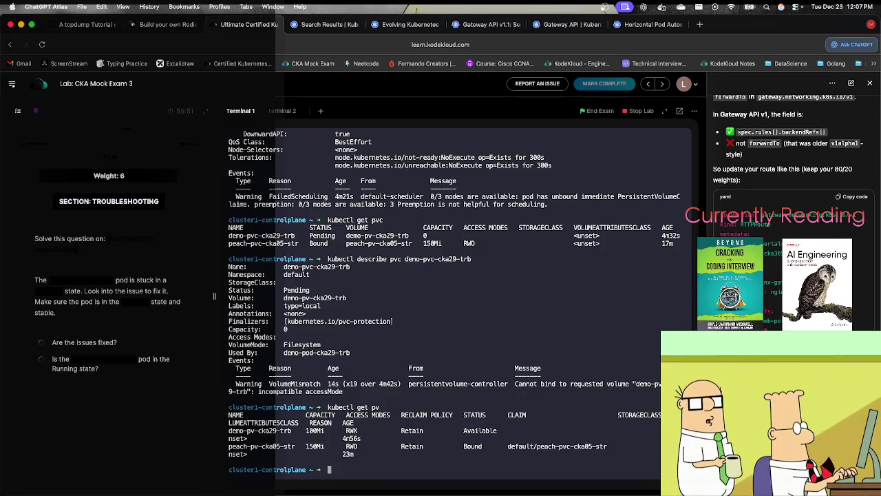
{"action": "type", "text": "kubectl describe pv de"}
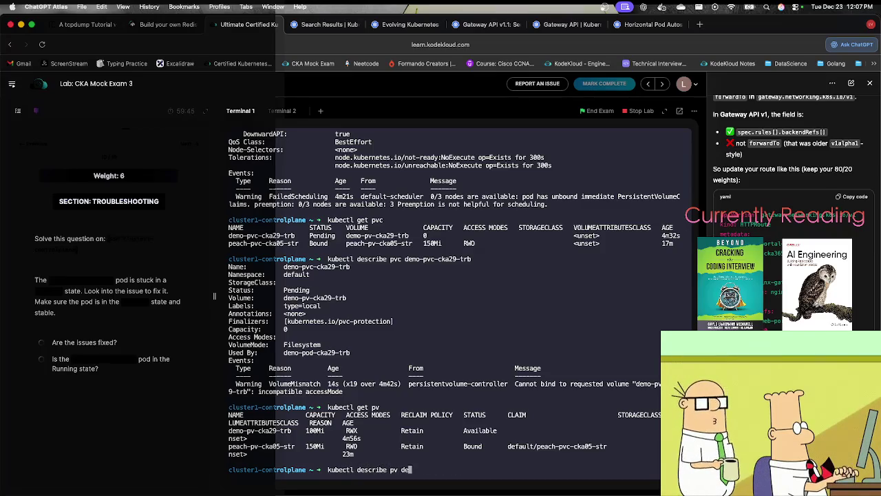
{"action": "key", "text": "Tab"}
{"action": "key", "text": "Return"}
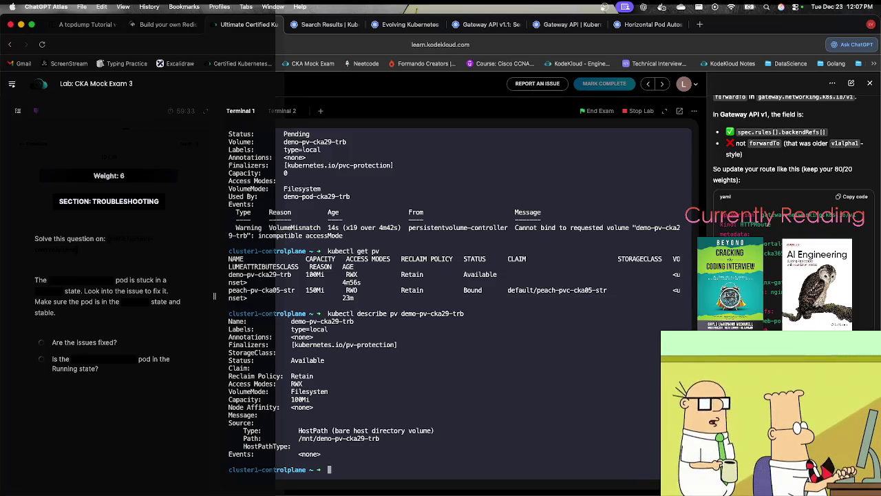
{"action": "type", "text": "ku"}
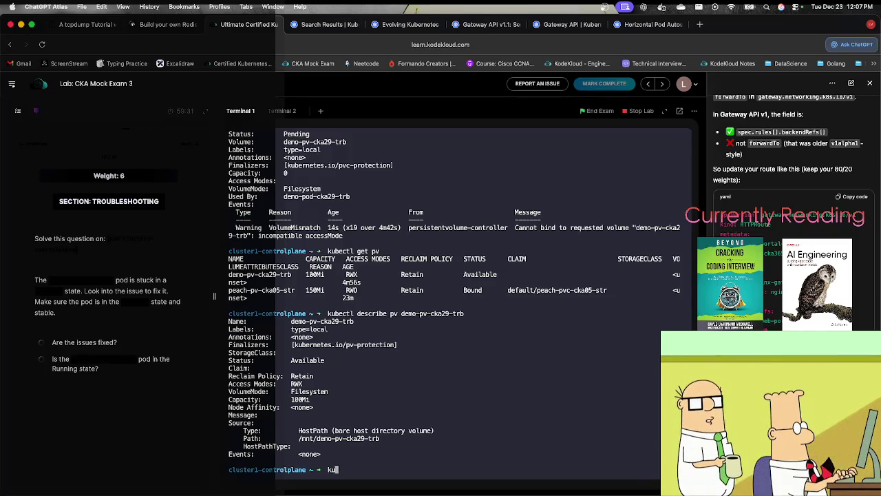
{"action": "type", "text": "bectl expl"}
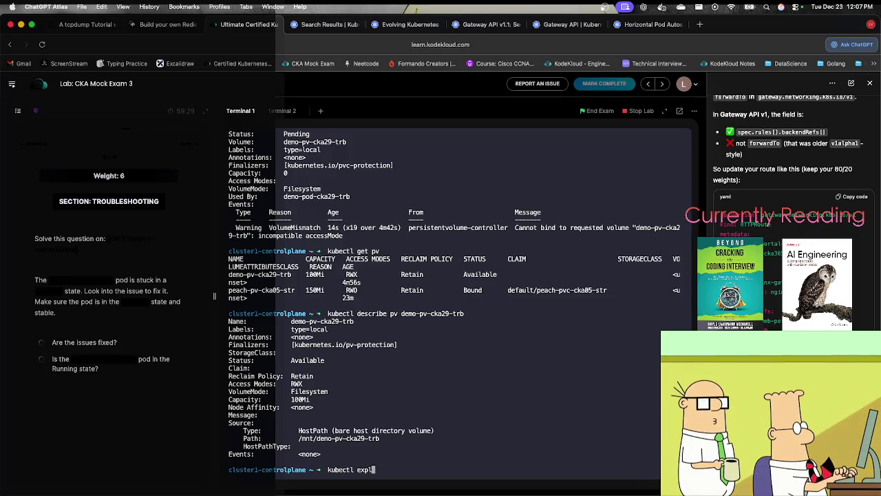
{"action": "type", "text": "ain"}
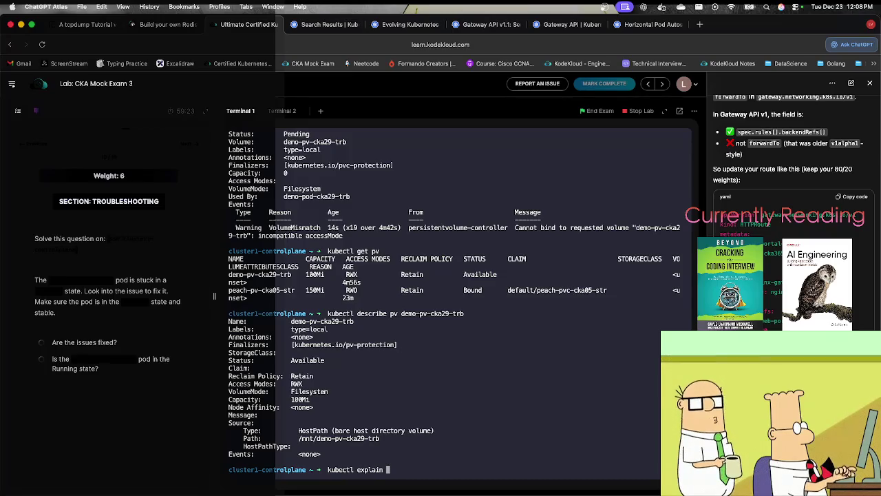
{"action": "type", "text": " pv.spe"}
Fix the malformed field path and run kubectl explain pv.spec, scrolling to accessModes.
{"action": "key", "text": "BackSpace"}
{"action": "key", "text": "BackSpace"}
{"action": "type", "text": "pec."}
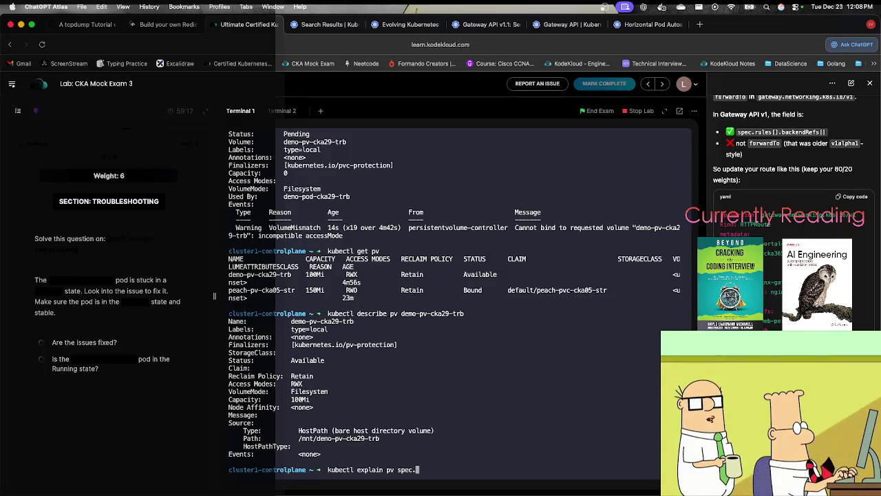
{"action": "key", "text": "Return"}
{"action": "key", "text": "Up"}
{"action": "key", "text": "BackSpace"}
{"action": "key", "text": "Return"}
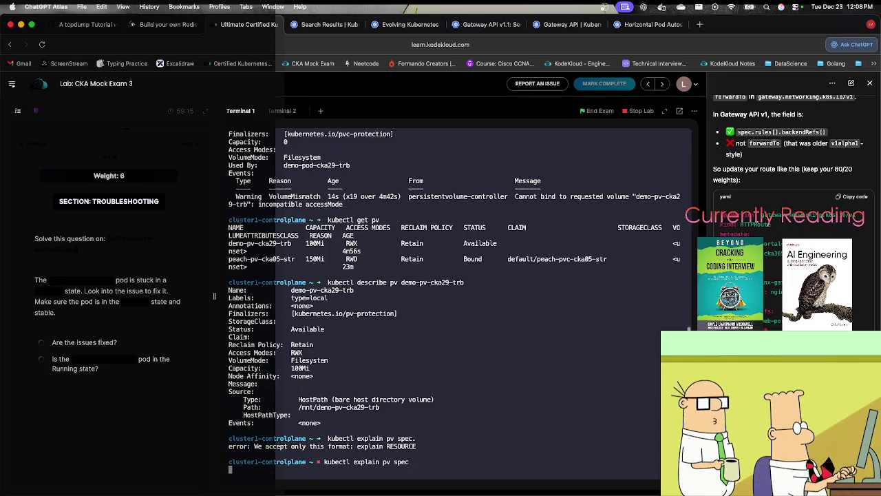
{"action": "key", "text": "Up"}
{"action": "key", "text": "Left"}
{"action": "key", "text": "Left"}
{"action": "key", "text": "BackSpace"}
{"action": "key", "text": "BackSpace"}
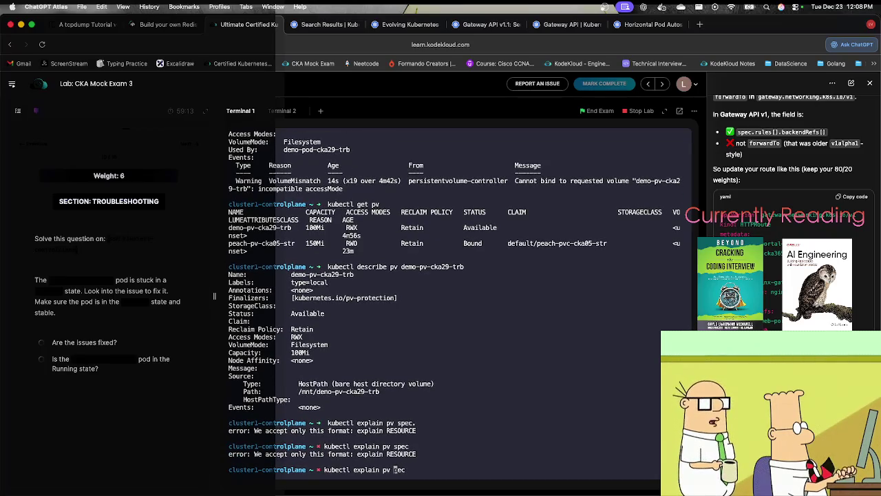
{"action": "type", "text": ".sp"}
{"action": "key", "text": "Return"}
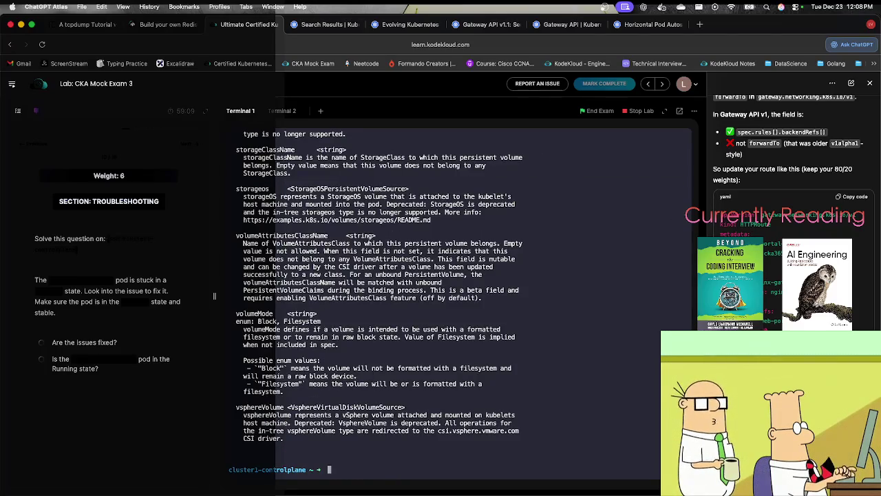
{"action": "scroll", "coordinate": [301, 332], "scroll_direction": "up", "scroll_amount": 10}
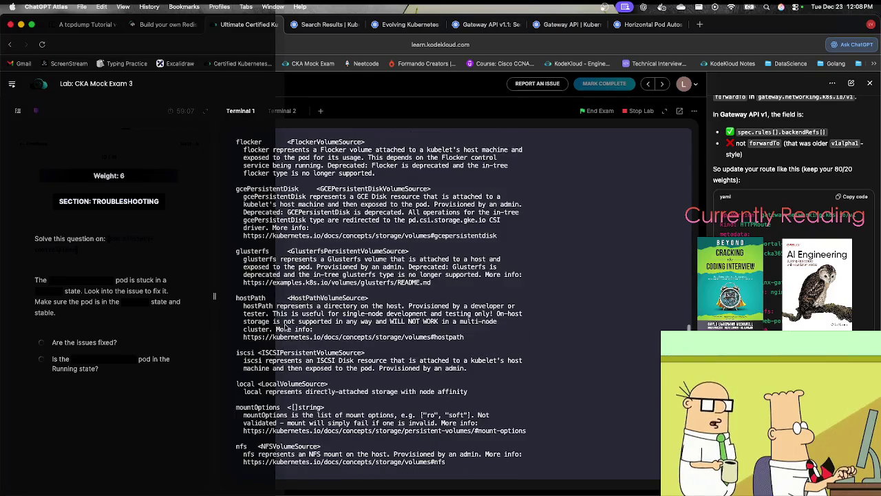
{"action": "scroll", "coordinate": [281, 308], "scroll_direction": "up", "scroll_amount": 10}
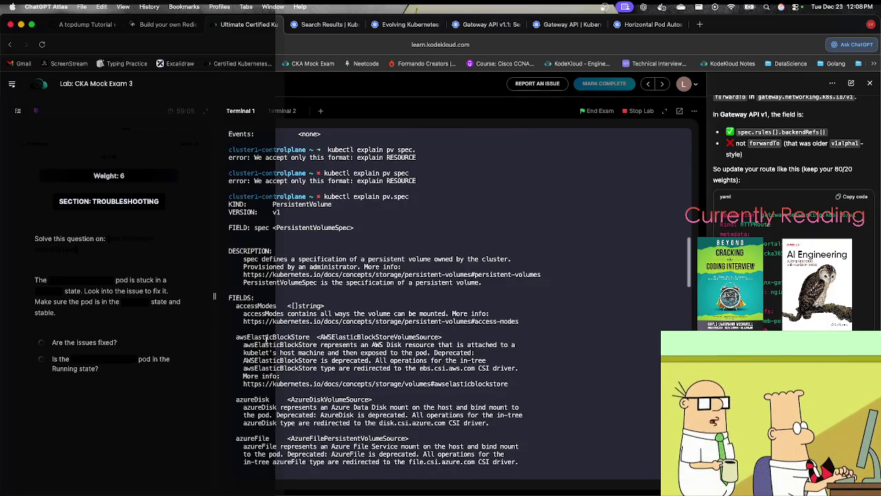
{"action": "scroll", "coordinate": [264, 316], "scroll_direction": "down", "scroll_amount": 1}
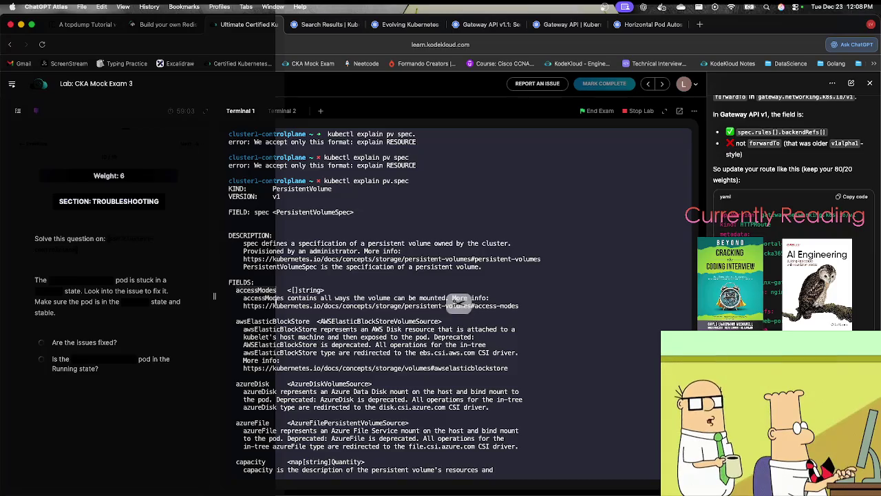